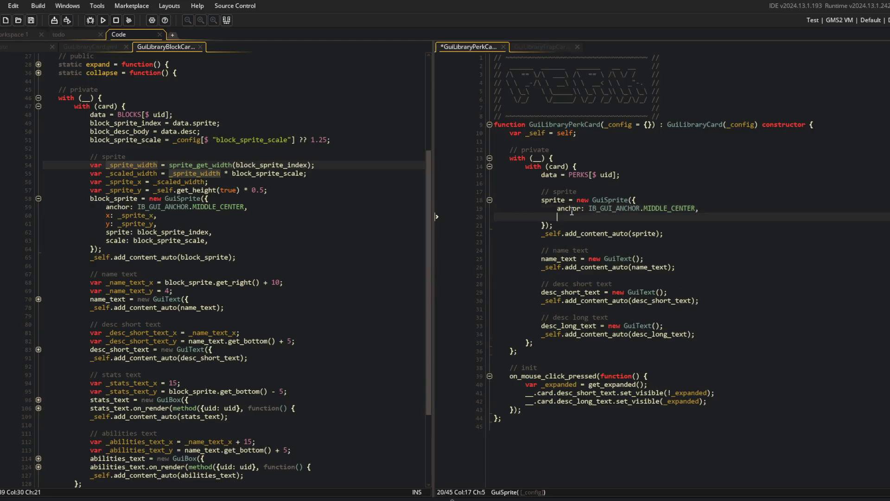
# Step: Give the perk card's GuiSprite x: _sprite_x, y: _sprite_y and sprite: data.sprite, then save
pyautogui.write('_sprite_x,')
pyautogui.hotkey('ctrl', 'd')
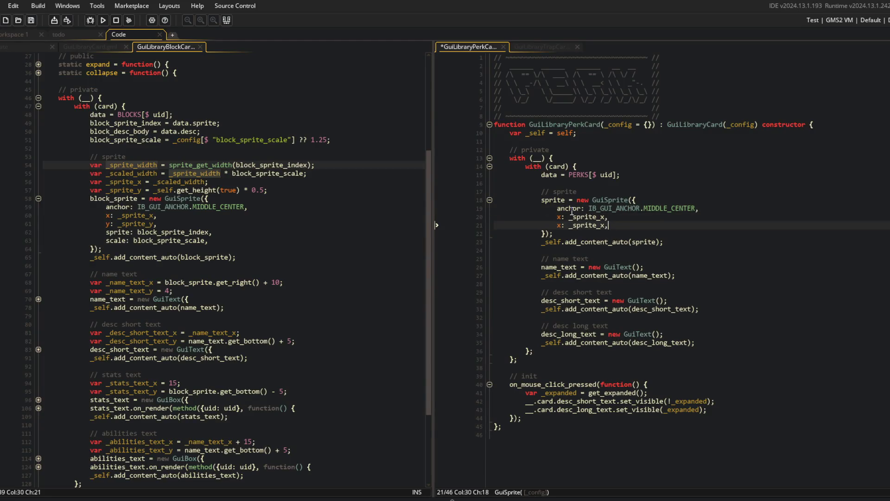
pyautogui.press('End')
pyautogui.press('Return')
pyautogui.write('te: ')
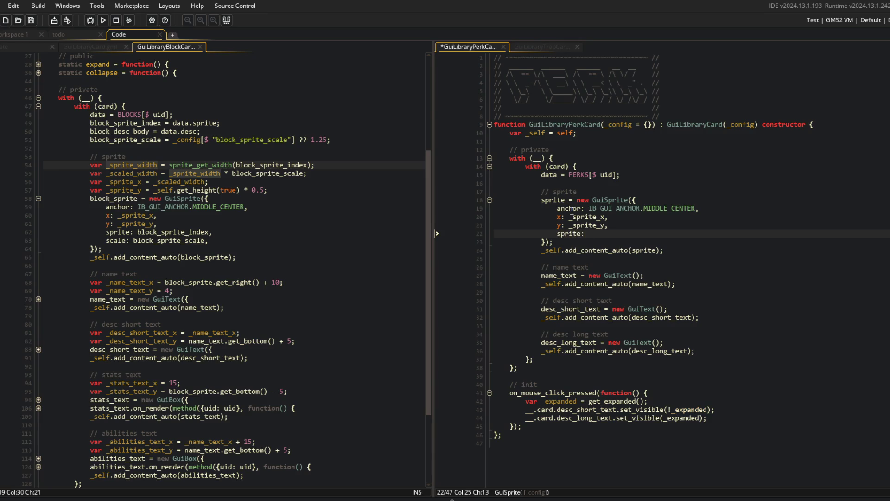
pyautogui.write('data.sprite;')
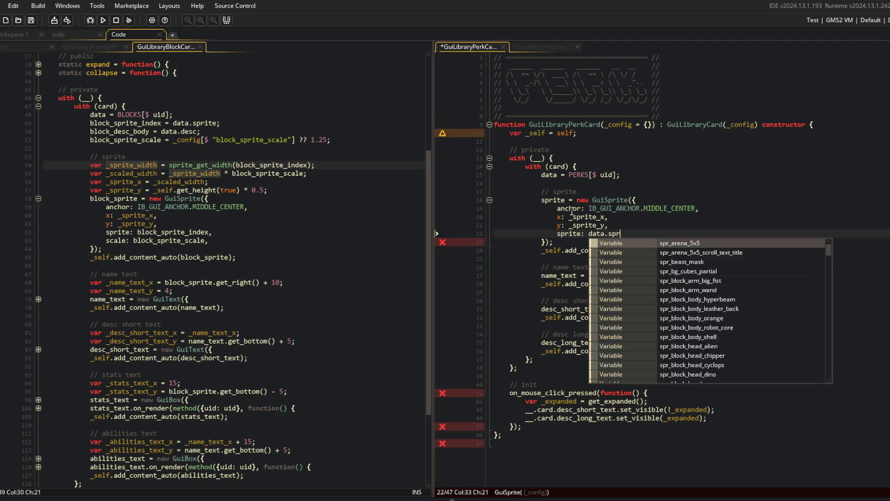
pyautogui.hotkey('ctrl', 's')
pyautogui.press('BackSpace')
pyautogui.write(',')
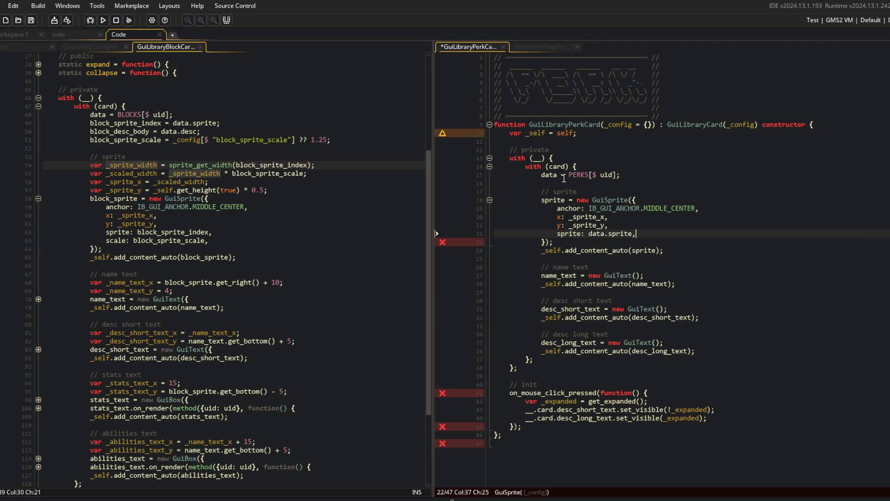
pyautogui.click(161, 122)
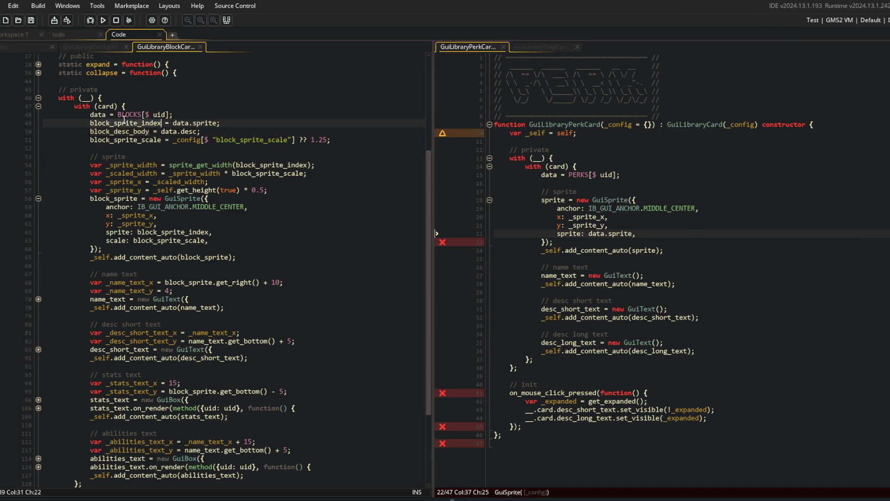
# Step: Find the block_sprite_index usages and cut data.sprite from its declaration on line 49
pyautogui.hotkey('ctrl', 'f')
pyautogui.click(416, 71)
pyautogui.click(416, 71)
pyautogui.click(416, 71)
pyautogui.click(236, 123)
pyautogui.press('Left')
pyautogui.press('Left')
pyautogui.press('Left')
pyautogui.hotkey('ctrl', 'shift', 'Right')
pyautogui.hotkey('ctrl', 'x')
pyautogui.press('Down')
pyautogui.press('Down')
pyautogui.press('Down')
# Step: Put data.sprite in place of block_sprite_index and delete the emptied declaration line
pyautogui.hotkey('ctrl', 'Right')
pyautogui.hotkey('ctrl', 'shift', 'Right')
pyautogui.hotkey('ctrl', 'v')
pyautogui.press('Down')
pyautogui.press('Down')
pyautogui.press('Down')
pyautogui.press('Down')
pyautogui.hotkey('ctrl', 'shift', 'Right')
pyautogui.press('Delete')
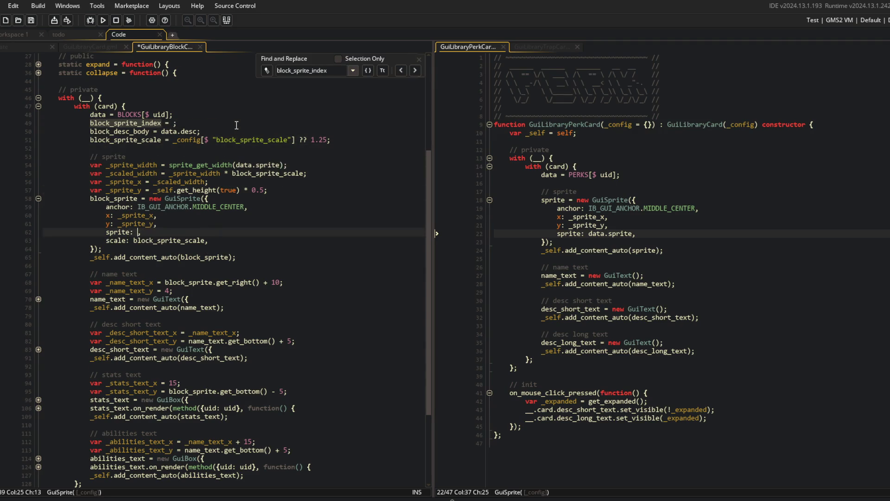
pyautogui.write('data.sprite,')
pyautogui.click(237, 123)
pyautogui.hotkey('ctrl', 'x')
# Step: Confirm block_desc_body has no other uses and delete its line
pyautogui.hotkey('ctrl', 'shift', 'Right')
pyautogui.hotkey('ctrl', 'f')
pyautogui.click(416, 71)
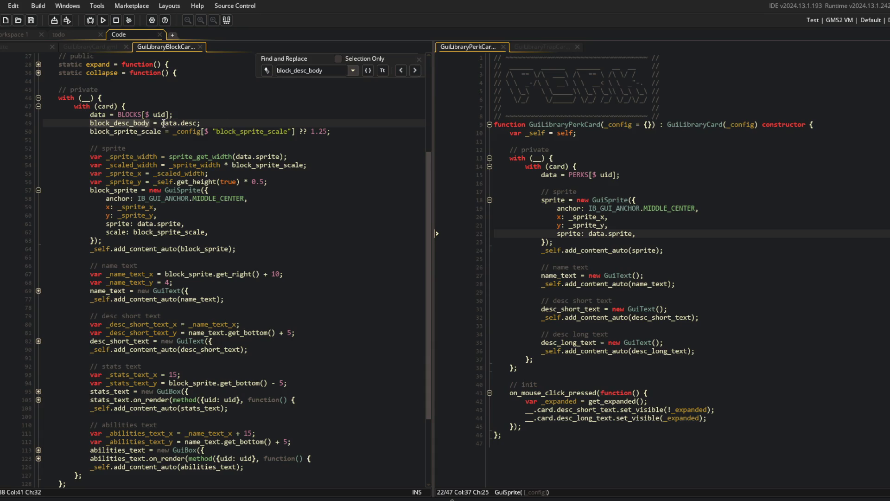
pyautogui.hotkey('ctrl', 'x')
# Step: Search the block card for block_sprite_scale and review each usage
pyautogui.doubleClick(143, 124)
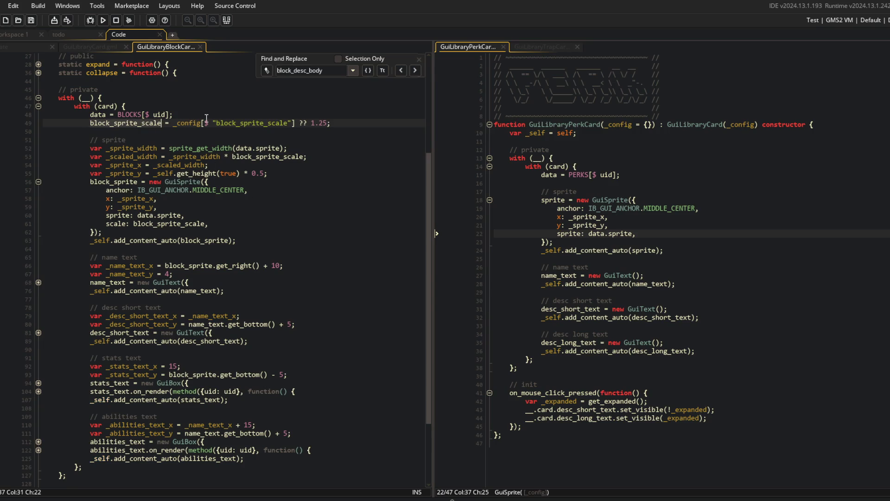
pyautogui.hotkey('ctrl', 'f')
pyautogui.click(415, 71)
pyautogui.click(313, 216)
pyautogui.scroll(2, 374, 124)
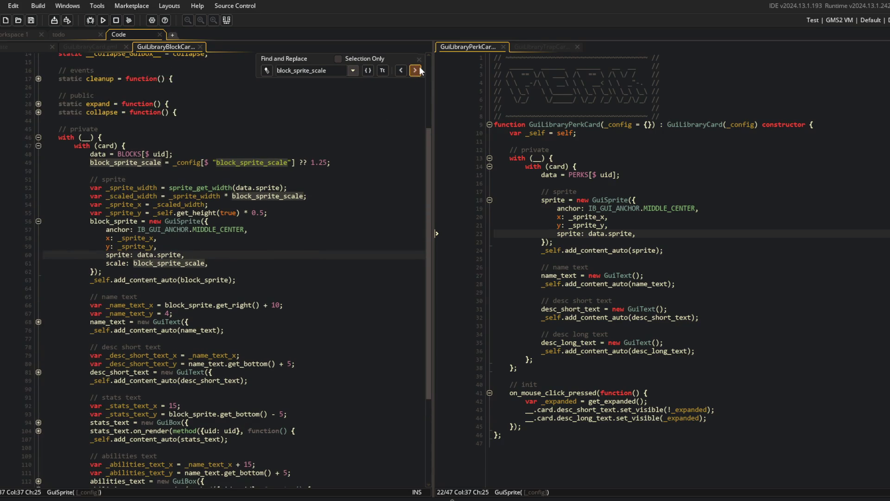
pyautogui.scroll(5, 333, 172)
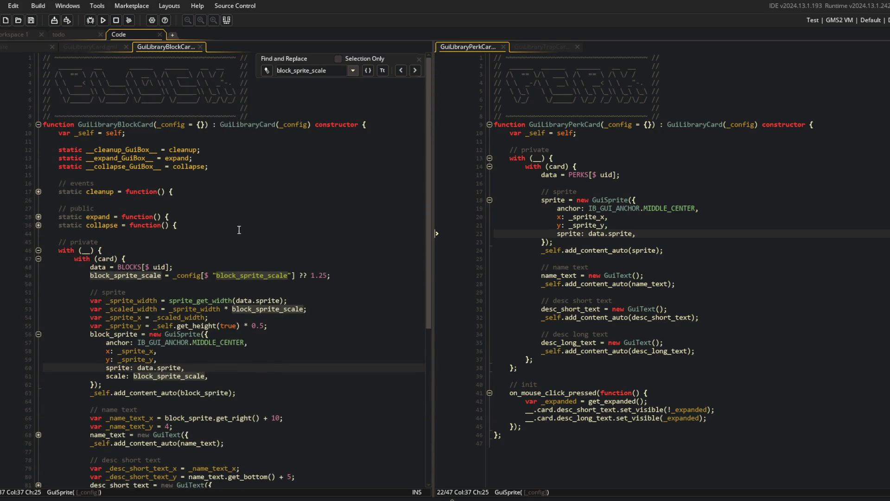
pyautogui.click(242, 284)
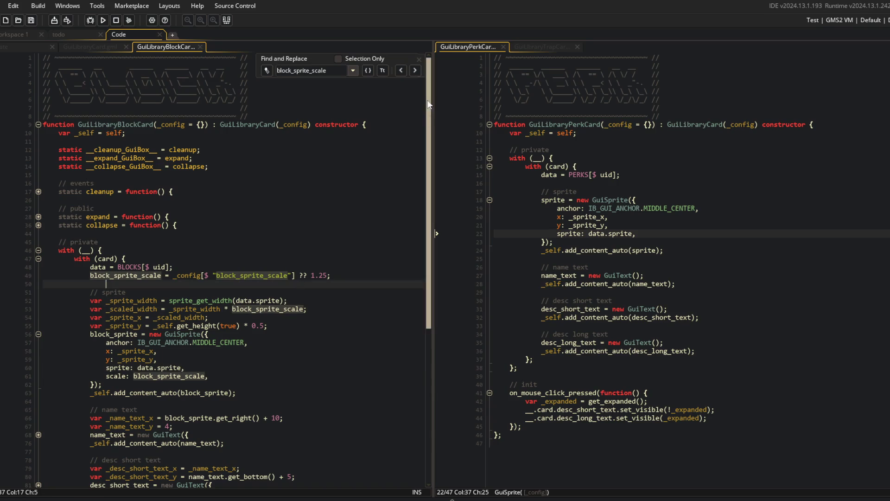
pyautogui.click(419, 61)
pyautogui.click(324, 241)
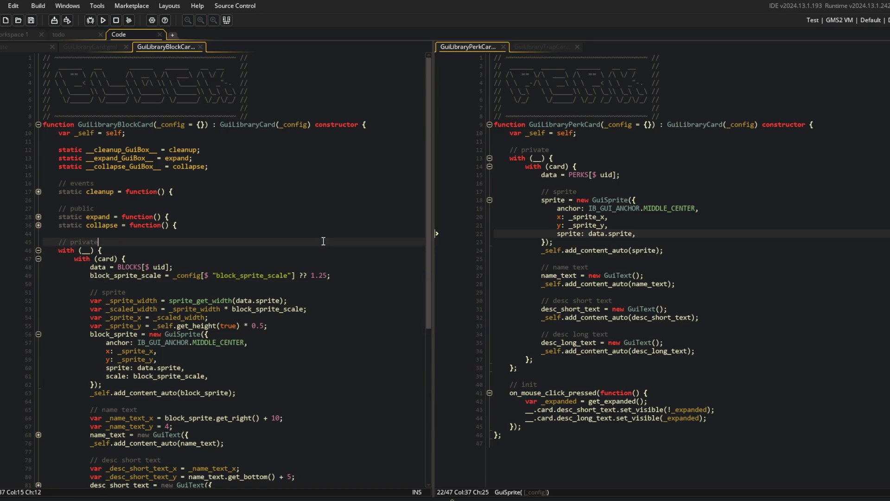
# Step: Add an empty line after the perk card's data lookup and Find All block_sprite_scale
pyautogui.click(693, 174)
pyautogui.press('Return')
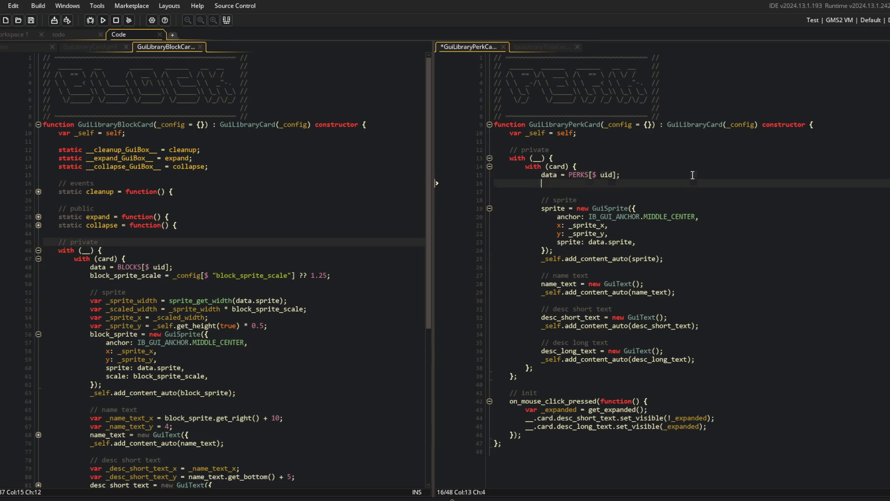
pyautogui.doubleClick(125, 276)
pyautogui.hotkey('ctrl', 'shift', 'f')
pyautogui.click(208, 121)
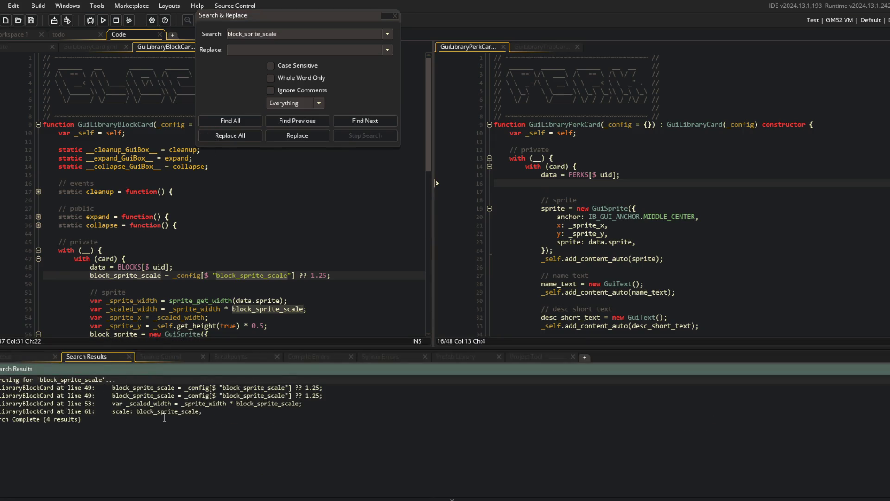
# Step: Strip the block_ prefix from each block_sprite_scale and its config key, then save
pyautogui.click(393, 16)
pyautogui.scroll(-4, 118, 176)
pyautogui.click(118, 176)
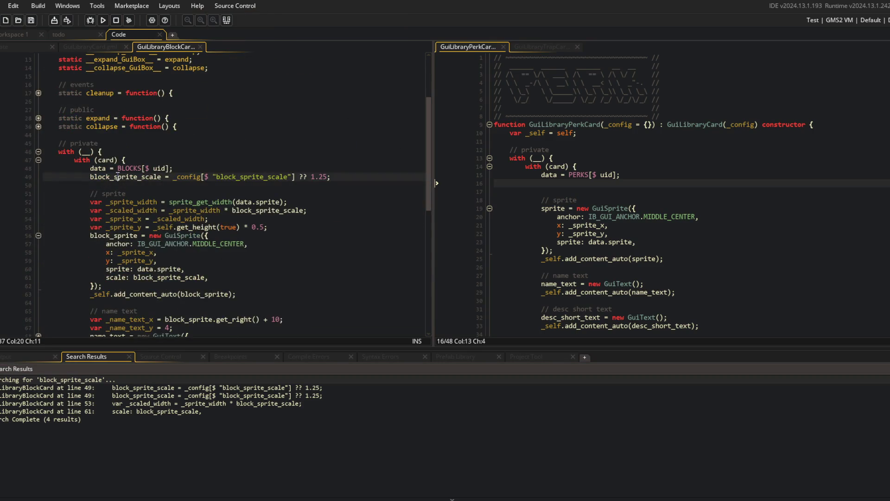
pyautogui.press('BackSpace')
pyautogui.press('BackSpace')
pyautogui.press('BackSpace')
pyautogui.hotkey('ctrl', 'Right')
pyautogui.click(217, 176)
pyautogui.press('BackSpace')
pyautogui.press('BackSpace')
pyautogui.press('BackSpace')
pyautogui.click(256, 210)
pyautogui.press('BackSpace')
pyautogui.press('BackSpace')
pyautogui.press('BackSpace')
pyautogui.click(177, 277)
pyautogui.hotkey('ctrl', 'Right')
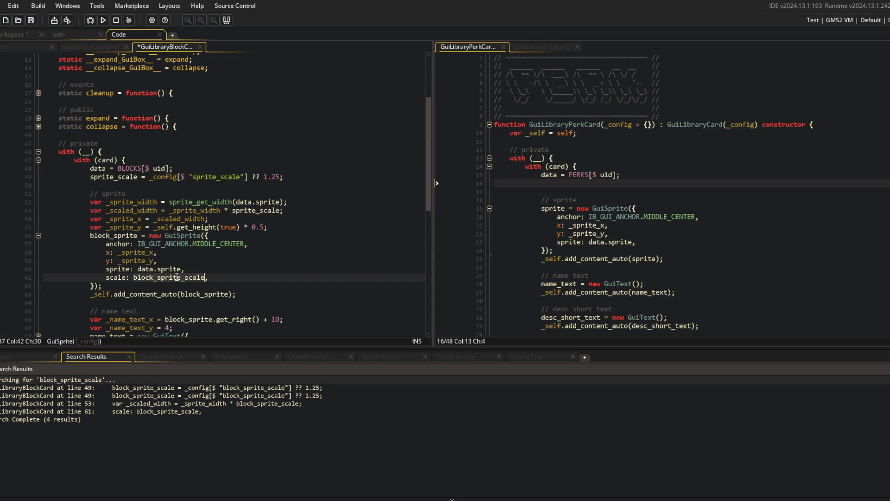
pyautogui.press('BackSpace')
pyautogui.press('BackSpace')
pyautogui.press('BackSpace')
pyautogui.hotkey('ctrl', 's')
# Step: Search for leftover block_sprite_scale references, then close the find and results panels
pyautogui.scroll(-5, 178, 277)
pyautogui.click(257, 158)
pyautogui.hotkey('ctrl', 'f')
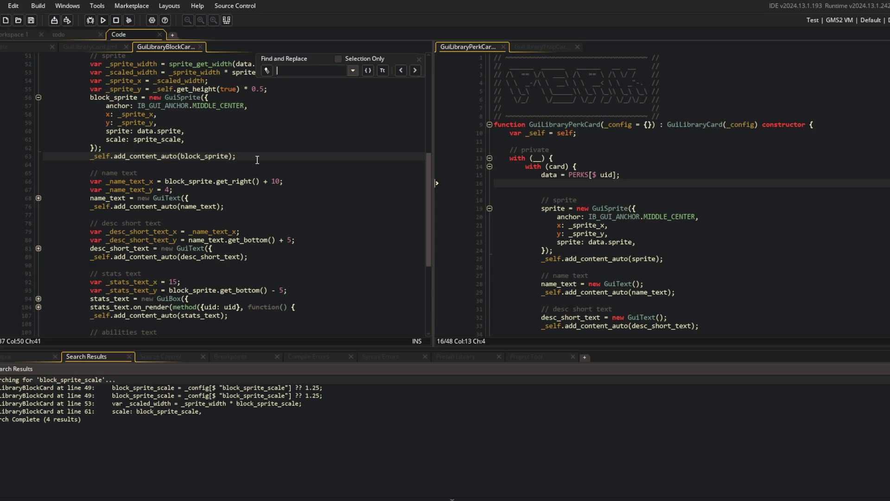
pyautogui.write('block_sprite_scal')
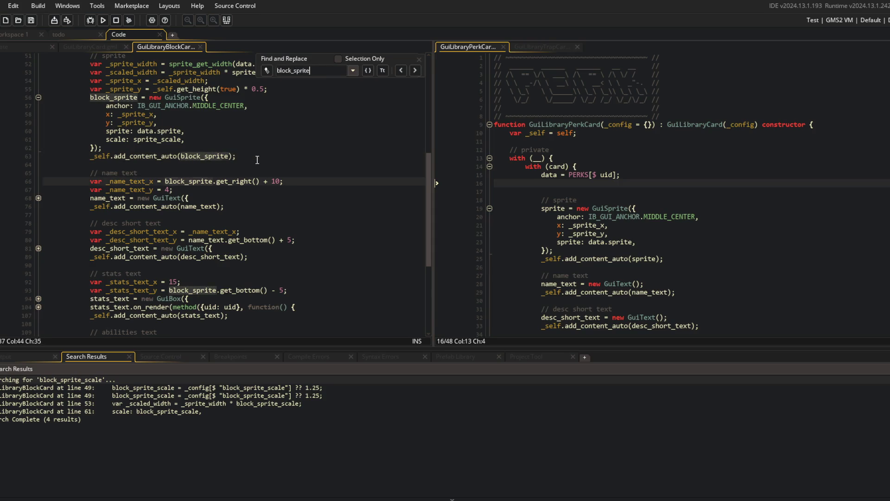
pyautogui.click(419, 59)
pyautogui.click(319, 140)
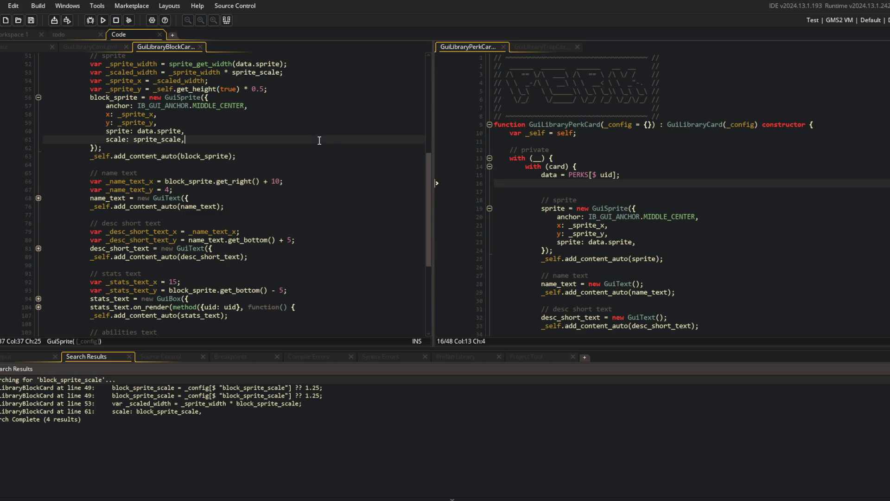
pyautogui.click(227, 21)
pyautogui.click(270, 174)
pyautogui.scroll(8, 270, 174)
# Step: Add sprite_scale = _config[$ "sprite_scale"] ?? 1.25 and scale: sprite_scale to the GuiSprite
pyautogui.click(642, 285)
pyautogui.click(573, 181)
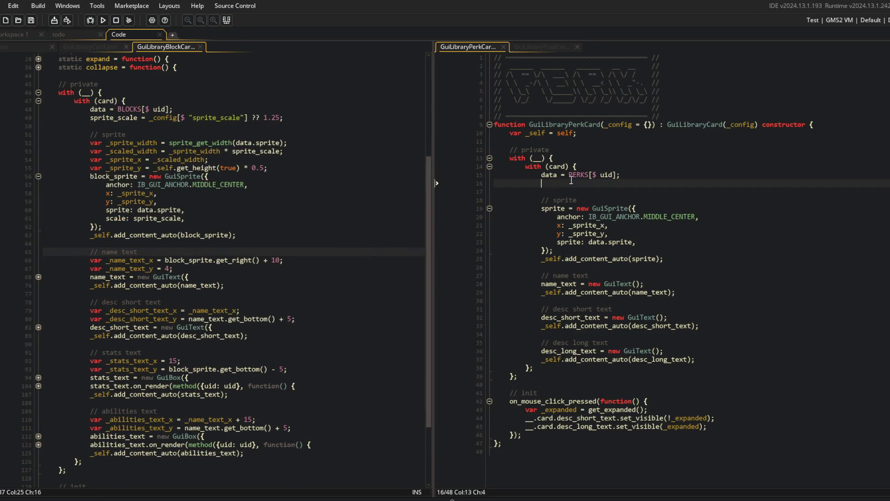
pyautogui.write('sprite_scale =')
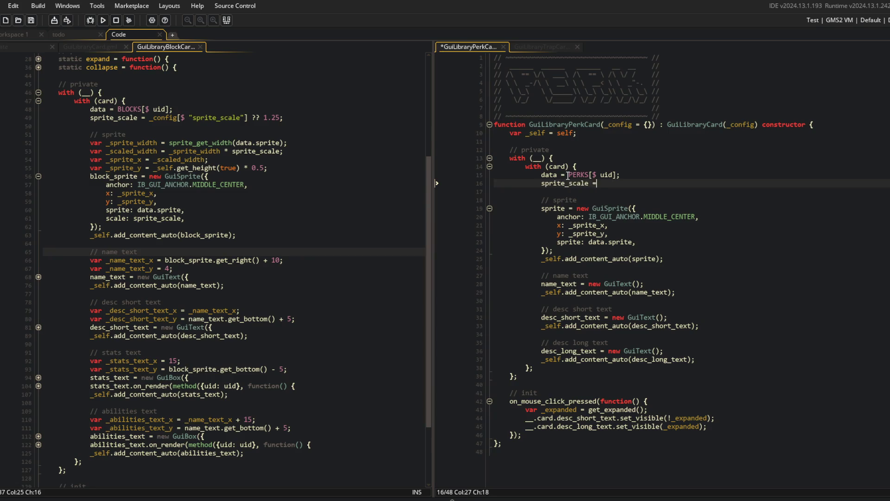
pyautogui.write('g[$ "sprite_scale"] ?? 1.25;')
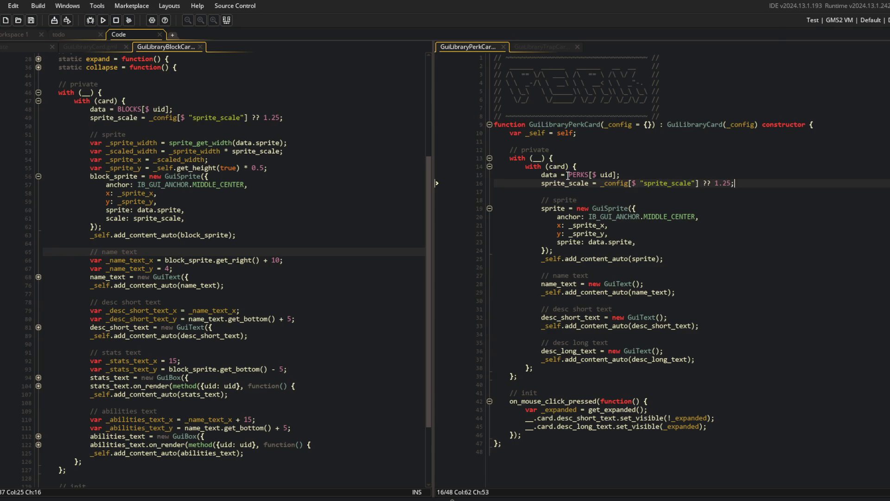
pyautogui.click(632, 231)
pyautogui.click(639, 238)
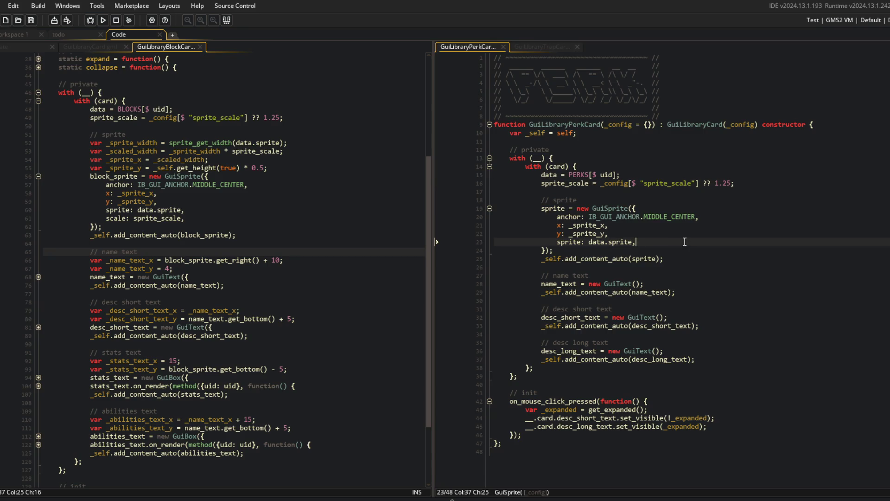
pyautogui.press('Return')
pyautogui.write('scale: spri')
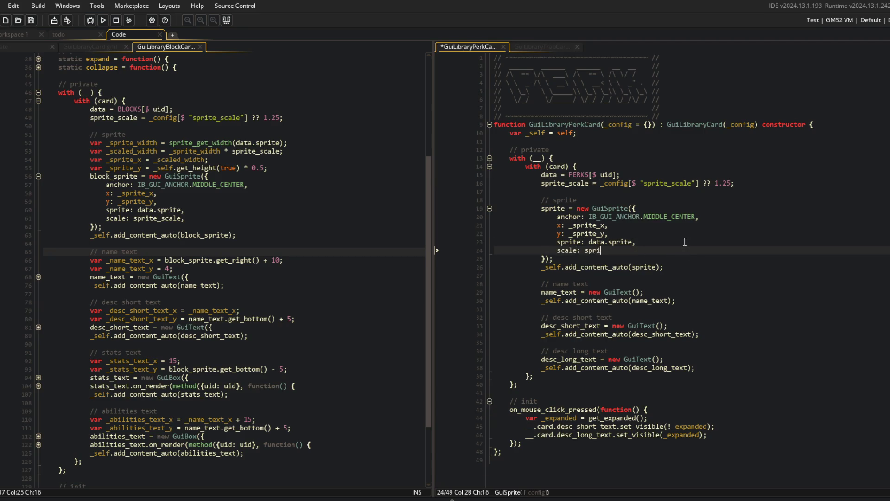
pyautogui.write('te_scale,')
# Step: In the block card, check where _sprite_width, _scaled_width, _sprite_x and _sprite_y are used
pyautogui.click(249, 181)
pyautogui.click(140, 142)
pyautogui.doubleClick(139, 152)
pyautogui.doubleClick(142, 143)
pyautogui.doubleClick(142, 151)
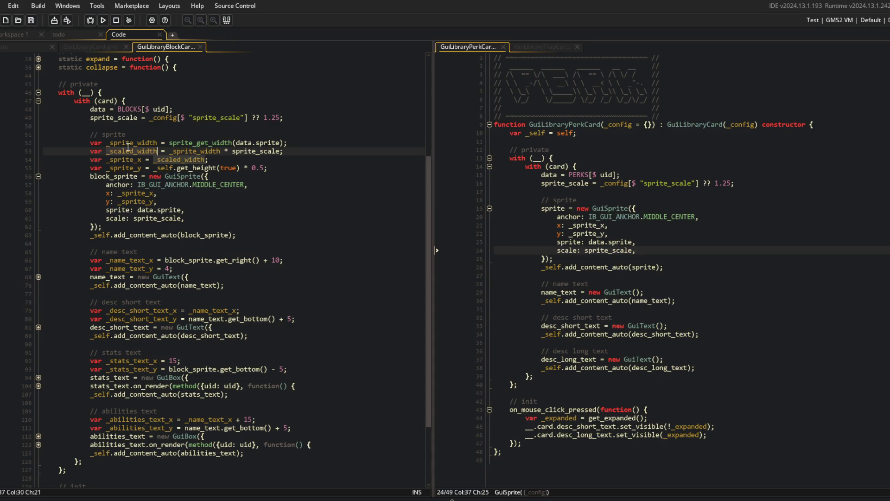
pyautogui.doubleClick(124, 159)
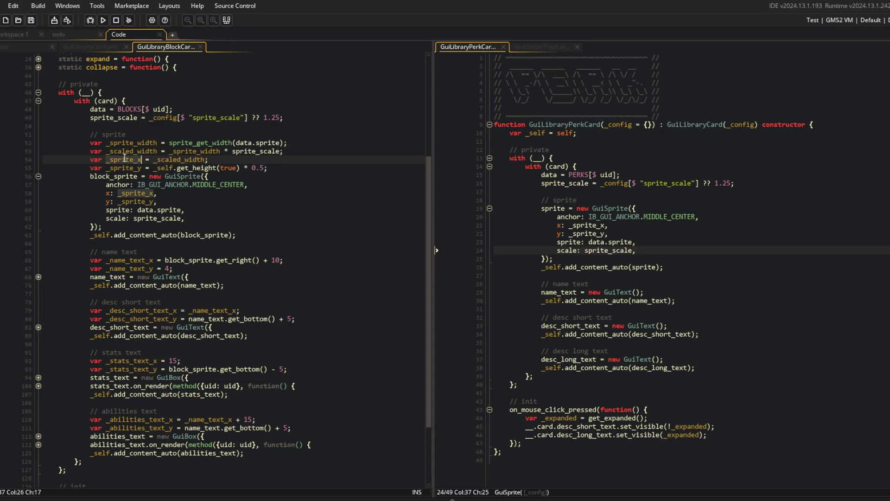
pyautogui.doubleClick(122, 168)
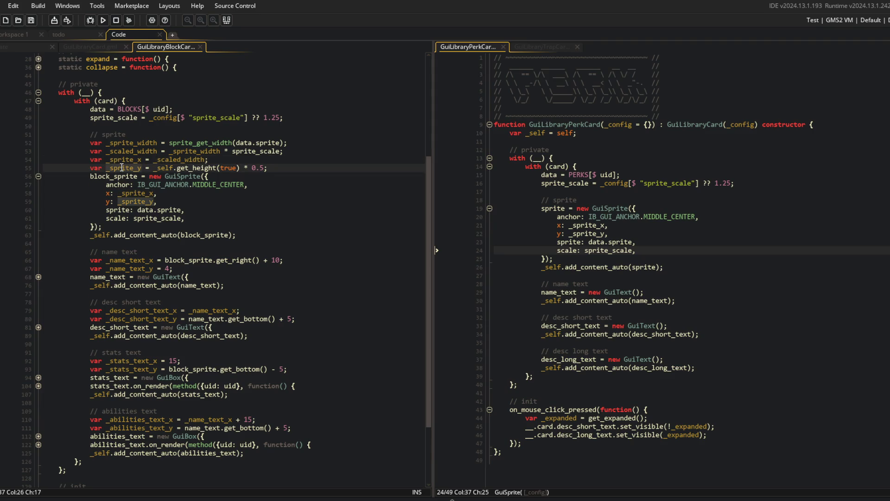
pyautogui.click(122, 168)
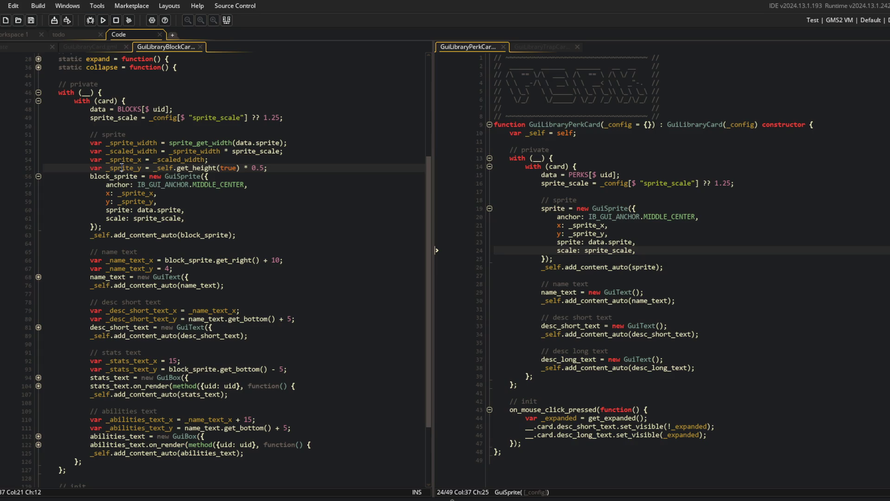
pyautogui.scroll(3, 198, 172)
# Step: Comment out the name, short and long description add_content_auto calls, and save
pyautogui.click(628, 260)
pyautogui.click(530, 292)
pyautogui.press('Down')
pyautogui.hotkey('ctrl', 'k')
pyautogui.press('Down')
pyautogui.press('Down')
pyautogui.press('Down')
pyautogui.hotkey('ctrl', 'k')
pyautogui.press('Down')
pyautogui.press('Down')
pyautogui.press('Down')
pyautogui.hotkey('ctrl', 'k')
pyautogui.click(733, 225)
pyautogui.hotkey('ctrl', 's')
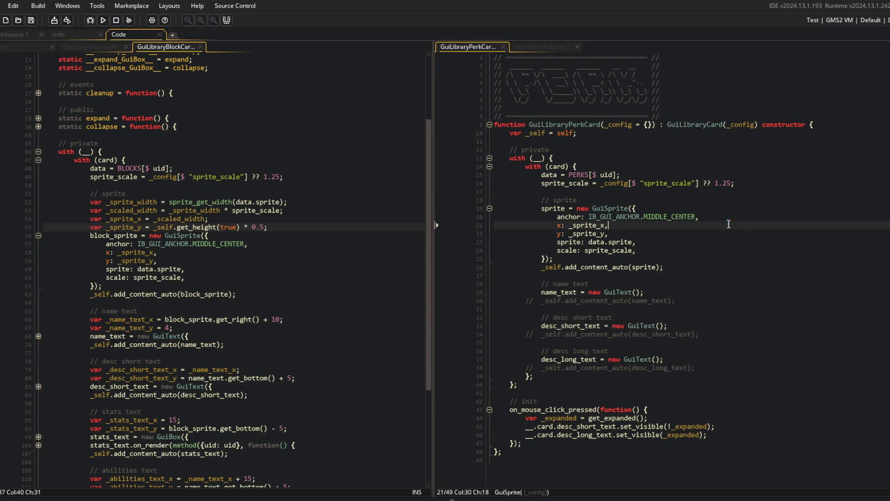
# Step: Change the sprite anchor from MIDDLE_CENTER to IB_GUI_ANCHOR.TOP_LEFT
pyautogui.click(585, 225)
pyautogui.doubleClick(664, 218)
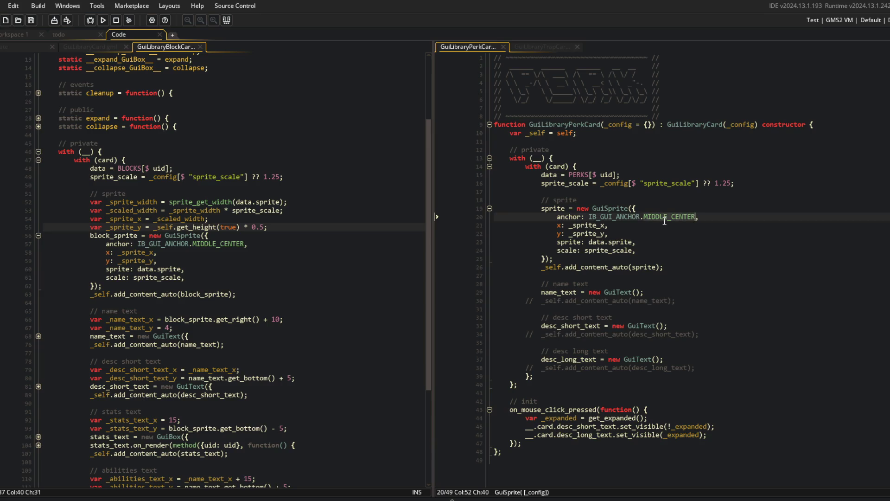
pyautogui.write('LEFT_CE')
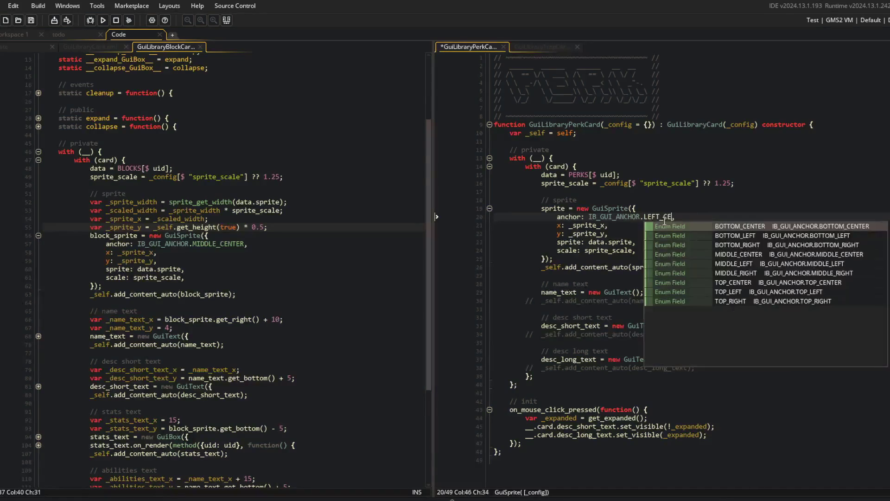
pyautogui.hotkey('ctrl', 'BackSpace')
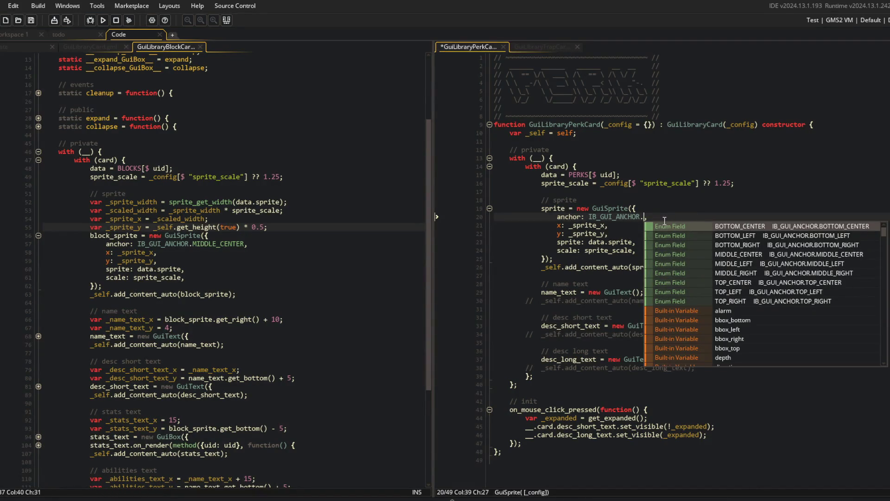
pyautogui.write('MIDDLE_LEFT')
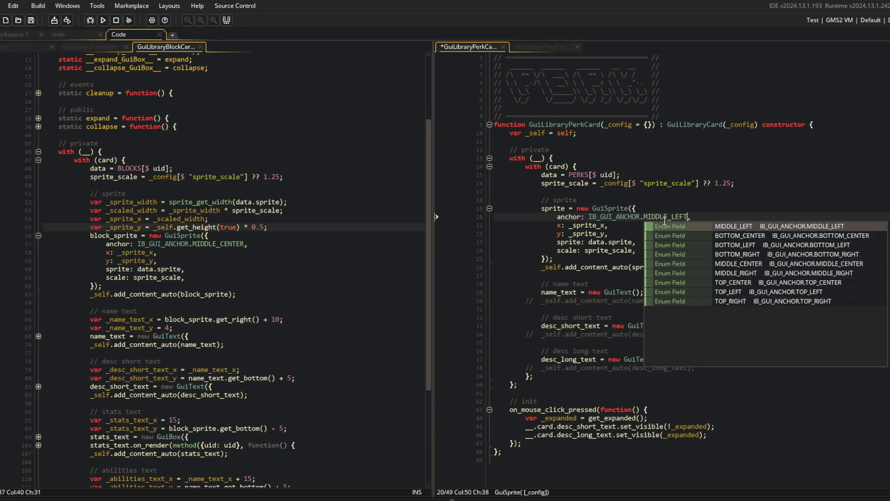
pyautogui.hotkey('ctrl', 's')
pyautogui.press('Down')
pyautogui.press('Up')
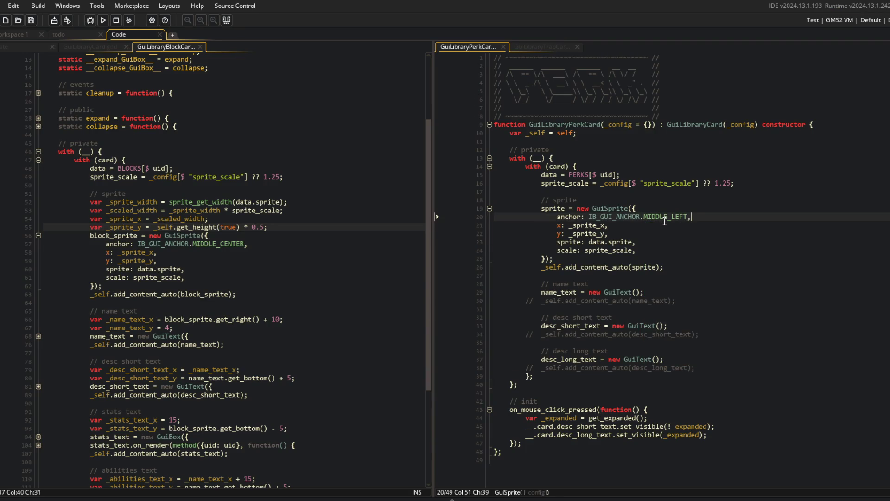
pyautogui.hotkey('ctrl', 'BackSpace')
pyautogui.write('TOP')
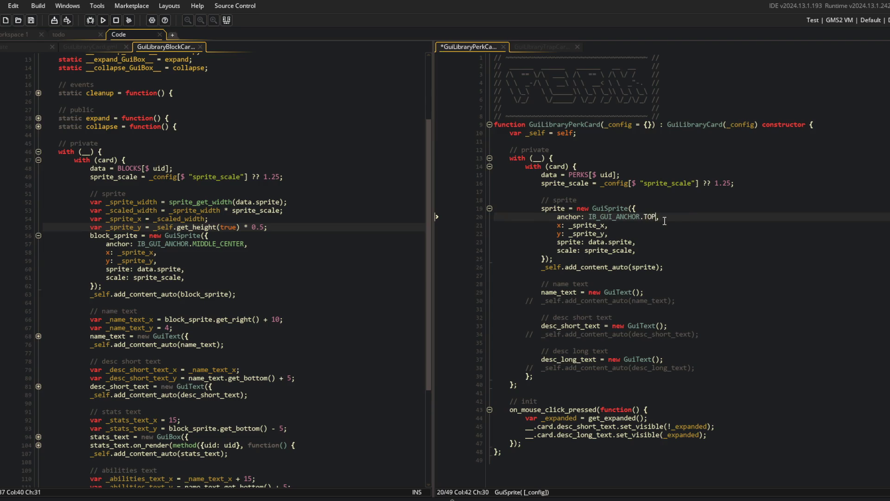
pyautogui.press('Return')
# Step: Set the sprite's x and y to 5 and build and run the game
pyautogui.press('Down')
pyautogui.press('End')
pyautogui.press('Left')
pyautogui.hotkey('ctrl', 'BackSpace')
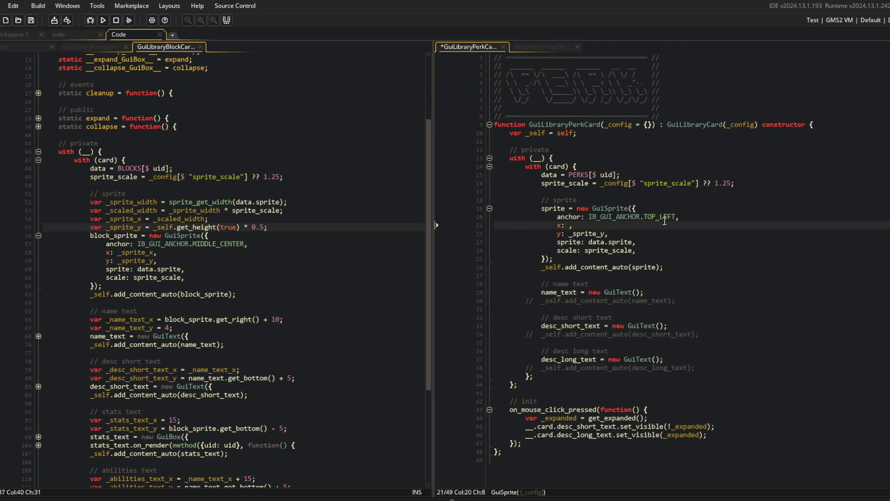
pyautogui.press('Down')
pyautogui.press('End')
pyautogui.press('Left')
pyautogui.hotkey('ctrl', 'BackSpace')
pyautogui.press('F5')
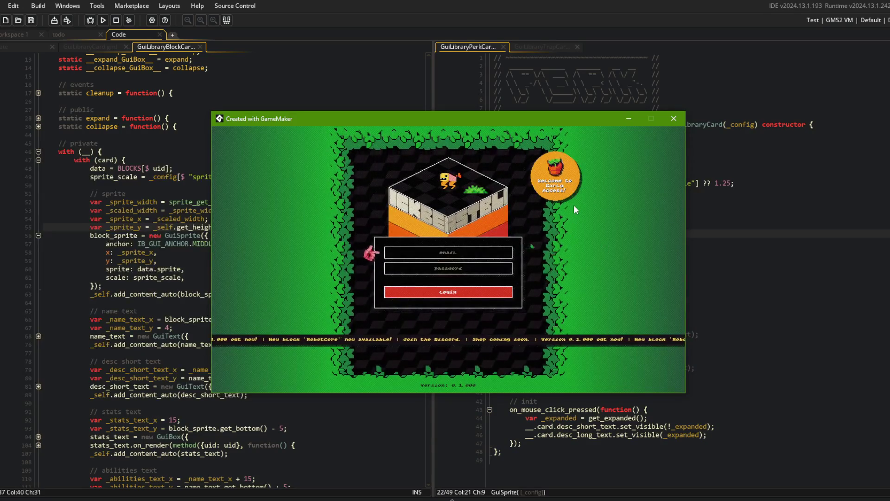
pyautogui.click(441, 291)
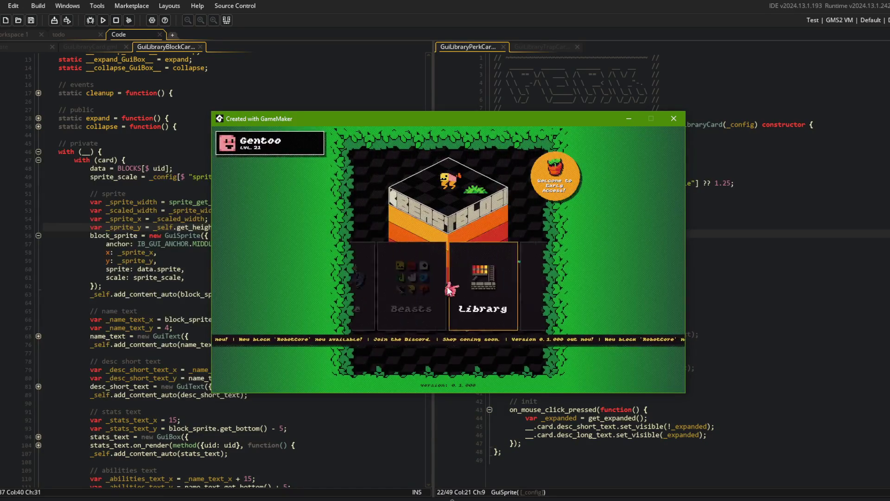
pyautogui.click(401, 286)
pyautogui.click(436, 285)
pyautogui.click(413, 206)
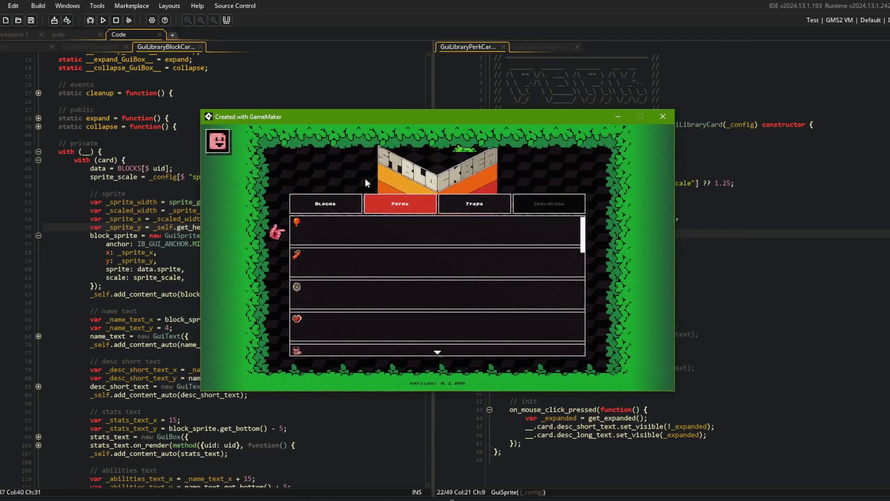
pyautogui.click(322, 204)
pyautogui.click(396, 198)
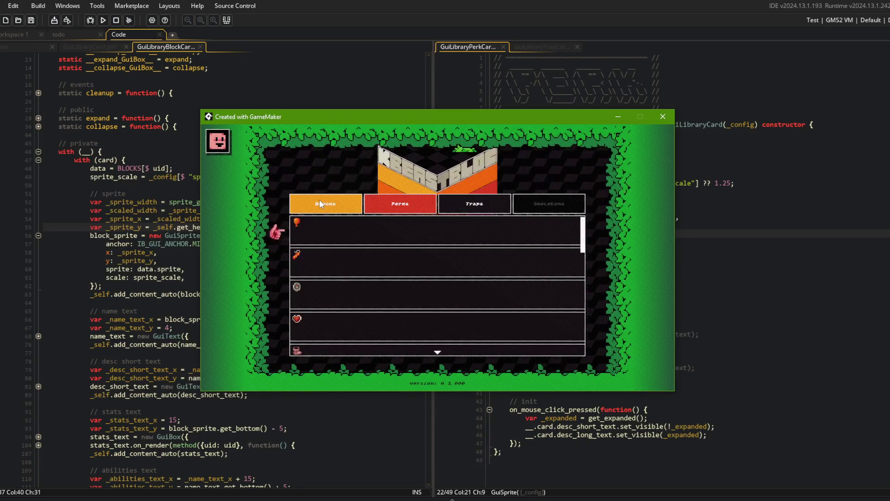
pyautogui.click(355, 205)
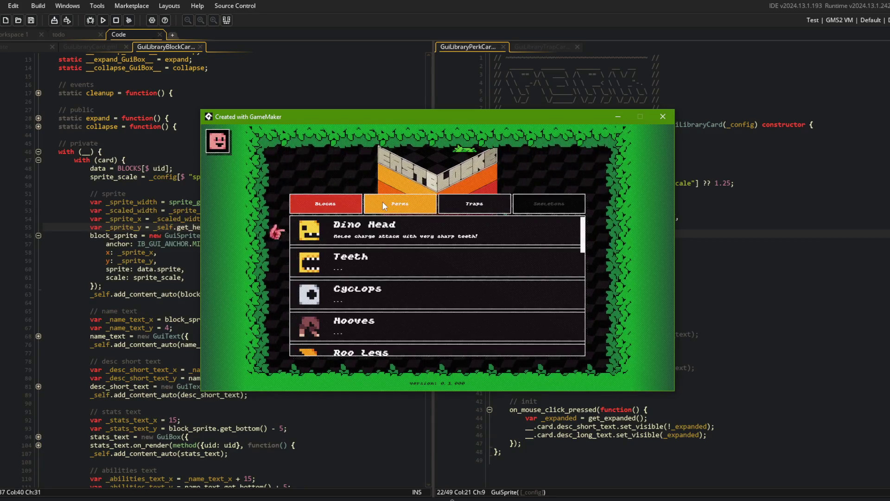
pyautogui.click(382, 202)
pyautogui.click(315, 210)
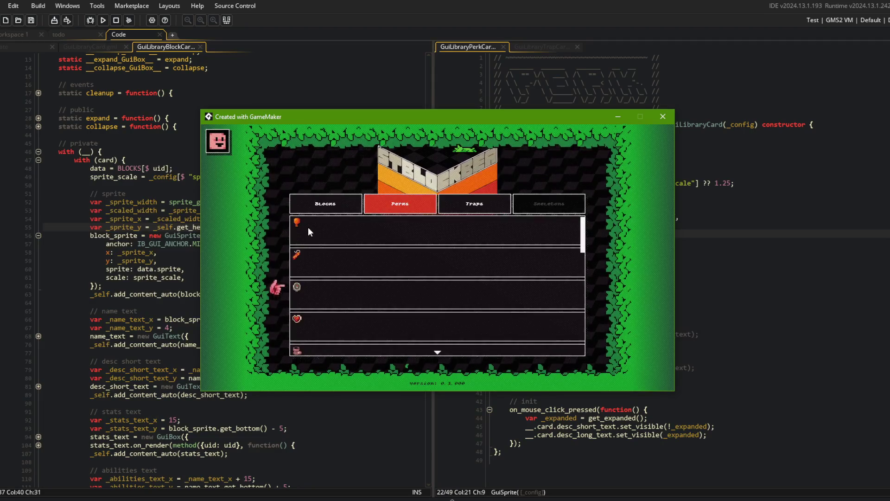
pyautogui.click(386, 202)
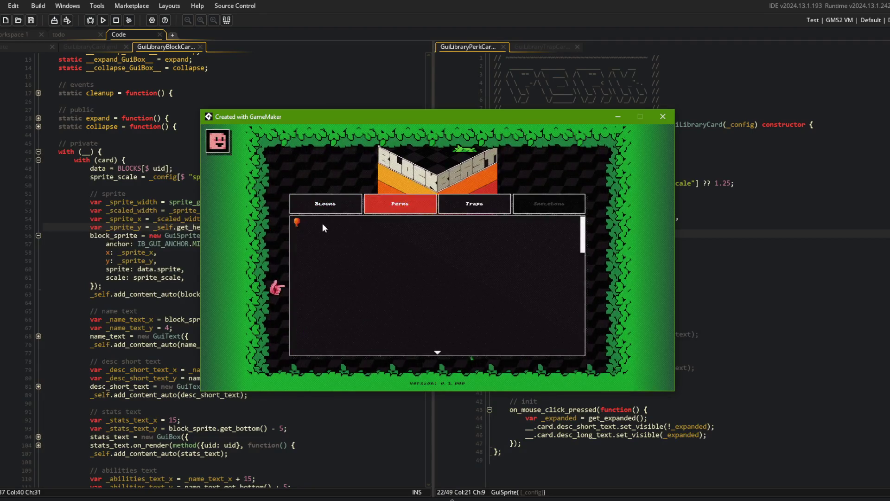
pyautogui.click(764, 237)
pyautogui.click(653, 251)
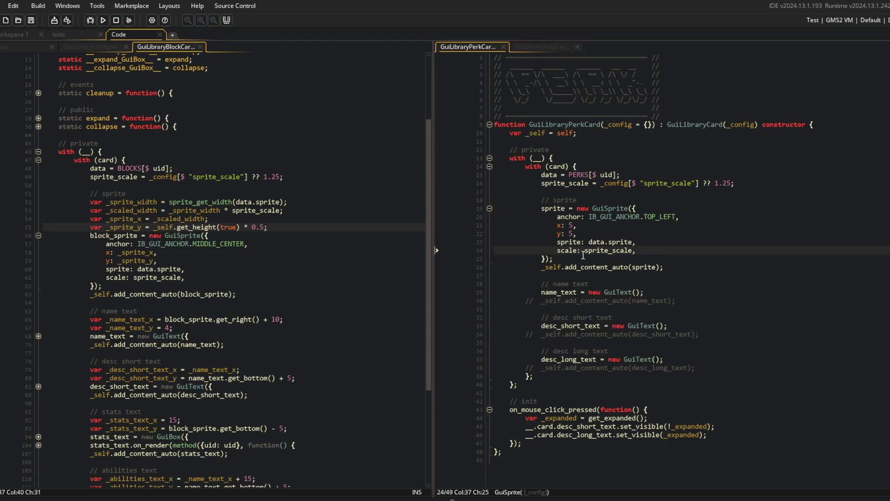
# Step: Run the game with scale 4 * sprite_scale and open the Library's Perks list
pyautogui.press('F5')
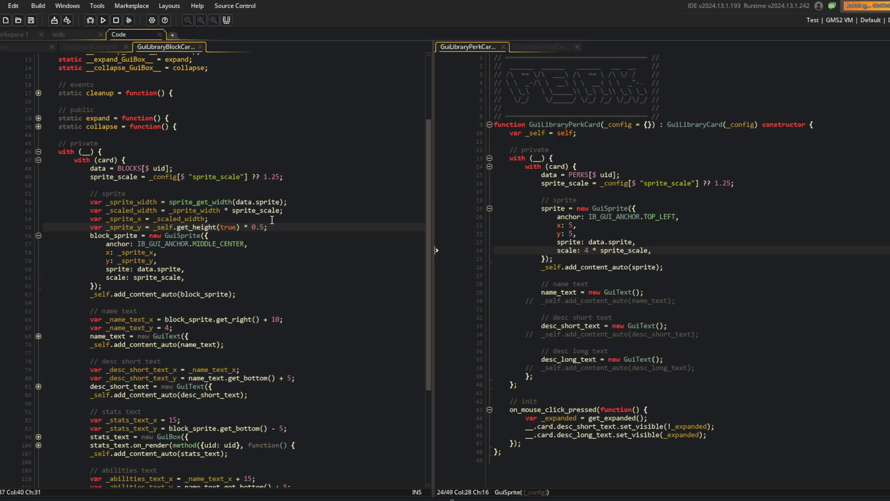
pyautogui.scroll(-1, 477, 274)
pyautogui.click(471, 272)
pyautogui.click(411, 205)
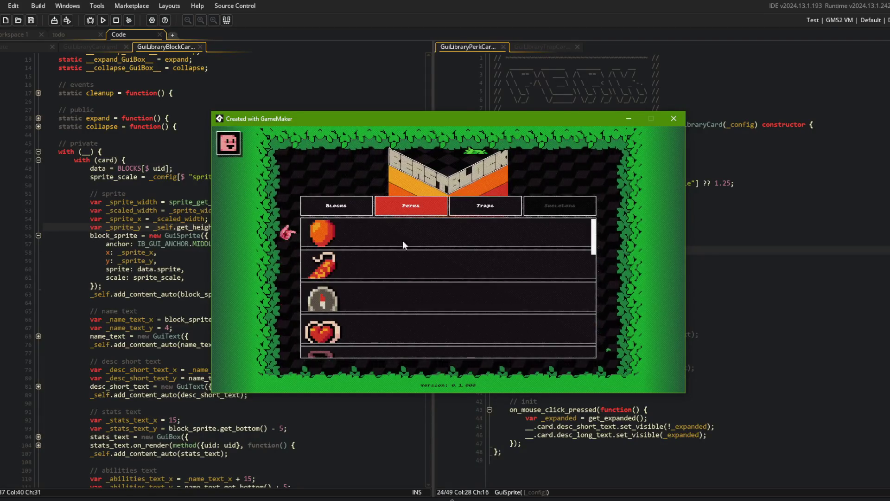
# Step: Switch between the Blocks and Perks lists to compare the icon sizes
pyautogui.click(402, 213)
pyautogui.click(343, 208)
pyautogui.click(401, 210)
pyautogui.click(344, 209)
pyautogui.click(401, 210)
pyautogui.click(344, 211)
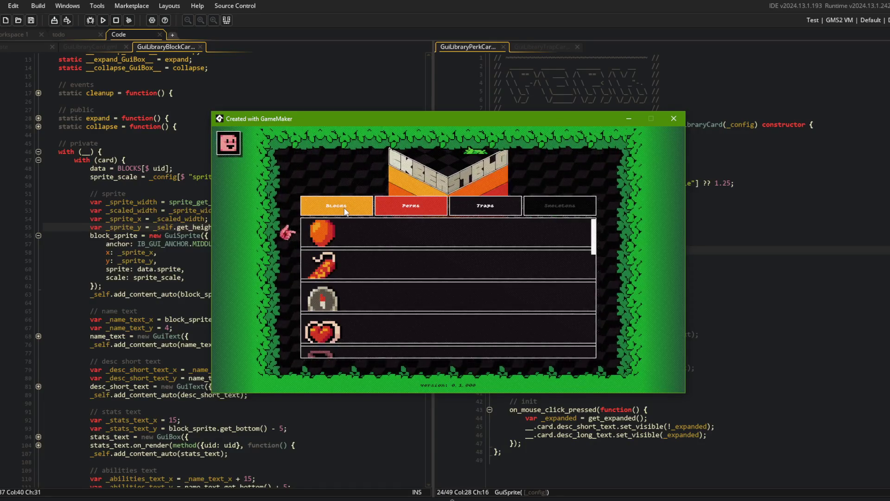
pyautogui.click(344, 212)
pyautogui.click(397, 205)
pyautogui.click(343, 207)
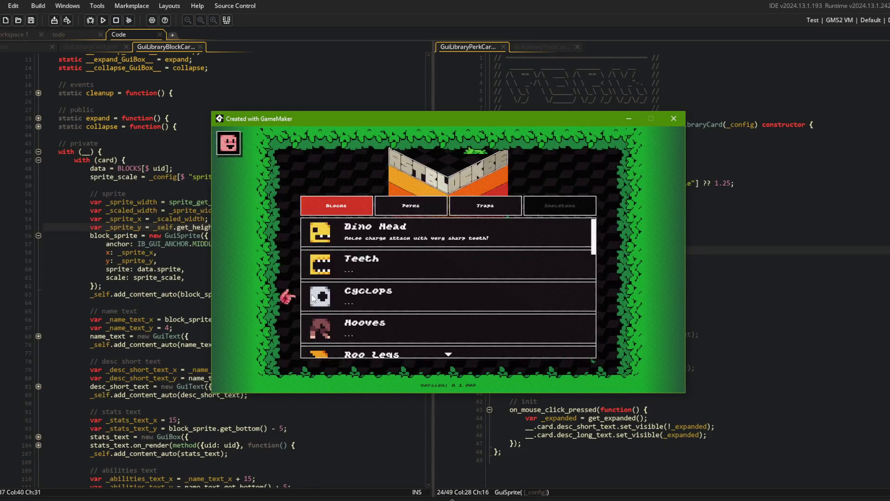
pyautogui.click(391, 212)
# Step: Scroll through the enlarged perk icons, then close the game window
pyautogui.scroll(-3, 325, 293)
pyautogui.scroll(3, 338, 243)
pyautogui.scroll(2, 344, 259)
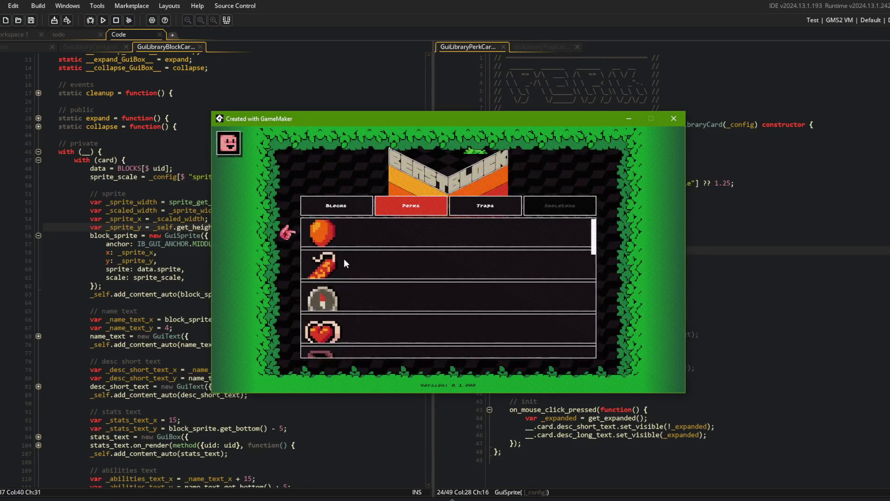
pyautogui.scroll(-3, 346, 285)
pyautogui.scroll(2, 401, 235)
pyautogui.scroll(-1, 401, 235)
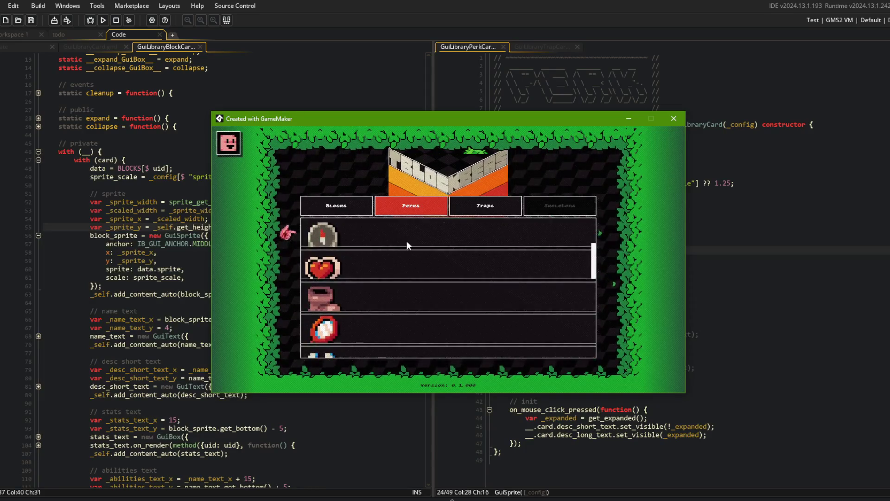
pyautogui.scroll(2, 377, 250)
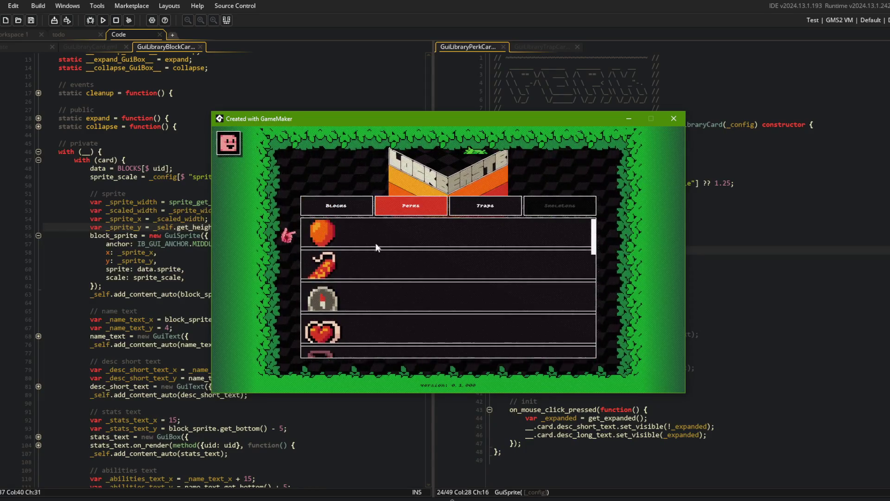
pyautogui.scroll(-1, 374, 230)
pyautogui.scroll(1, 375, 233)
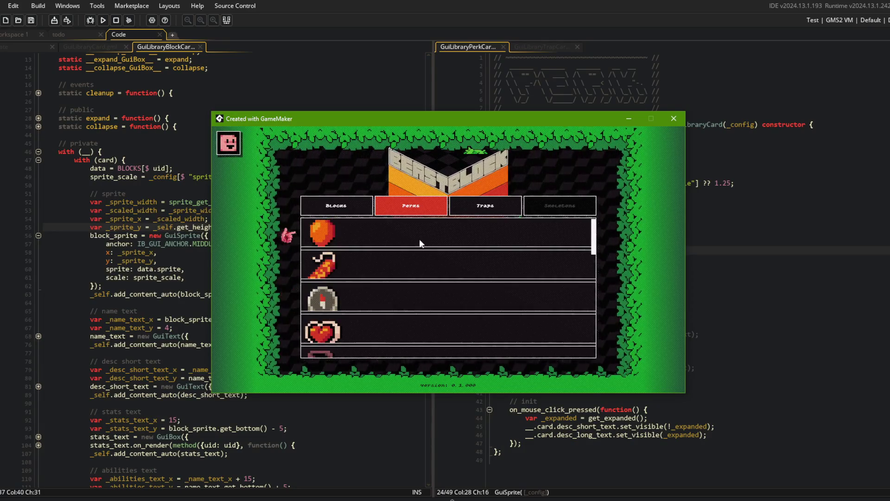
pyautogui.click(673, 118)
pyautogui.click(592, 250)
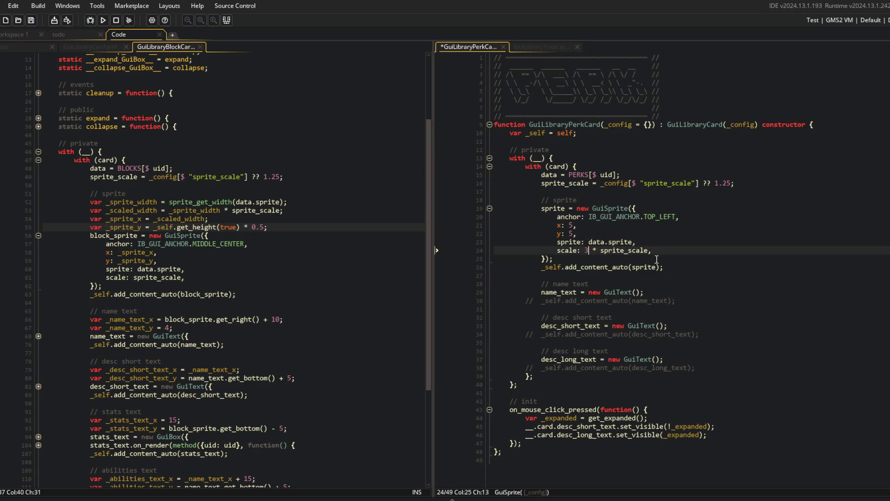
# Step: Run the game with perk sprite scale 3 and check the Perks library
pyautogui.press('F5')
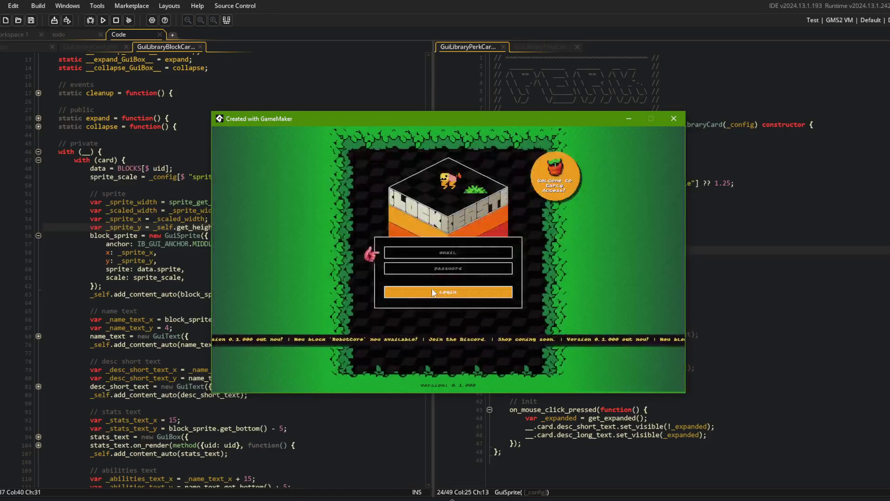
pyautogui.scroll(1, 432, 288)
pyautogui.click(432, 288)
pyautogui.click(404, 207)
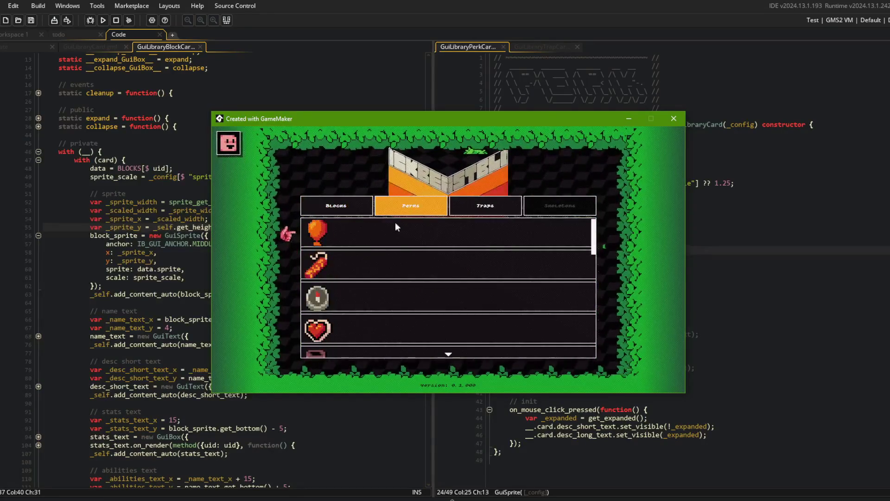
pyautogui.press('Escape')
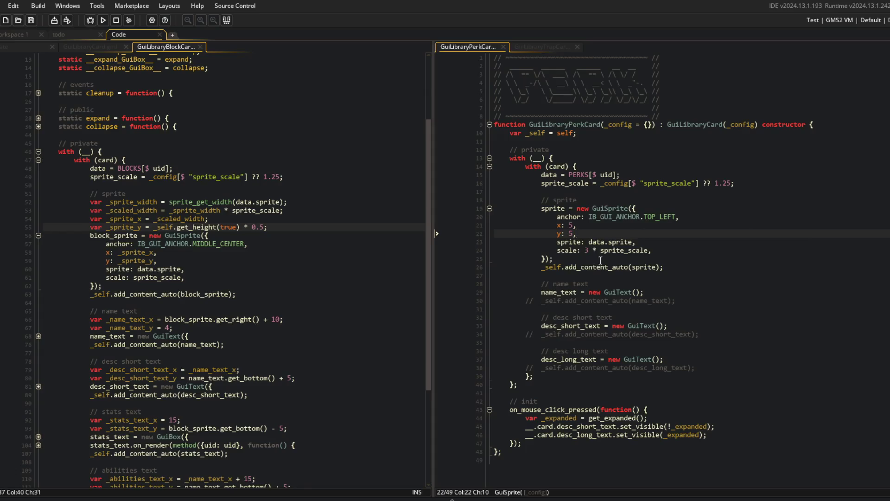
# Step: Set the perk sprite scale to 2 * sprite_scale, rerun, and compare the Perks and Blocks lists
pyautogui.press('BackSpace')
pyautogui.write('2')
pyautogui.press('F5')
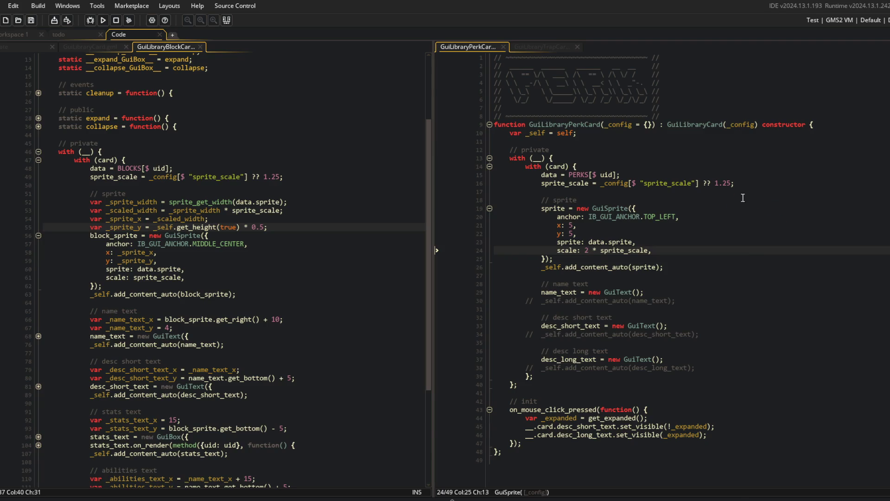
pyautogui.click(494, 273)
pyautogui.click(405, 211)
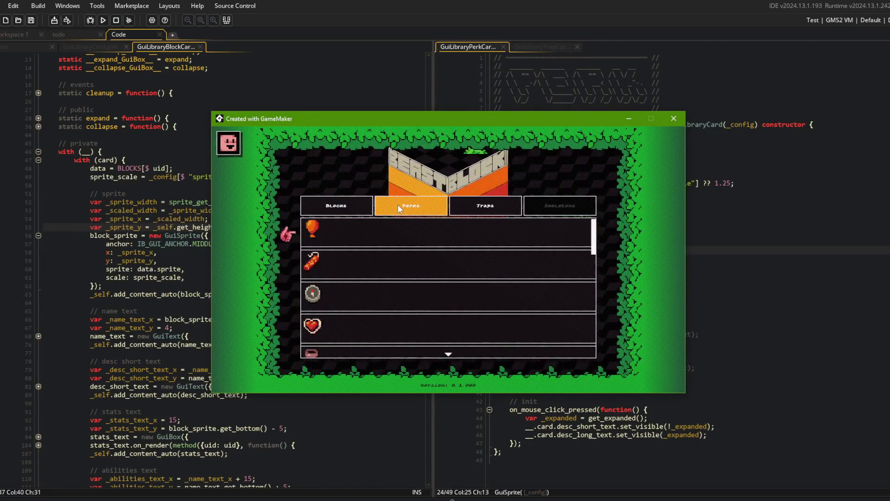
pyautogui.click(333, 204)
pyautogui.click(412, 203)
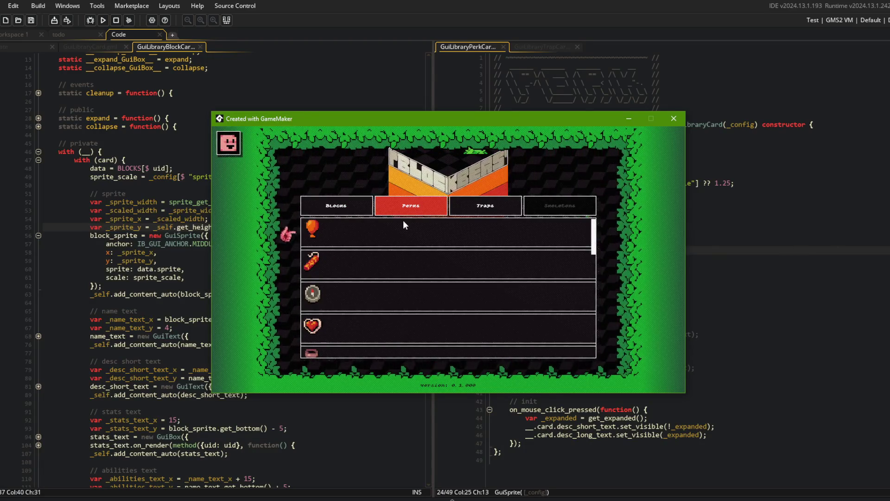
pyautogui.press('Escape')
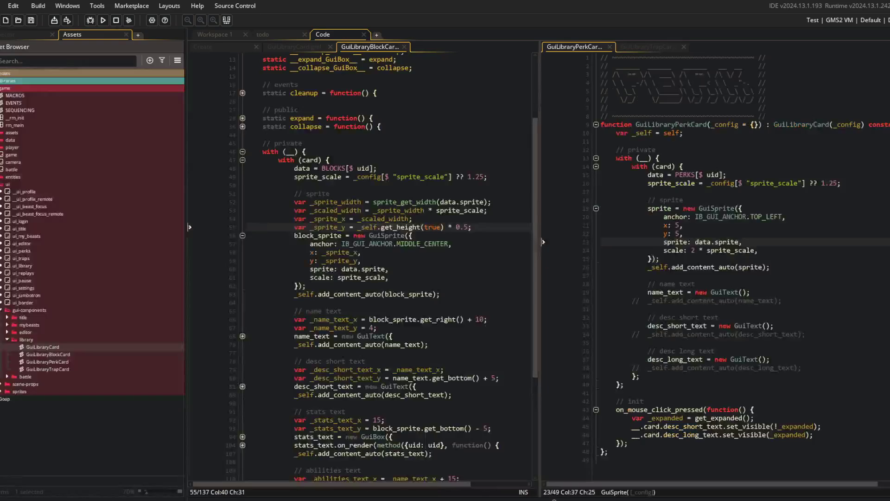
# Step: Open the magnetize, airdrop, banana, dynamite and balloon sprites from entities > beasts > sprites > perks
pyautogui.click(9, 340)
pyautogui.click(2, 310)
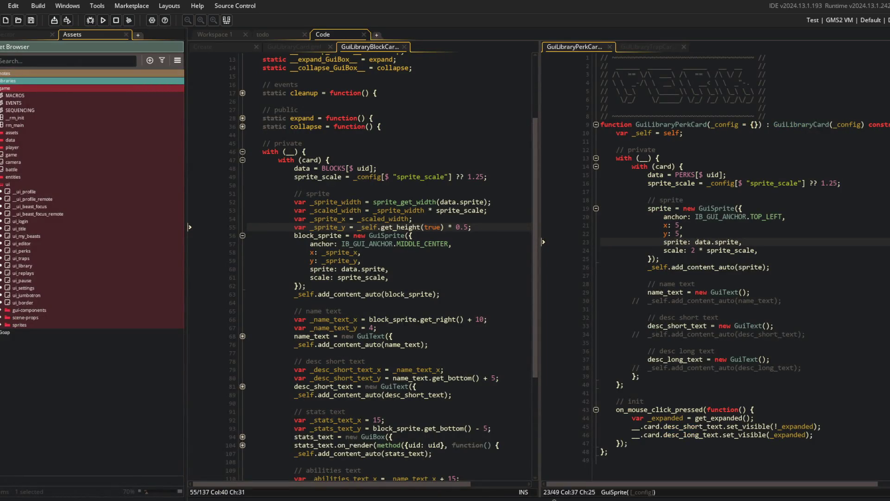
pyautogui.click(2, 177)
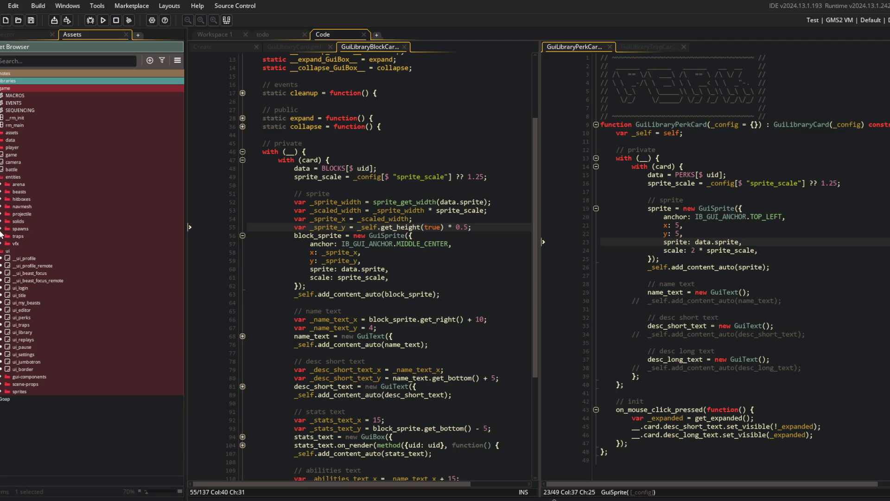
pyautogui.click(2, 192)
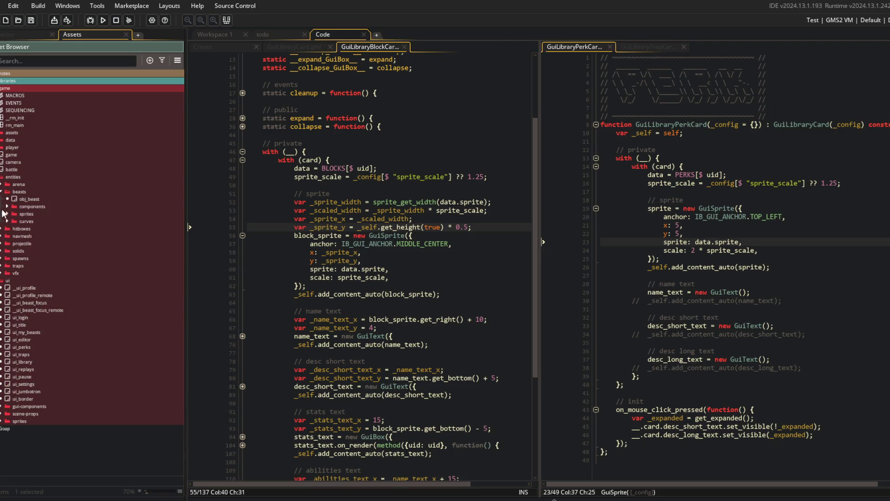
pyautogui.click(7, 214)
pyautogui.click(14, 244)
pyautogui.doubleClick(47, 252)
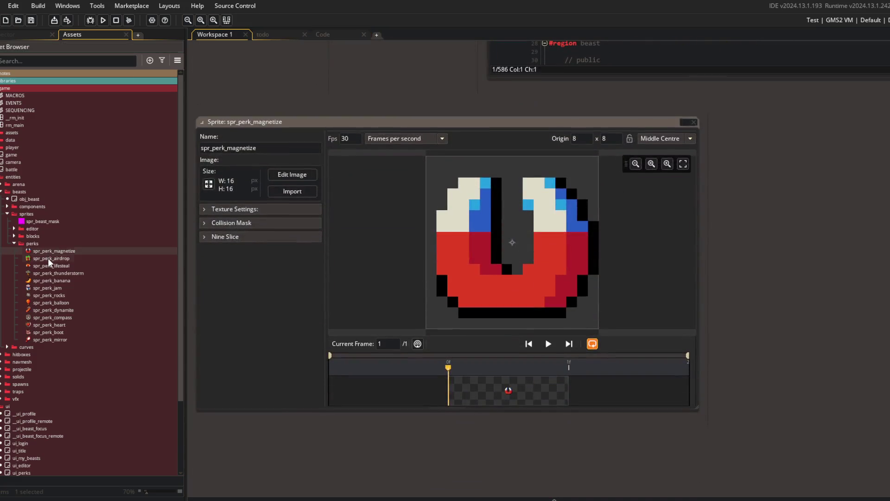
pyautogui.doubleClick(48, 258)
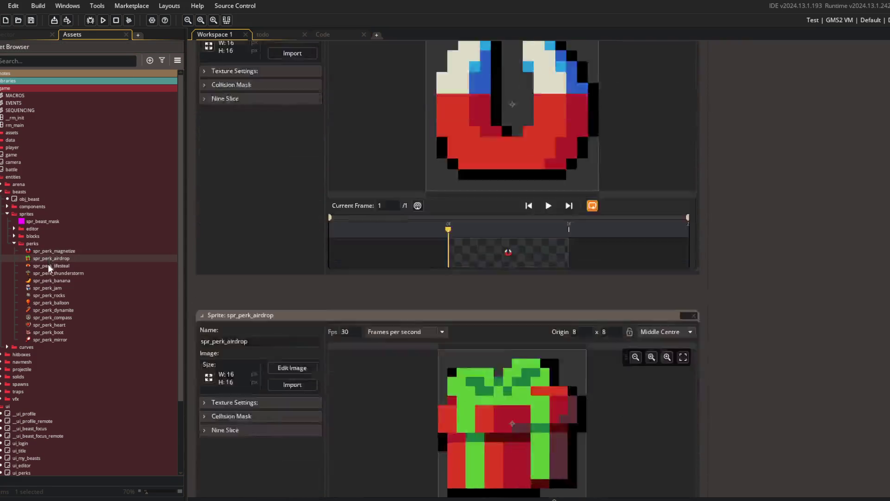
pyautogui.doubleClick(48, 280)
pyautogui.doubleClick(44, 310)
pyautogui.doubleClick(43, 302)
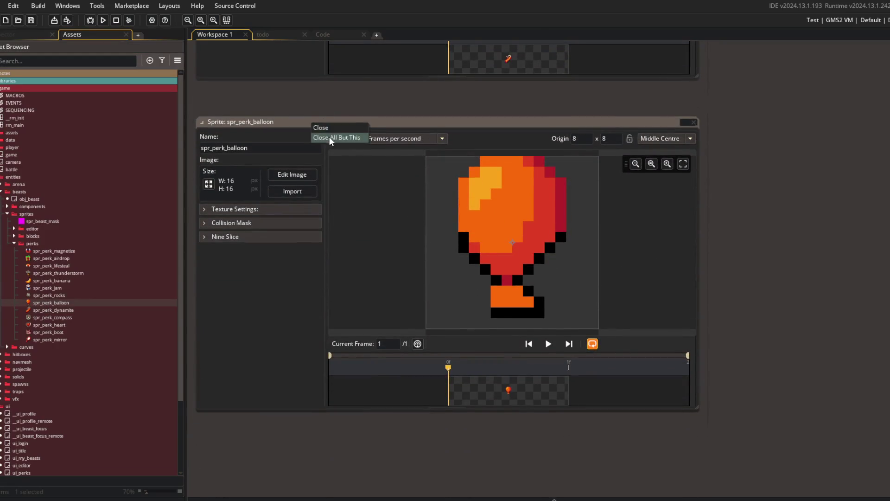
# Step: Close all sprite editors but balloon, collapse the asset tree, and hide the asset browser
pyautogui.click(331, 137)
pyautogui.click(327, 35)
pyautogui.rightClick(105, 196)
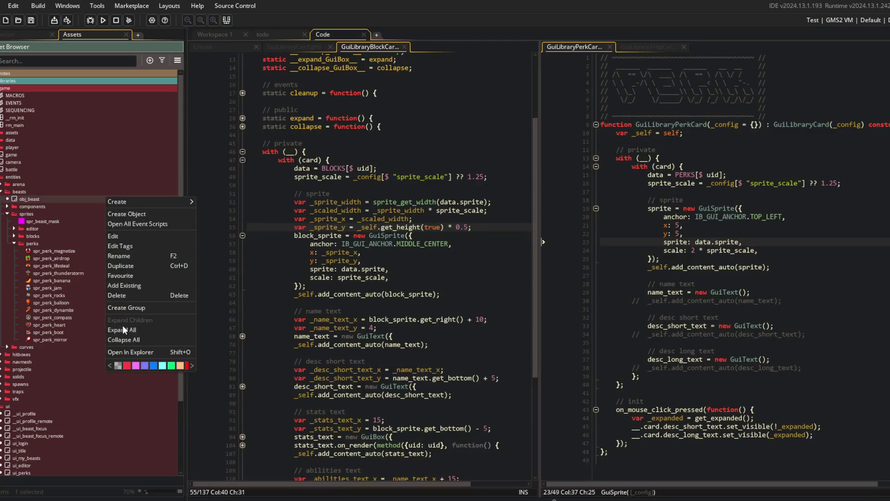
pyautogui.click(123, 339)
pyautogui.press('F12')
pyautogui.click(302, 177)
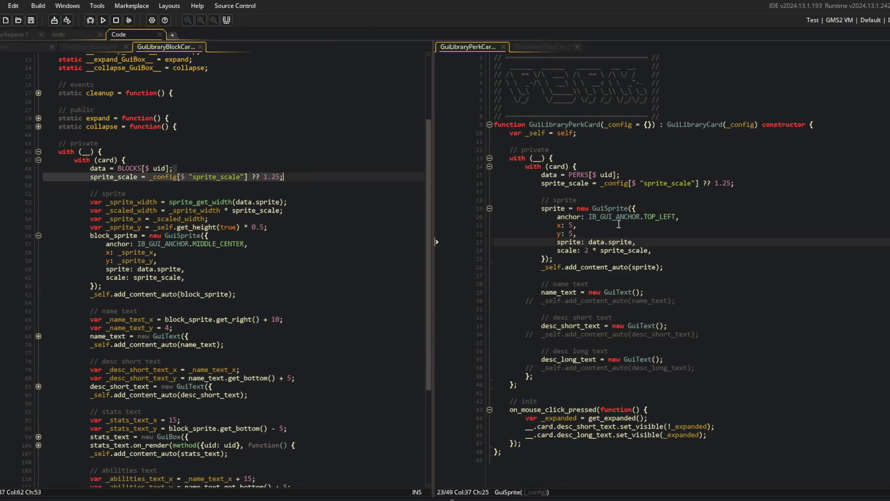
# Step: Copy the four sprite width, scaled width and position lines from the block card under the perk card's // sprite
pyautogui.click(626, 177)
pyautogui.click(275, 230)
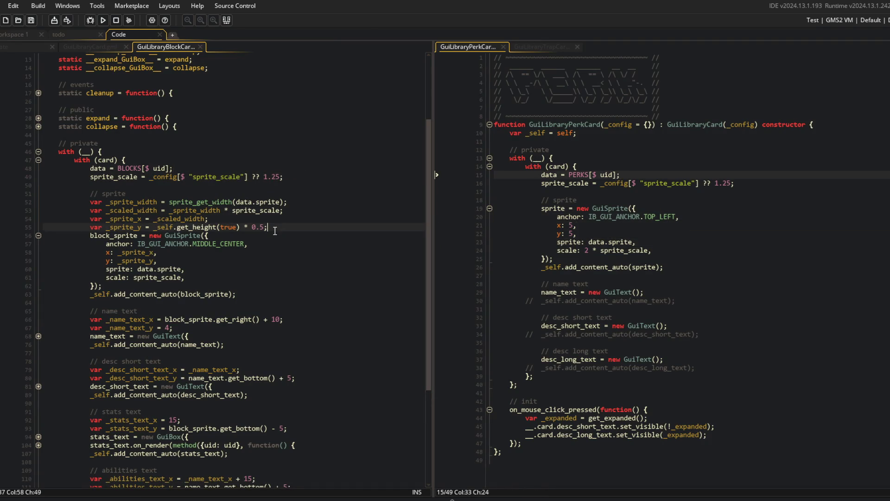
pyautogui.hotkey('shift', 'Home')
pyautogui.hotkey('shift', 'Up')
pyautogui.hotkey('shift', 'Up')
pyautogui.hotkey('shift', 'Up')
pyautogui.hotkey('ctrl', 'c')
pyautogui.click(724, 217)
pyautogui.press('Up')
pyautogui.press('Up')
pyautogui.press('Return')
pyautogui.hotkey('ctrl', 'v')
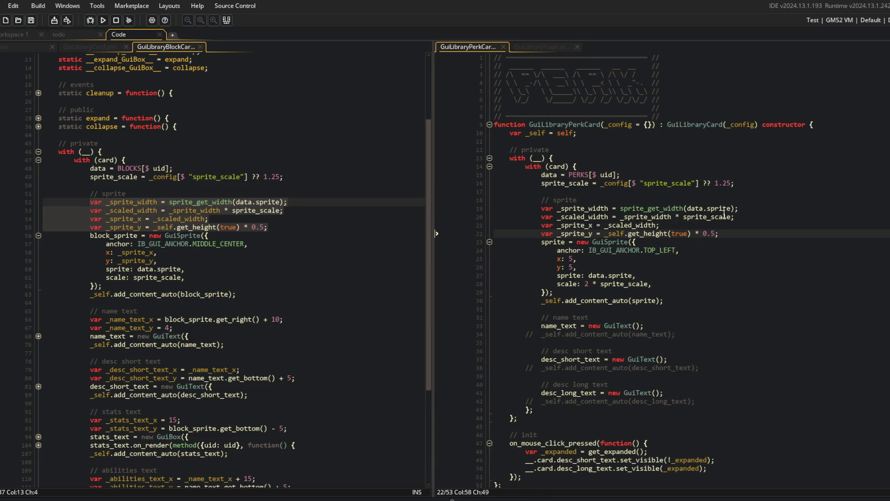
# Step: Position the perk sprite at _sprite_x and _sprite_y instead of 5, then run the game
pyautogui.click(623, 267)
pyautogui.press('BackSpace')
pyautogui.write('_sprite_x')
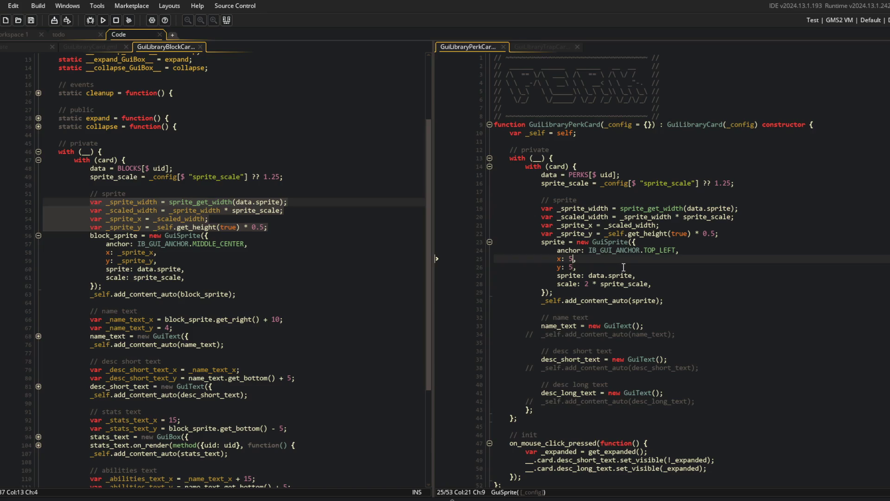
pyautogui.press('Up')
pyautogui.press('Left')
pyautogui.press('BackSpace')
pyautogui.write('_sprite_x')
pyautogui.press('Down')
pyautogui.press('BackSpace')
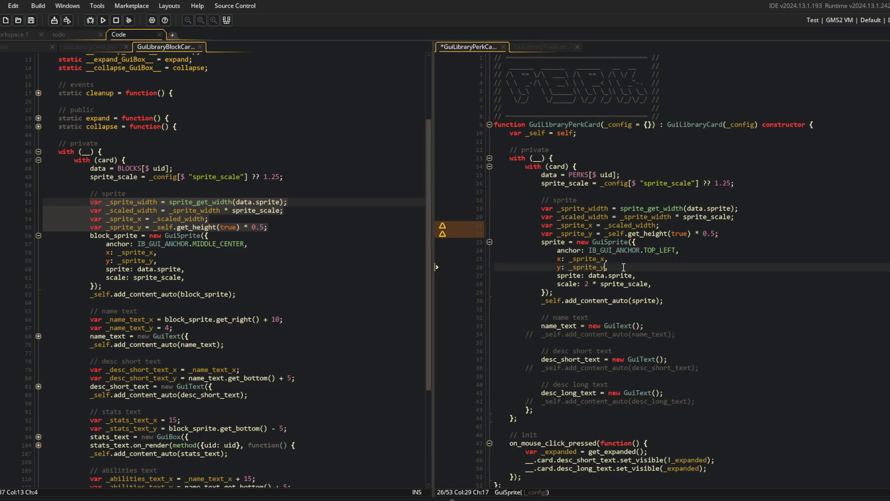
pyautogui.write('y')
pyautogui.press('F5')
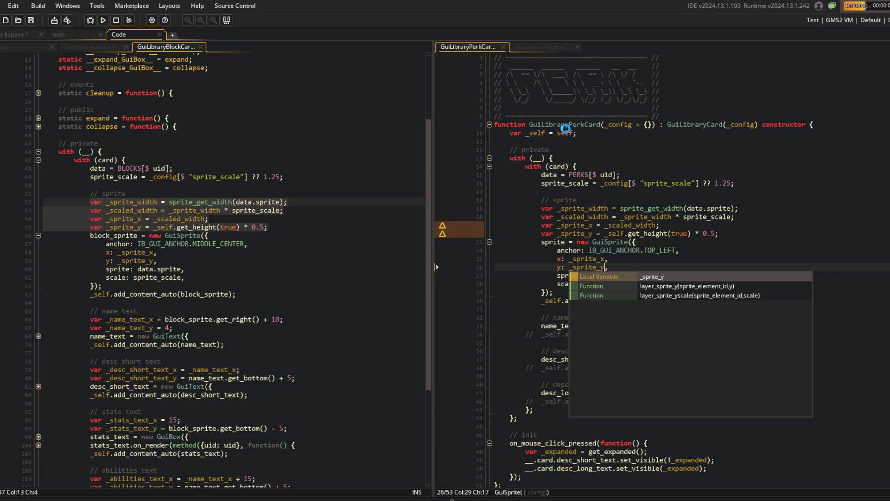
pyautogui.click(615, 138)
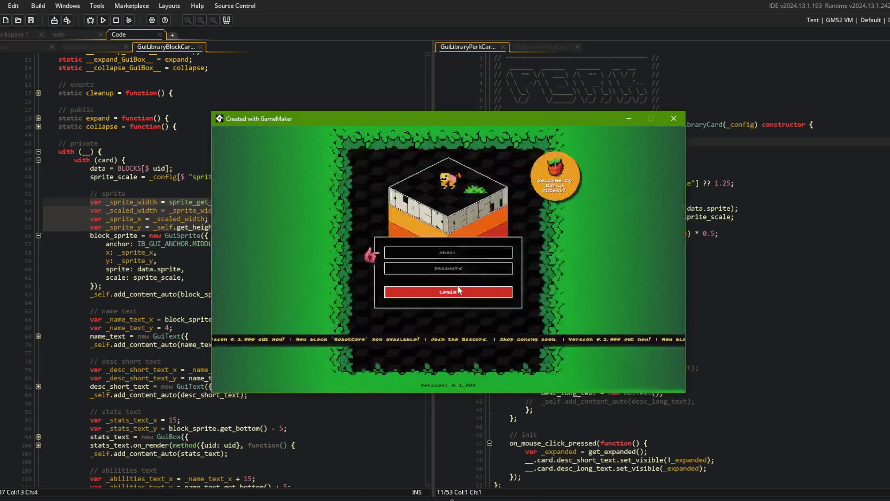
# Step: Log in, view the Perks library, and close the game
pyautogui.click(453, 294)
pyautogui.click(449, 291)
pyautogui.click(397, 204)
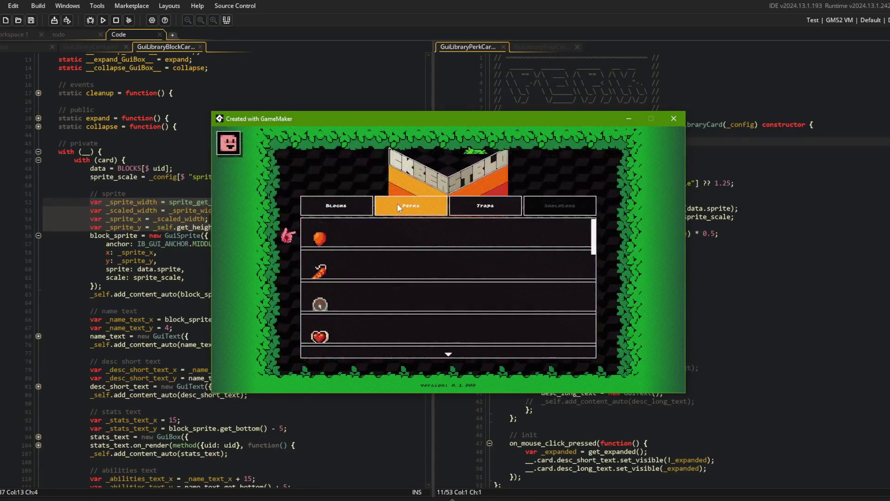
pyautogui.click(681, 119)
# Step: Switch the run configuration to Dev_StartLibrary, relaunch, and compare the Blocks and Perks lists
pyautogui.click(886, 20)
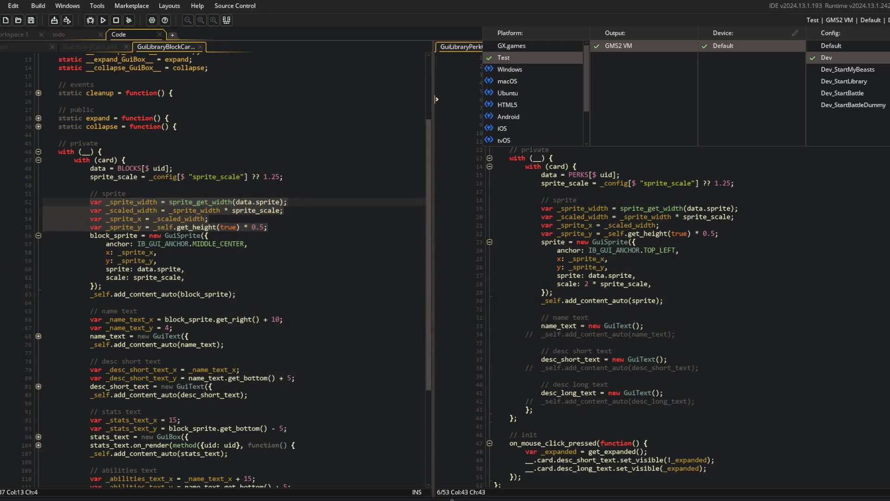
pyautogui.click(842, 82)
pyautogui.click(103, 20)
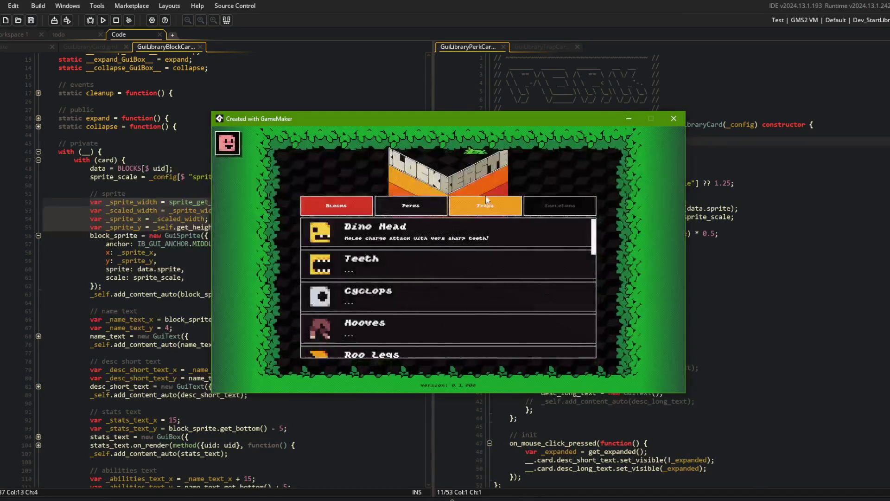
pyautogui.click(343, 205)
pyautogui.click(409, 209)
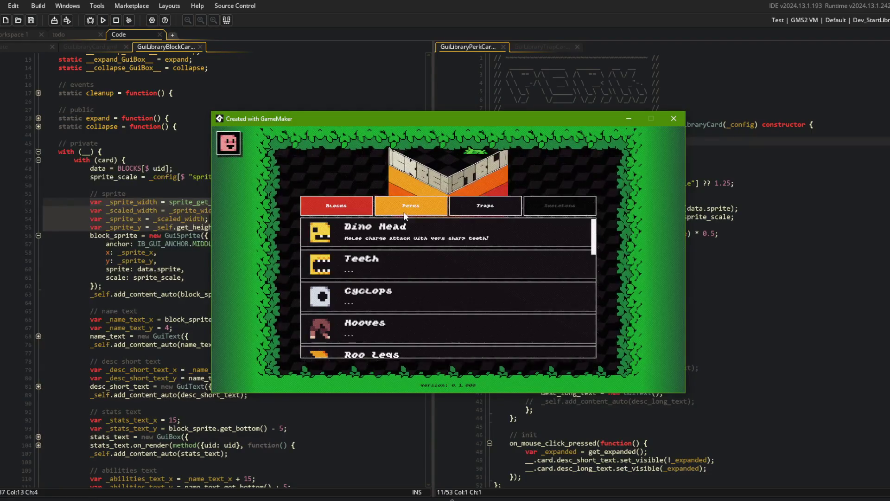
pyautogui.click(343, 211)
pyautogui.click(408, 207)
pyautogui.click(352, 207)
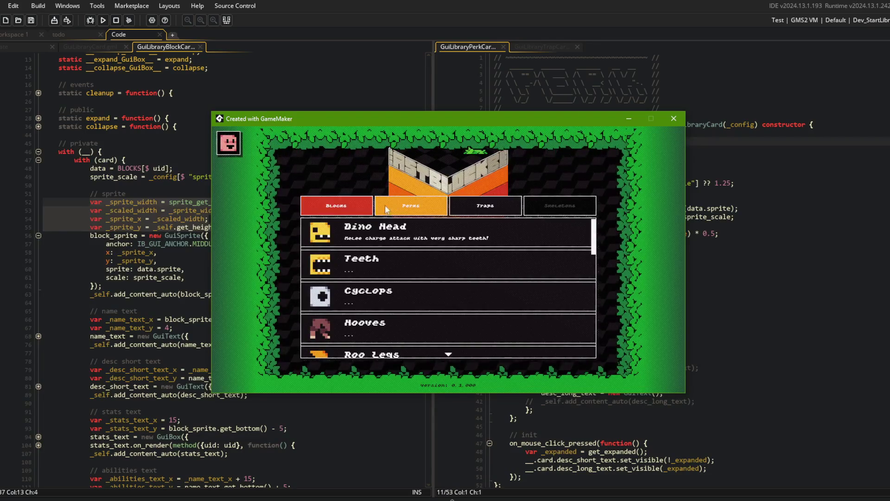
pyautogui.click(406, 206)
# Step: Return to the perk card code at the sprite width and position lines
pyautogui.click(753, 283)
pyautogui.click(747, 257)
pyautogui.click(730, 225)
pyautogui.click(753, 209)
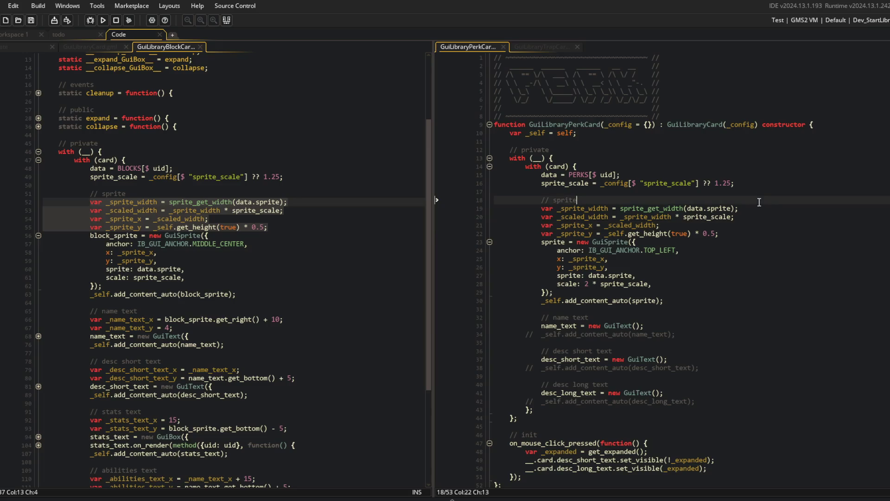
# Step: Add 'var _sprite_scale = sprite_scale * 2;' under // sprite and use it in _scaled_width
pyautogui.click(747, 215)
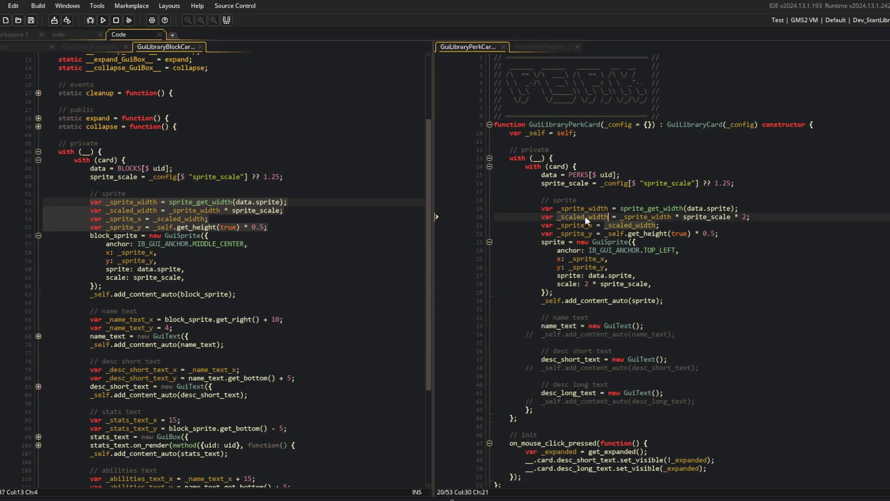
pyautogui.click(598, 198)
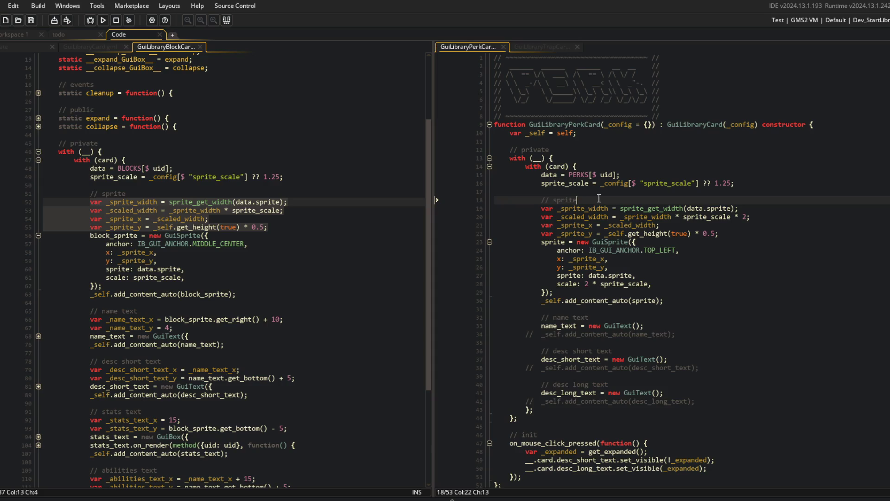
pyautogui.press('Return')
pyautogui.write('var _spri')
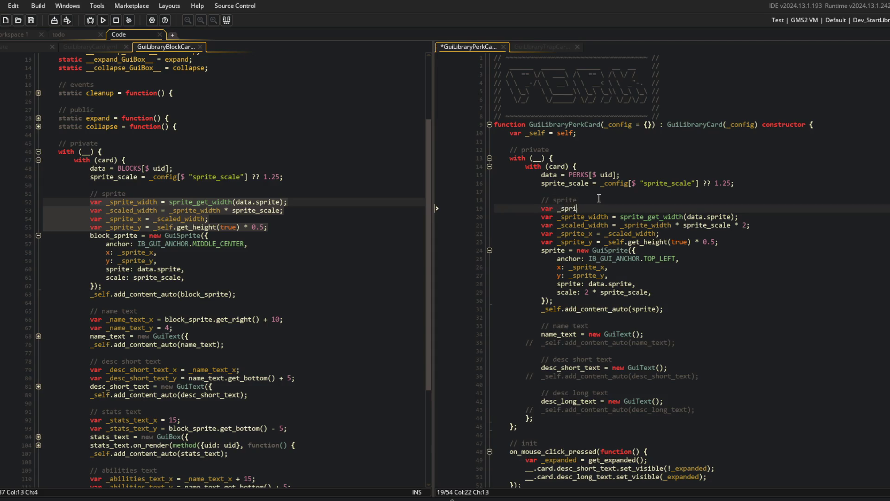
pyautogui.write('te_scale = spr')
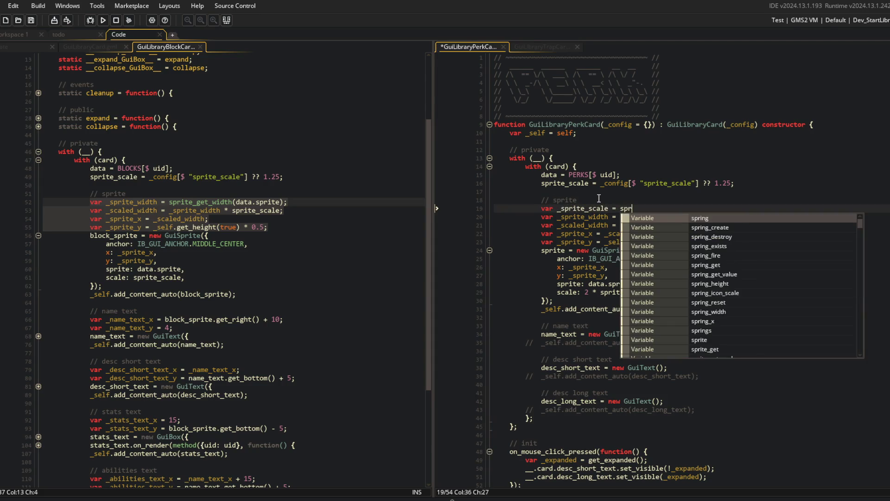
pyautogui.write(';')
pyautogui.press('Down')
pyautogui.press('Down')
pyautogui.press('End')
pyautogui.press('Left')
pyautogui.press('BackSpace')
pyautogui.press('BackSpace')
pyautogui.press('BackSpace')
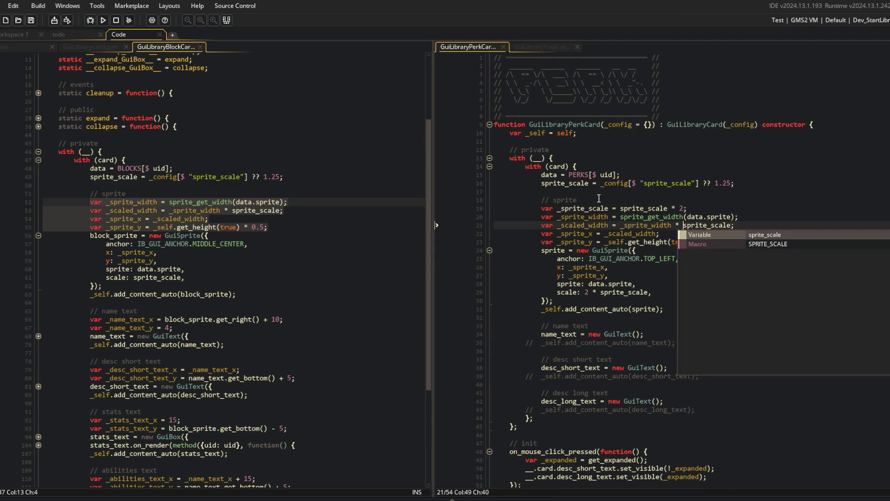
pyautogui.hotkey('ctrl', 'Left')
pyautogui.write('_')
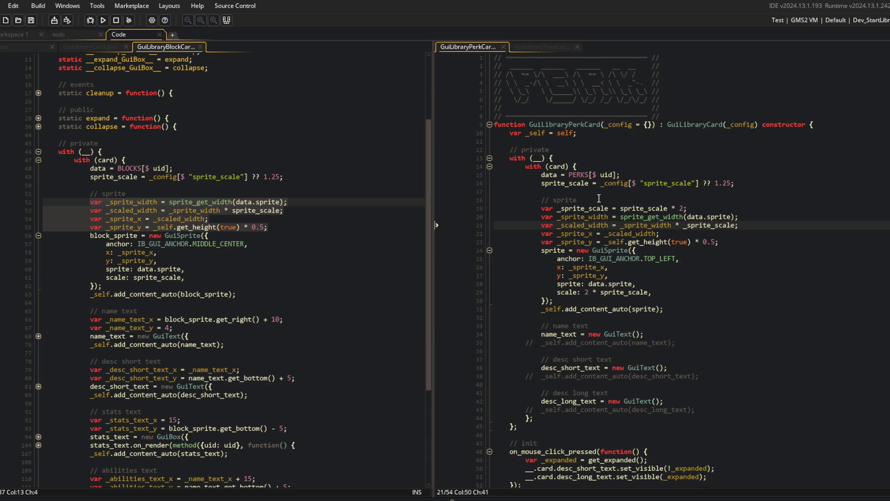
# Step: Use _sprite_scale for the GuiSprite scale, then run the game and view the Perks library
pyautogui.click(599, 292)
pyautogui.press('BackSpace')
pyautogui.press('BackSpace')
pyautogui.press('F5')
pyautogui.write('_')
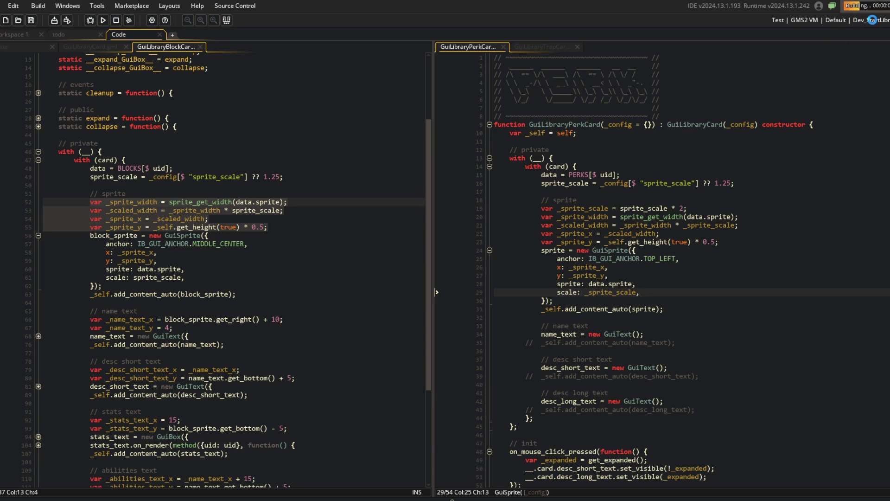
pyautogui.moveTo(432, 80); pyautogui.dragTo(358, 81)
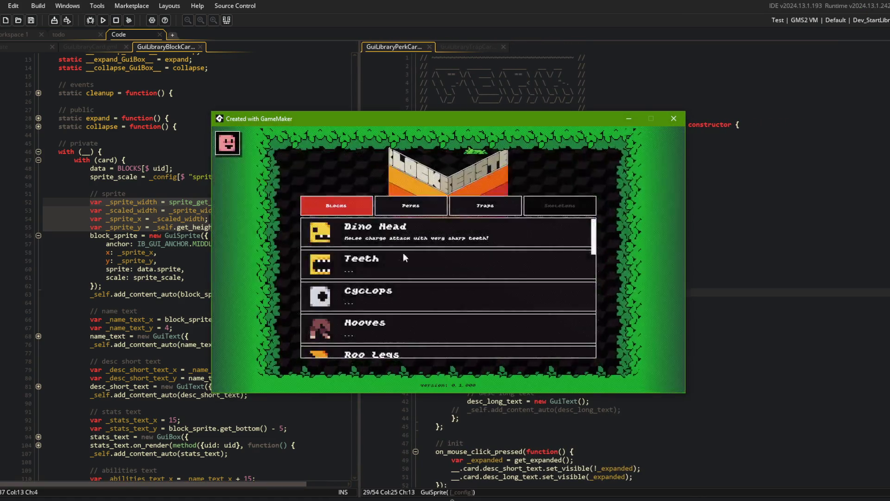
pyautogui.click(407, 208)
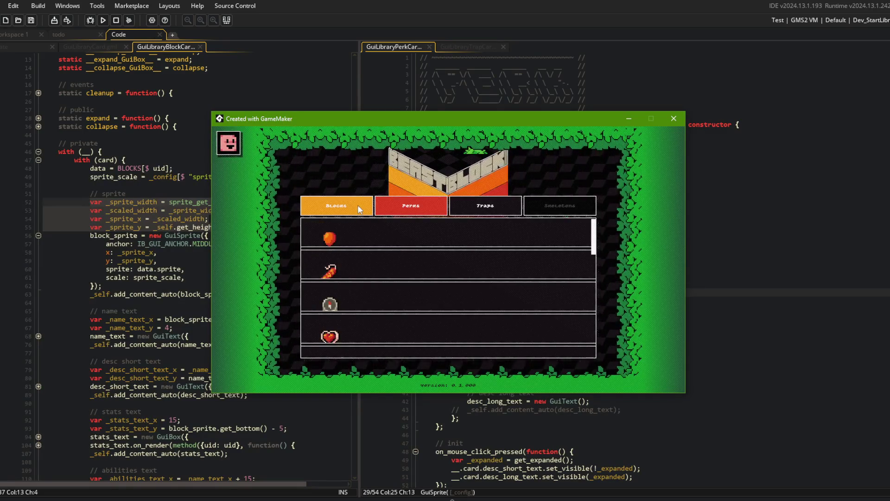
# Step: Close the game, switch to Workspace 1, and expand game > entities > beasts > sprites
pyautogui.click(2, 37)
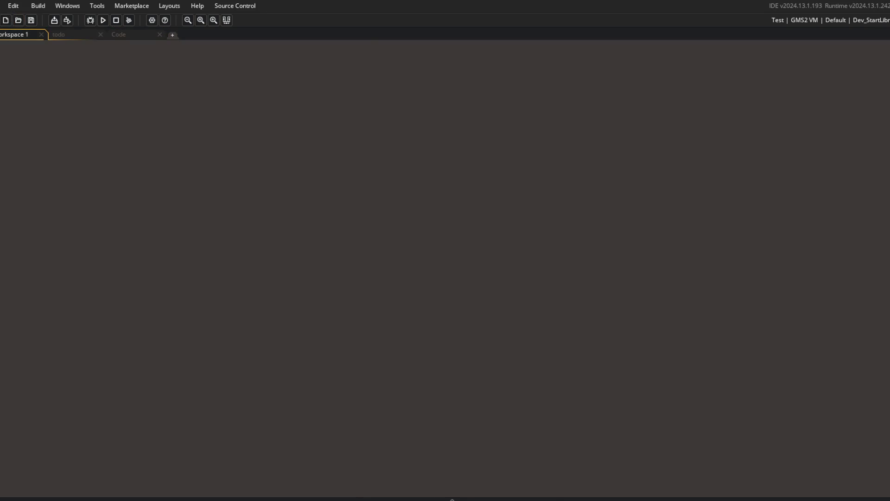
pyautogui.press('F12')
pyautogui.click(4, 88)
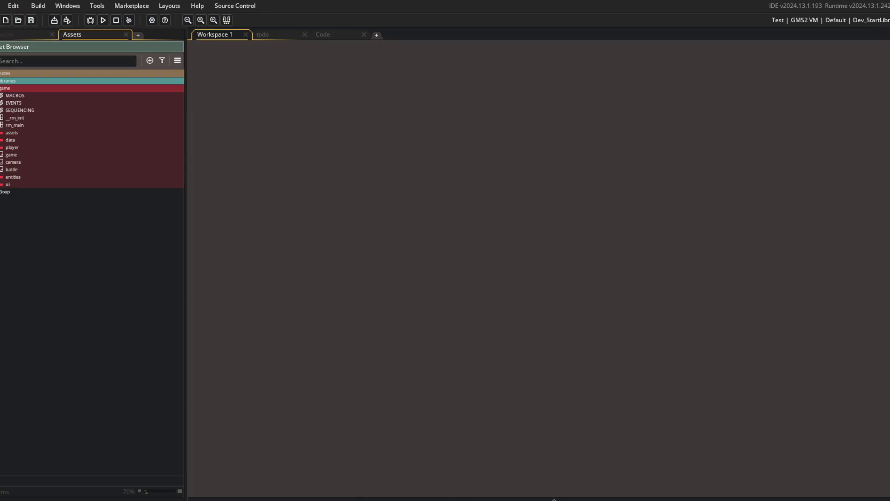
pyautogui.click(1, 177)
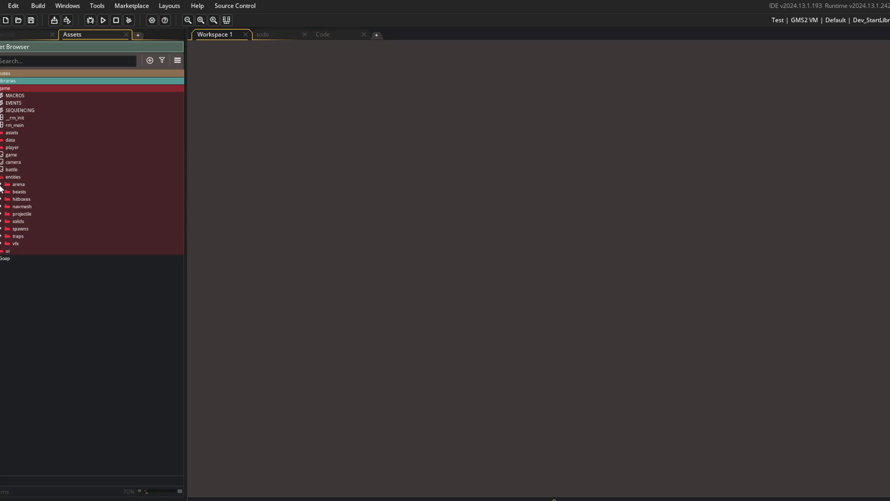
pyautogui.click(1, 191)
pyautogui.click(7, 213)
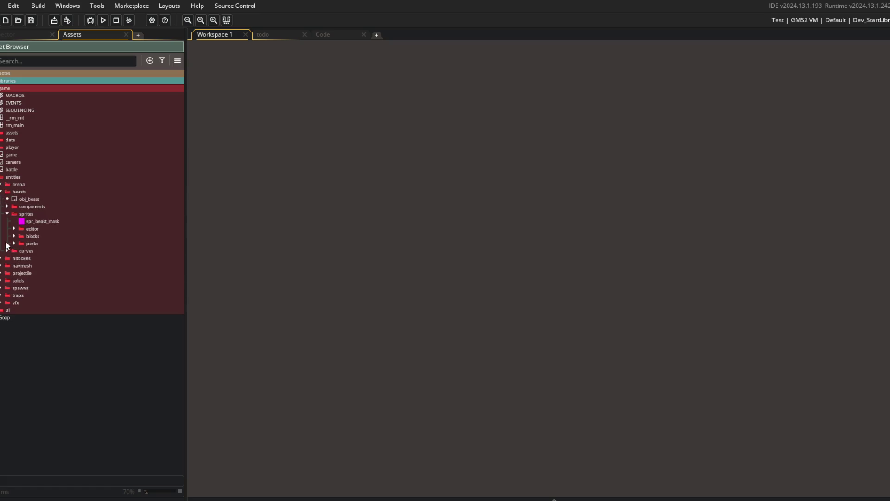
# Step: Compare spr_perk_magnetize with the 32×32 spr_block_body_leather_back, then return to the Code workspace
pyautogui.click(14, 244)
pyautogui.doubleClick(38, 250)
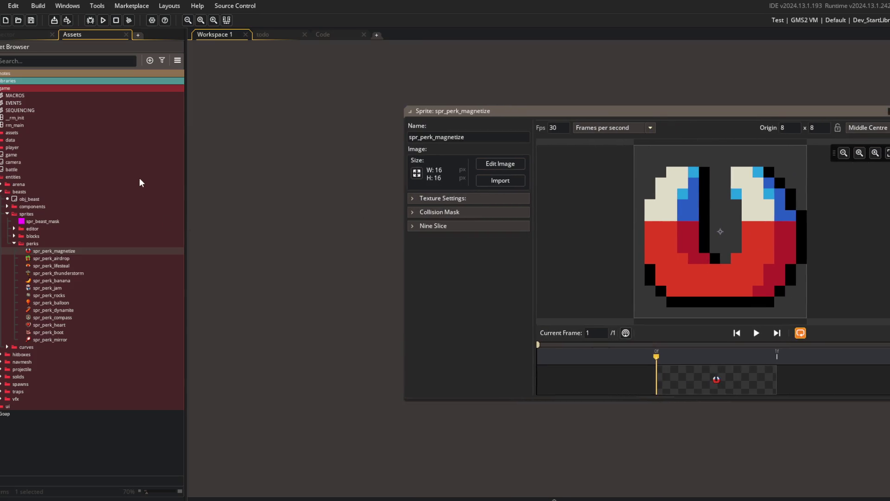
pyautogui.click(14, 236)
pyautogui.click(21, 251)
pyautogui.doubleClick(46, 258)
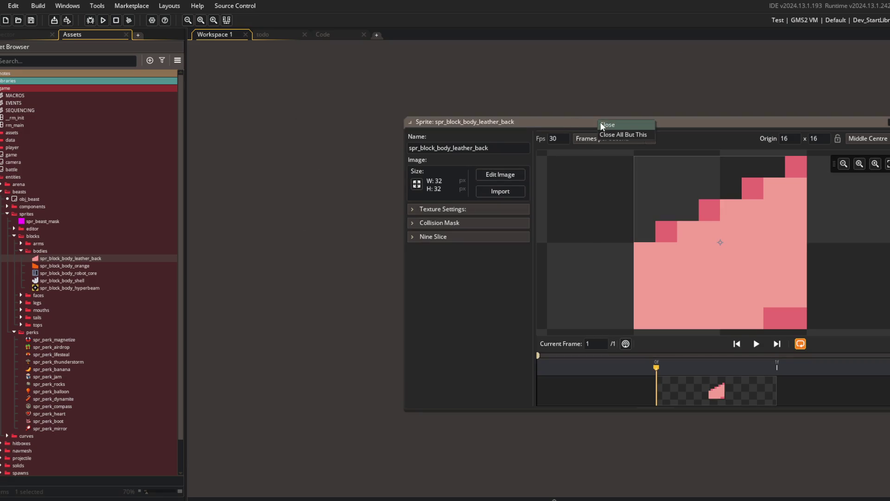
pyautogui.click(329, 36)
pyautogui.click(226, 20)
pyautogui.click(313, 160)
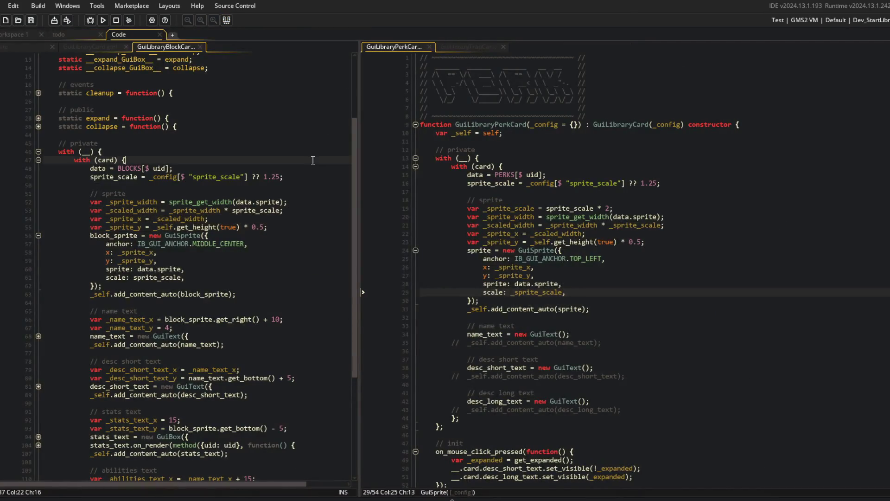
# Step: Review the block card's sprite position code and the perk card's sprite_scale and _sprite_y uses
pyautogui.click(292, 217)
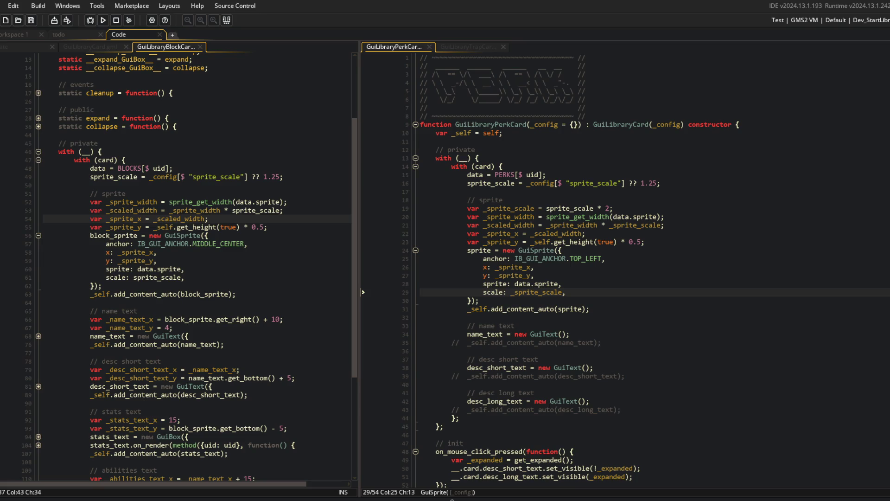
pyautogui.click(210, 202)
pyautogui.click(268, 227)
pyautogui.click(611, 250)
pyautogui.click(629, 224)
pyautogui.click(582, 208)
pyautogui.doubleClick(582, 208)
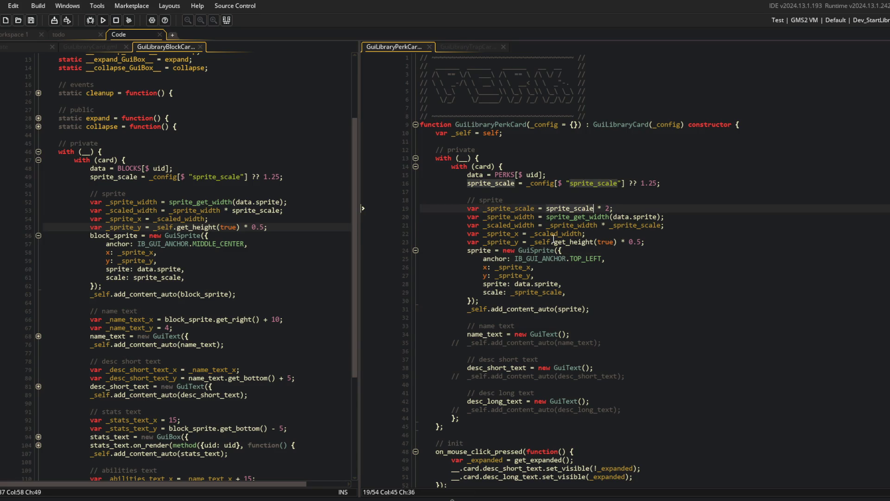
pyautogui.click(508, 233)
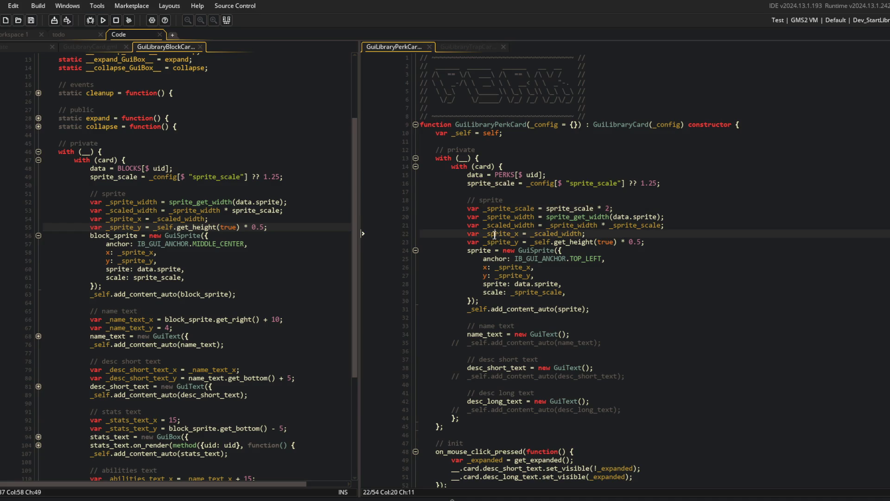
pyautogui.click(506, 242)
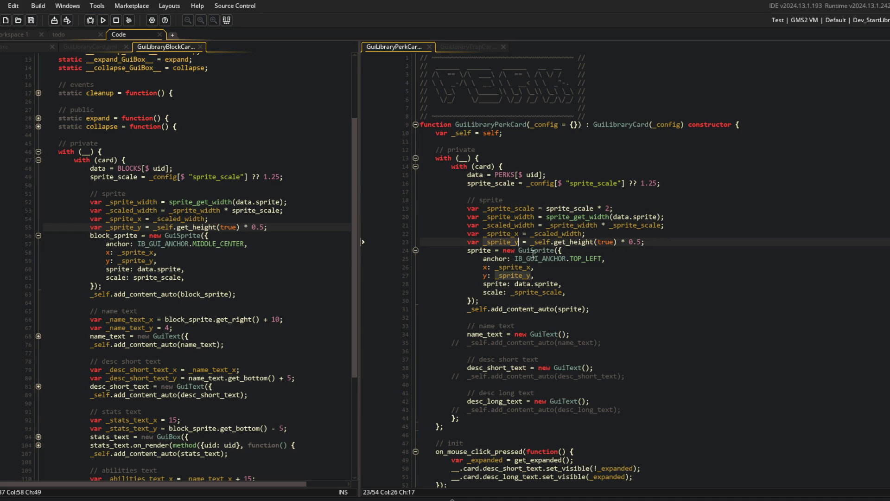
# Step: Change the perk sprite anchor from TOP_LEFT to MIDDLE_CENTER and run the game
pyautogui.click(594, 259)
pyautogui.write('MIER')
pyautogui.press('F5')
pyautogui.click(661, 176)
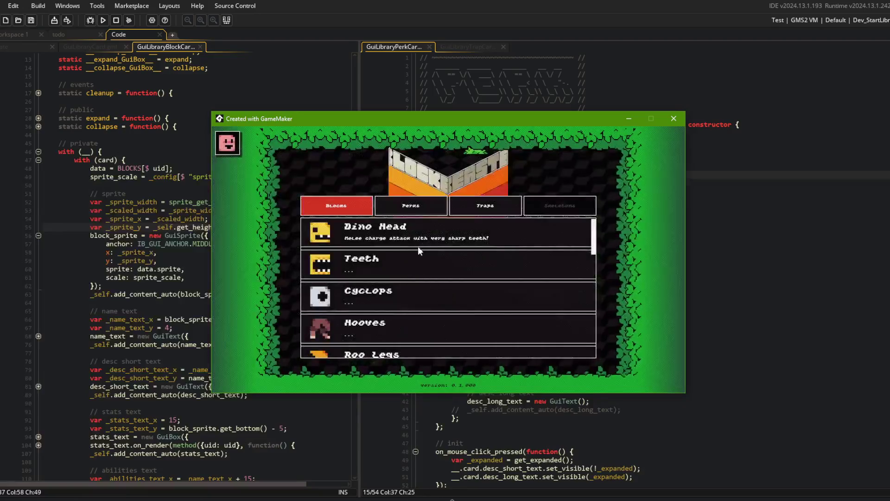
pyautogui.click(413, 206)
pyautogui.click(371, 203)
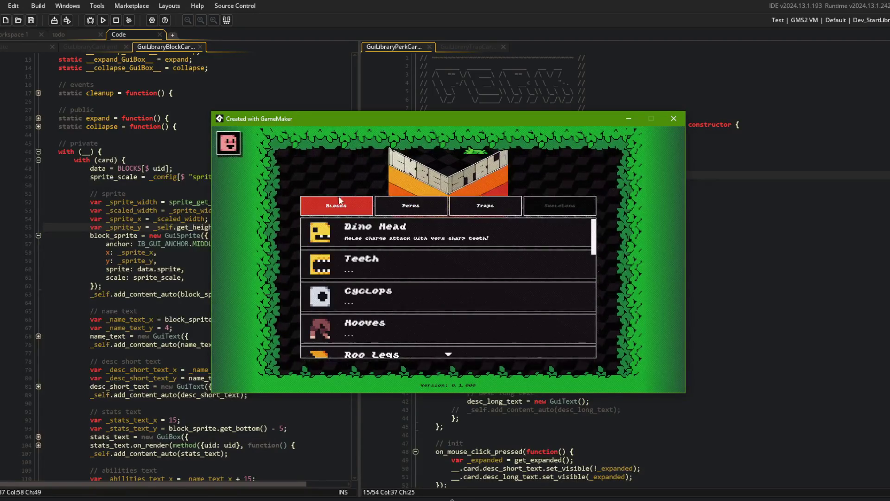
pyautogui.click(399, 202)
pyautogui.click(363, 199)
pyautogui.click(396, 203)
pyautogui.click(329, 214)
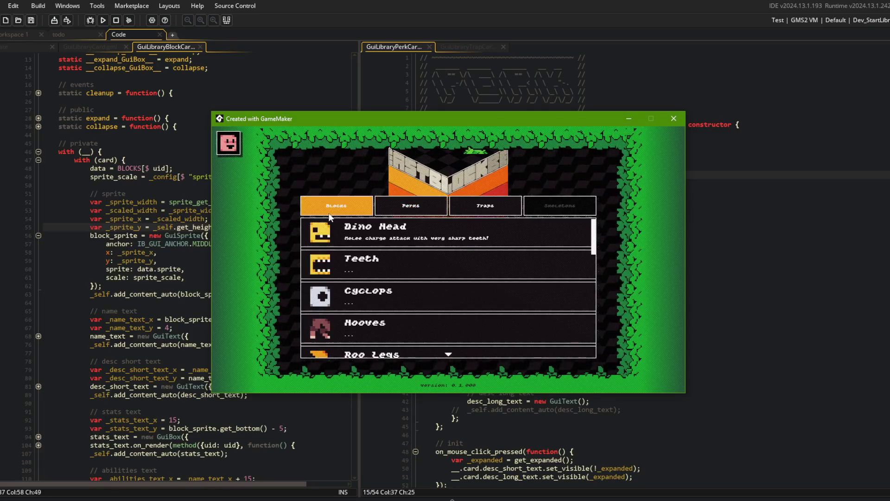
pyautogui.click(452, 498)
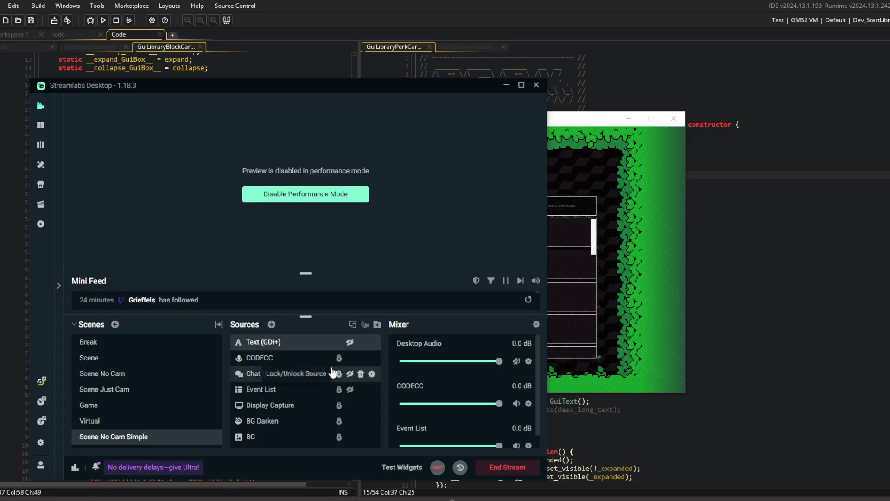
# Step: Show the brb Text (GDI+) overlay, keep Performance Mode on, and minimize Streamlabs during the break
pyautogui.click(350, 343)
pyautogui.click(352, 198)
pyautogui.rightClick(350, 199)
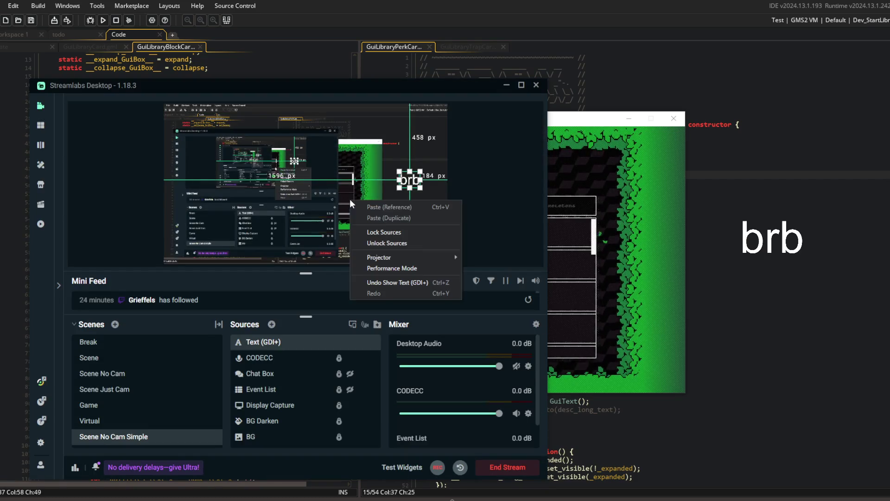
pyautogui.click(388, 268)
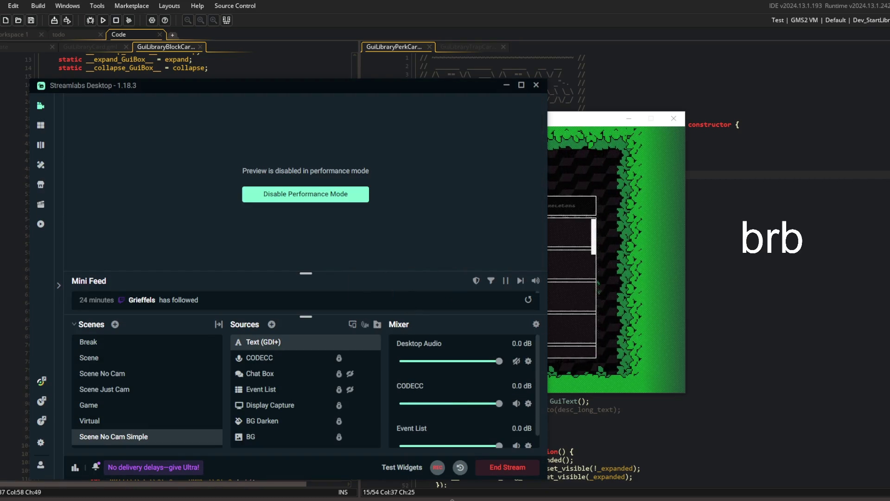
pyautogui.click(482, 496)
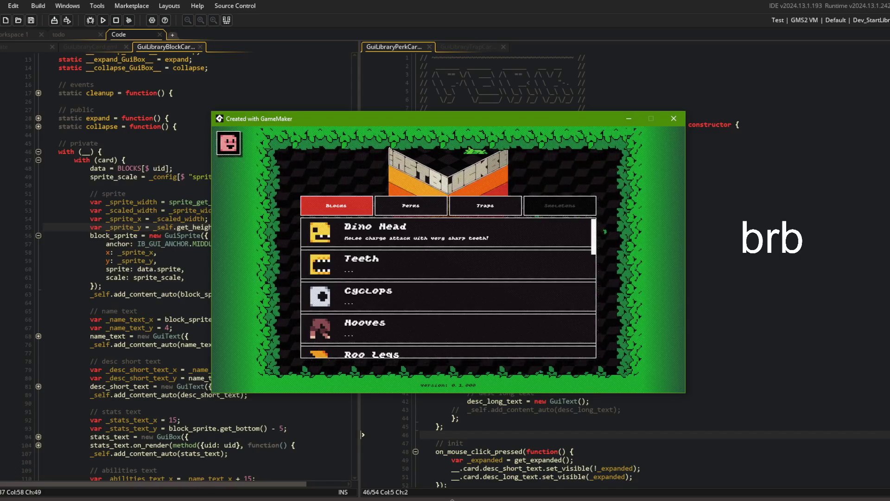
pyautogui.hotkey('alt', 'Tab')
pyautogui.hotkey('alt', 'Tab')
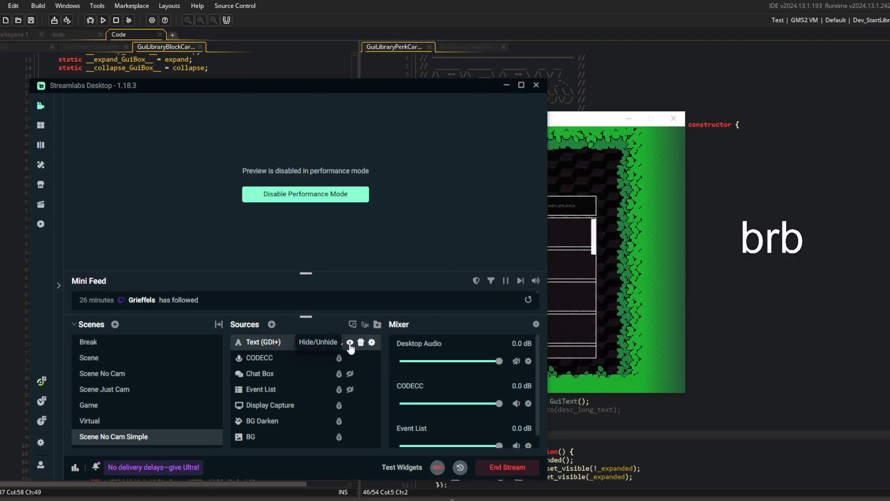
# Step: Toggle between the Blocks and Perks lists to confirm perks show icons only, then close the game
pyautogui.click(506, 85)
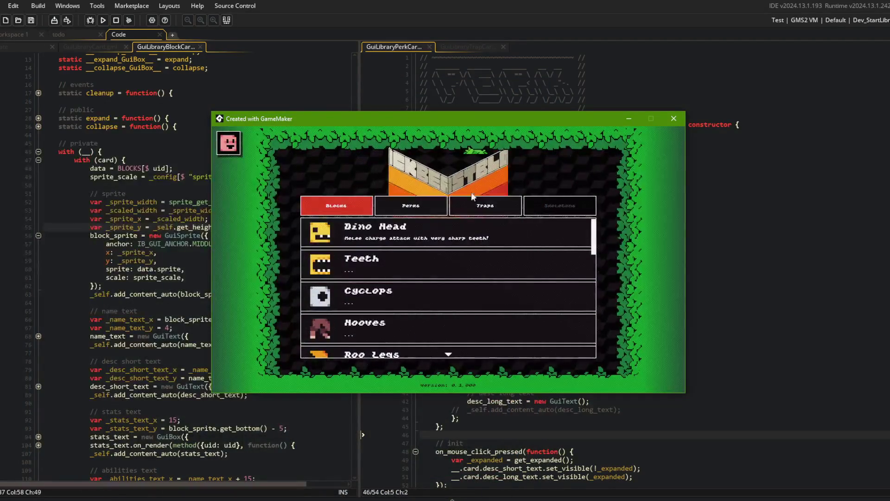
pyautogui.click(409, 208)
pyautogui.click(361, 210)
pyautogui.click(410, 206)
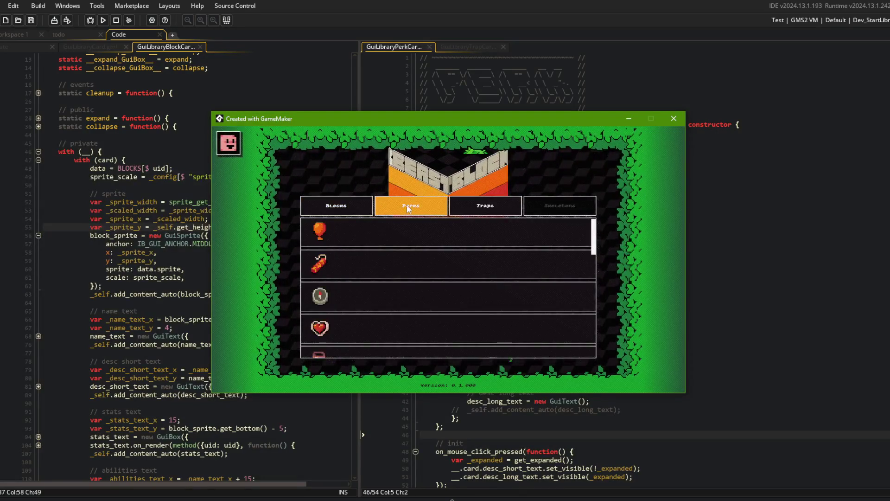
pyautogui.click(366, 207)
pyautogui.click(410, 207)
pyautogui.click(371, 208)
pyautogui.click(410, 207)
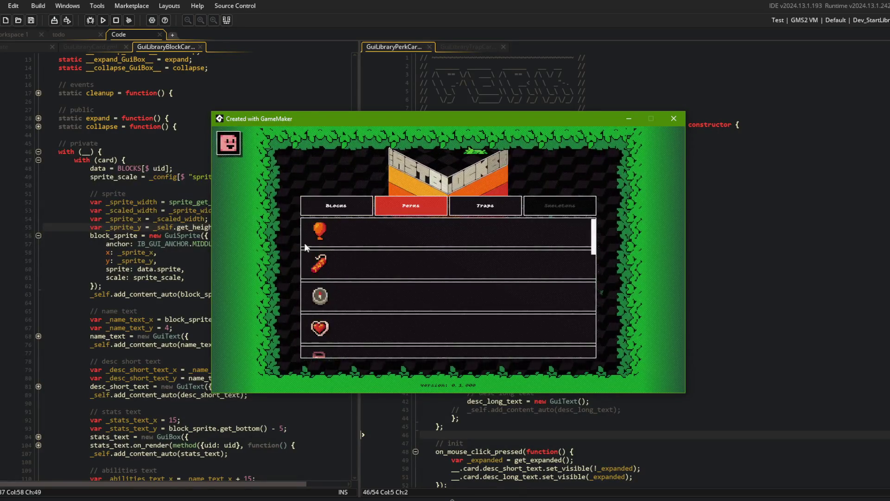
pyautogui.click(330, 201)
pyautogui.click(393, 202)
pyautogui.click(349, 204)
pyautogui.click(410, 207)
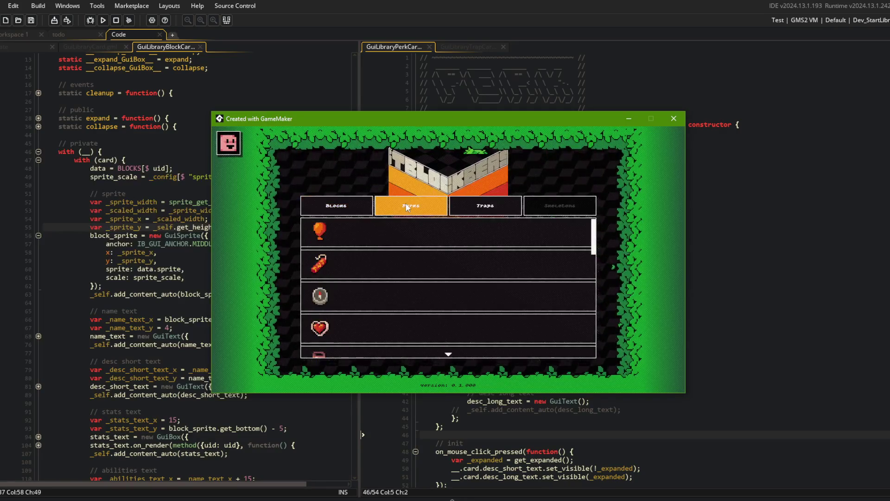
pyautogui.click(673, 118)
pyautogui.click(545, 233)
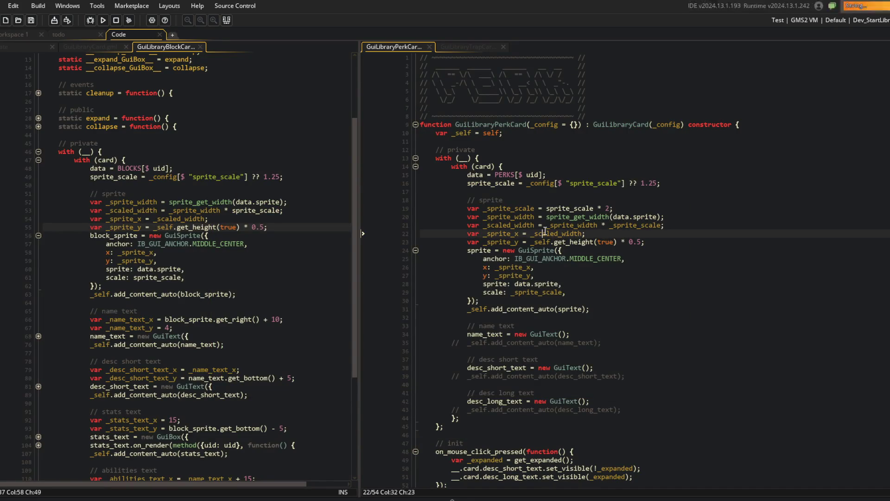
pyautogui.hotkey('ctrl', 'Right')
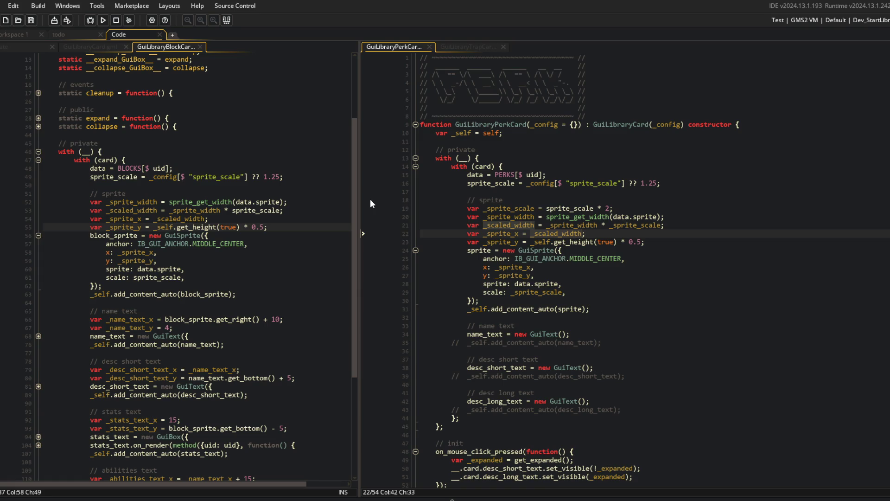
pyautogui.click(552, 301)
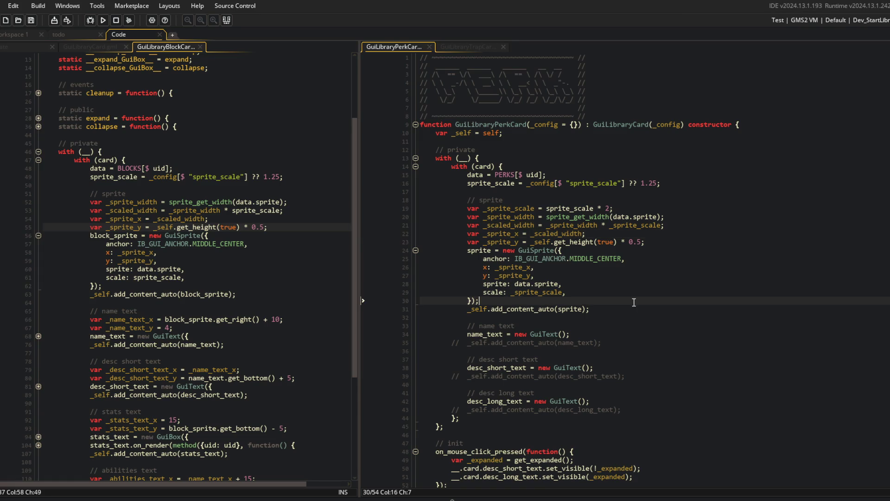
pyautogui.scroll(-2, 552, 265)
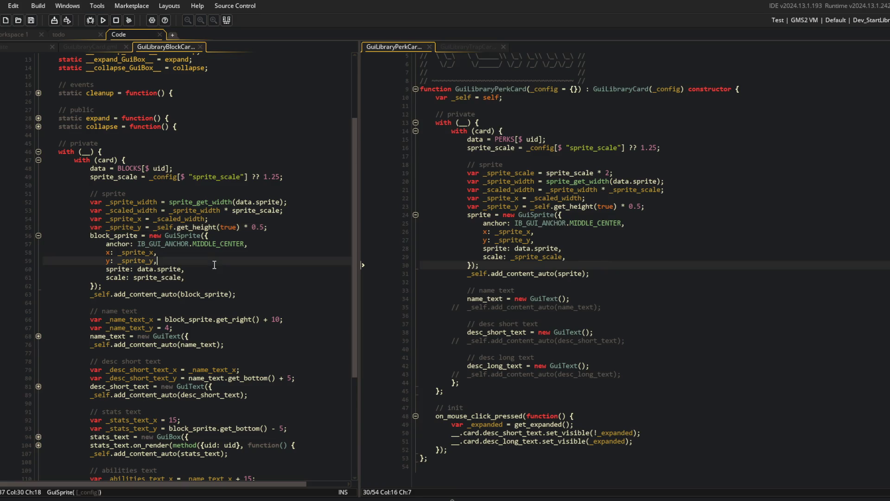
# Step: Paste the block card's full name_text code over the perk card's name_text stub
pyautogui.click(158, 260)
pyautogui.scroll(-3, 41, 254)
pyautogui.click(38, 257)
pyautogui.click(240, 248)
pyautogui.moveTo(88, 240)
pyautogui.mouseDown()
pyautogui.moveTo(232, 252)
pyautogui.moveTo(356, 334)
pyautogui.moveTo(355, 324)
pyautogui.mouseUp()
pyautogui.hotkey('ctrl', 'c')
pyautogui.moveTo(467, 298); pyautogui.dragTo(629, 310)
pyautogui.hotkey('ctrl', 'v')
pyautogui.click(641, 258)
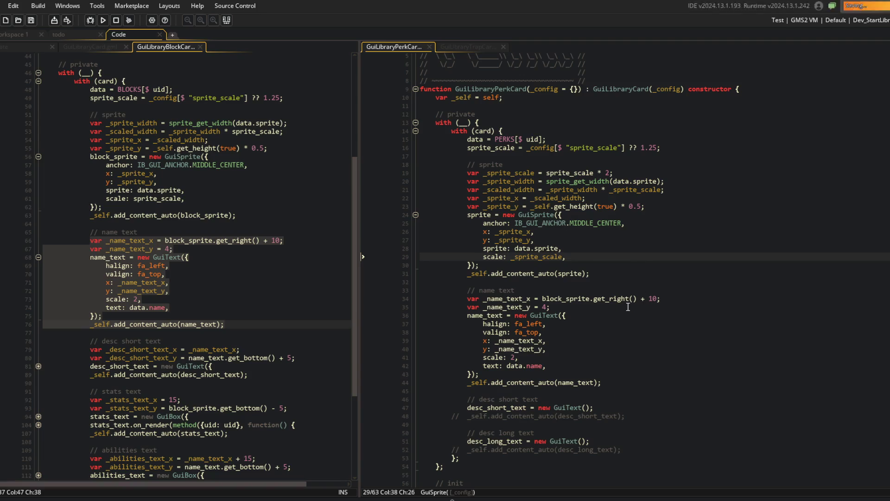
# Step: Replace the perk card's desc_short_text stub with the block card's full desc_short_text code, then save
pyautogui.click(534, 284)
pyautogui.scroll(-2, 534, 284)
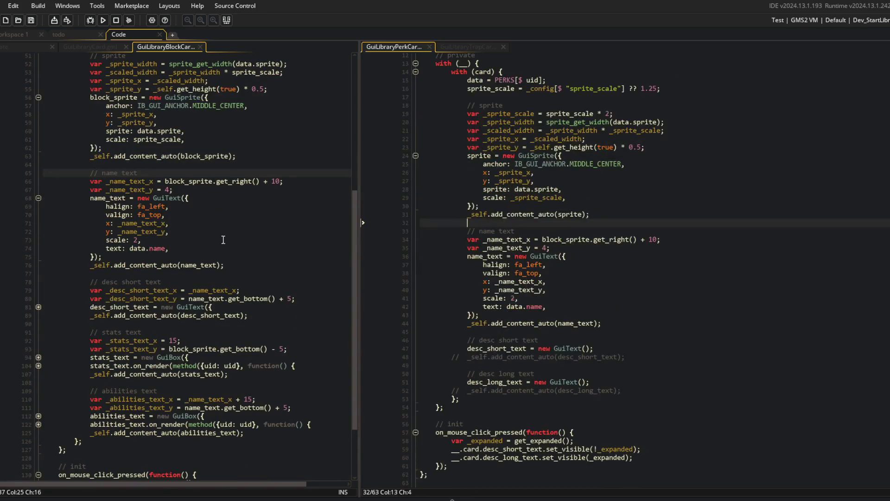
pyautogui.click(241, 299)
pyautogui.scroll(-3, 211, 227)
pyautogui.click(36, 232)
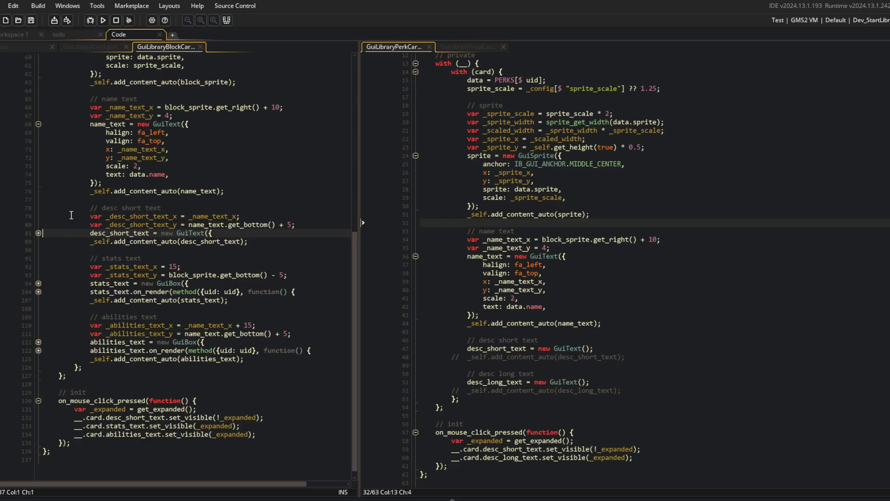
pyautogui.click(38, 232)
pyautogui.moveTo(89, 206)
pyautogui.mouseDown()
pyautogui.moveTo(333, 279)
pyautogui.moveTo(333, 300)
pyautogui.mouseUp()
pyautogui.hotkey('ctrl', 'c')
pyautogui.click(538, 323)
pyautogui.moveTo(467, 340); pyautogui.dragTo(721, 360)
pyautogui.hotkey('ctrl', 'v')
pyautogui.hotkey('ctrl', 's')
# Step: Copy the block card's stats position lines 92–93
pyautogui.click(154, 359)
pyautogui.scroll(-2, 139, 301)
pyautogui.click(37, 291)
pyautogui.click(37, 291)
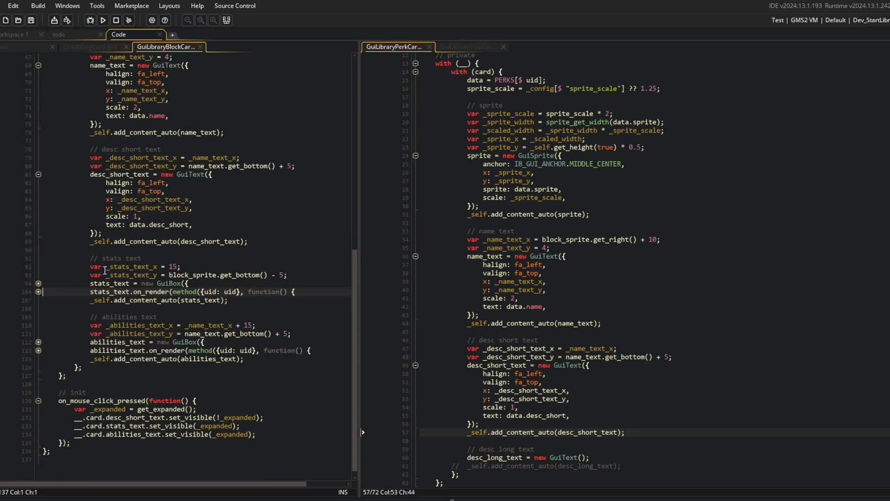
pyautogui.click(91, 259)
pyautogui.moveTo(91, 261); pyautogui.dragTo(259, 300)
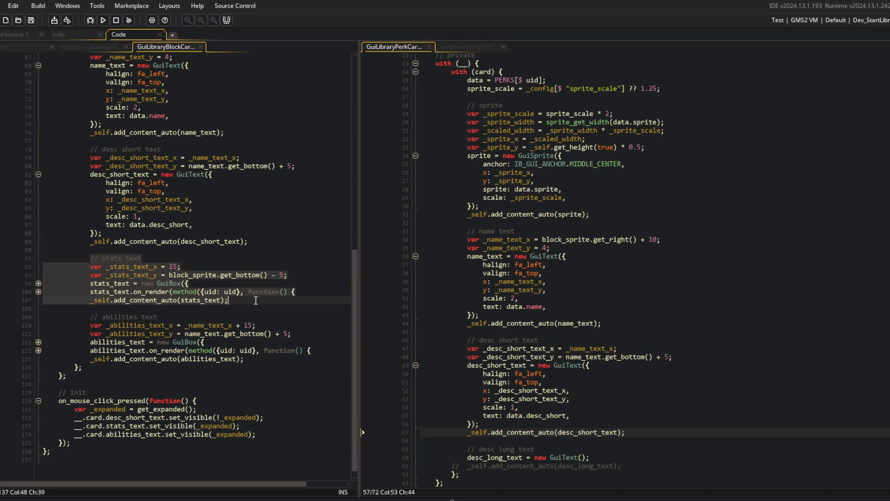
pyautogui.click(259, 260)
pyautogui.click(562, 348)
pyautogui.scroll(-2, 510, 325)
pyautogui.click(88, 258)
pyautogui.moveTo(90, 267); pyautogui.dragTo(331, 276)
pyautogui.hotkey('ctrl', 'c')
# Step: Paste the stats position lines under // desc long text and strip their stats prefix
pyautogui.click(546, 318)
pyautogui.click(560, 328)
pyautogui.scroll(-2, 559, 327)
pyautogui.click(644, 366)
pyautogui.press('Up')
pyautogui.press('Return')
pyautogui.hotkey('ctrl', 'v')
pyautogui.press('Home')
pyautogui.hotkey('alt', 'shift', 'Up')
pyautogui.press('Right')
pyautogui.press('Right')
pyautogui.press('Right')
pyautogui.press('Delete')
pyautogui.press('Delete')
pyautogui.press('Delete')
pyautogui.press('Delete')
pyautogui.press('Delete')
# Step: Name the pasted long-description position variables with desc_long and save
pyautogui.write('desc_long')
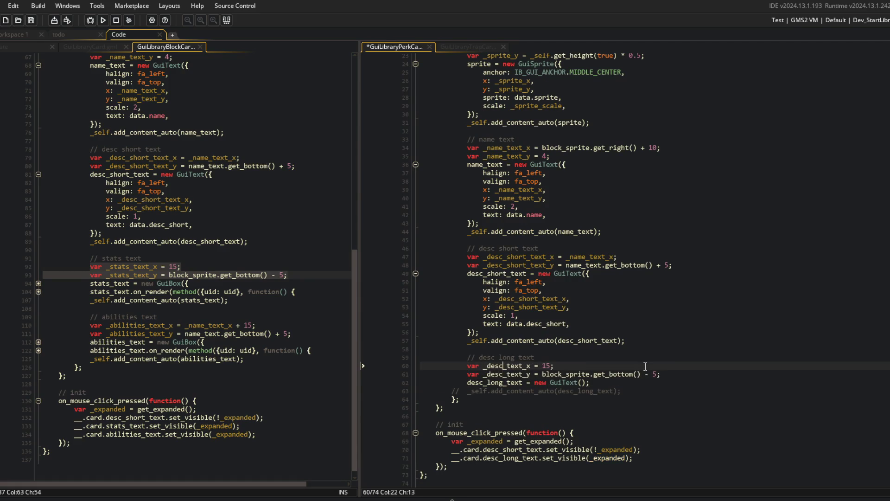
pyautogui.hotkey('ctrl', 's')
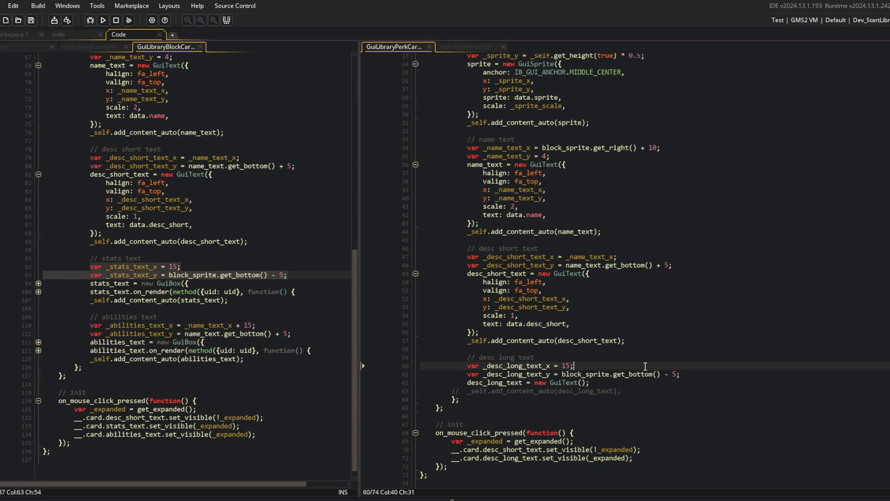
pyautogui.click(621, 390)
pyautogui.press('Up')
pyautogui.press('Up')
pyautogui.press('Up')
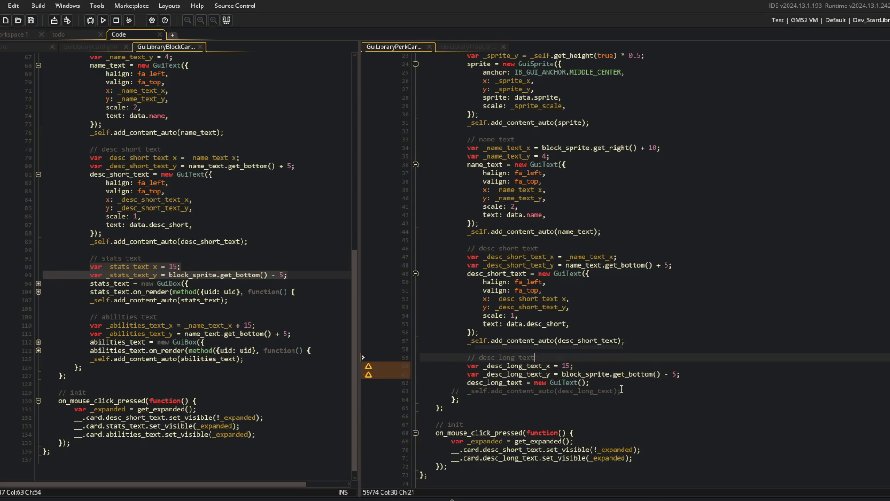
pyautogui.press('Down')
pyautogui.press('Down')
pyautogui.press('Down')
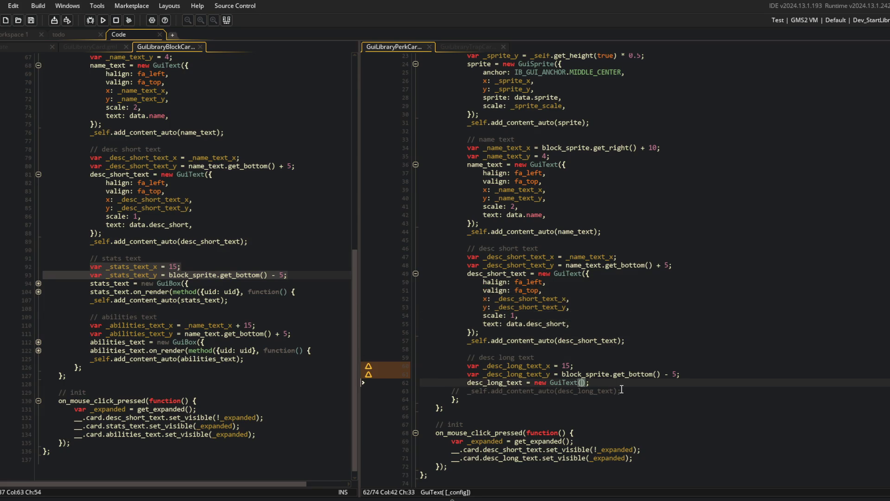
# Step: Paste the GuiText properties into desc_long_text and point them at _desc_long_text_x/_y
pyautogui.hotkey('ctrl', 'v')
pyautogui.press('Up')
pyautogui.press('Up')
pyautogui.press('Up')
pyautogui.press('Up')
pyautogui.press('End')
pyautogui.press('Left')
pyautogui.press('Left')
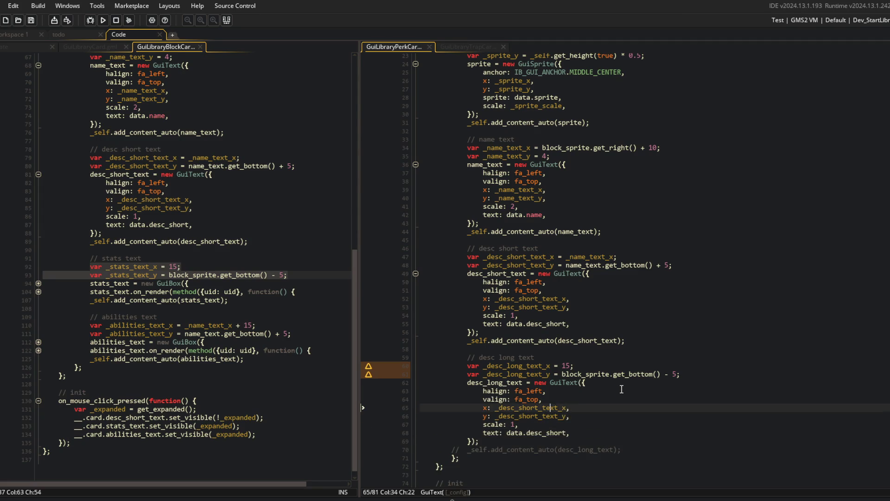
pyautogui.press('Left')
pyautogui.press('BackSpace')
pyautogui.press('Down')
pyautogui.press('Delete')
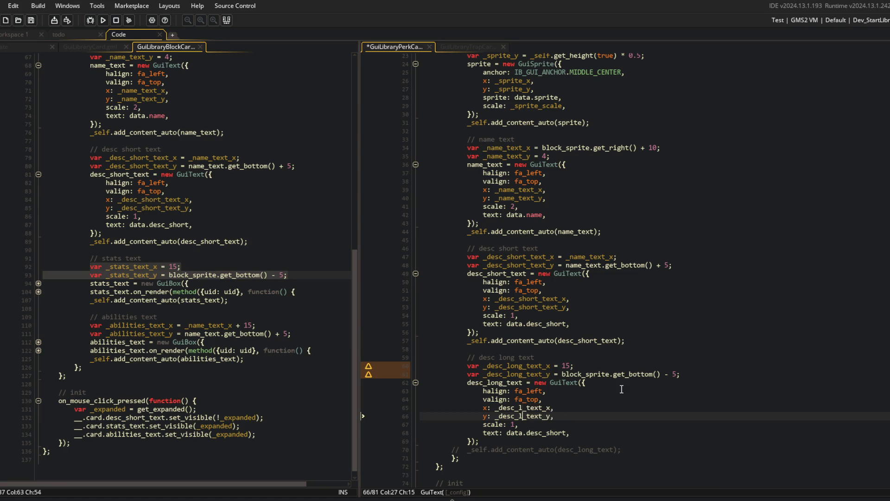
pyautogui.write('ong')
# Step: Uncomment desc_long_text's add_content_auto line, save, and build with F5
pyautogui.press('Down')
pyautogui.press('Down')
pyautogui.press('Down')
pyautogui.hotkey('ctrl', 'shift', 'k')
pyautogui.hotkey('ctrl', 's')
pyautogui.press('F5')
# Step: Abort the crashed test run and check where sprite is declared
pyautogui.click(576, 349)
pyautogui.scroll(3, 576, 347)
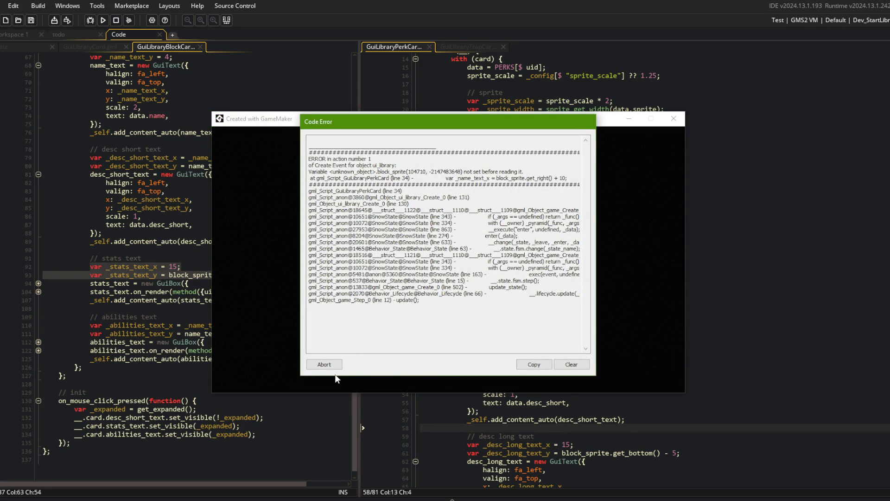
pyautogui.click(326, 365)
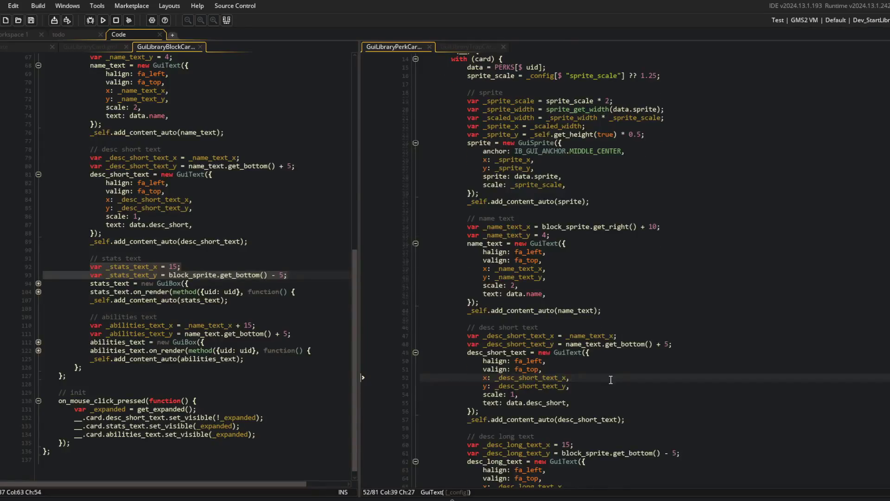
pyautogui.scroll(4, 610, 380)
pyautogui.click(472, 238)
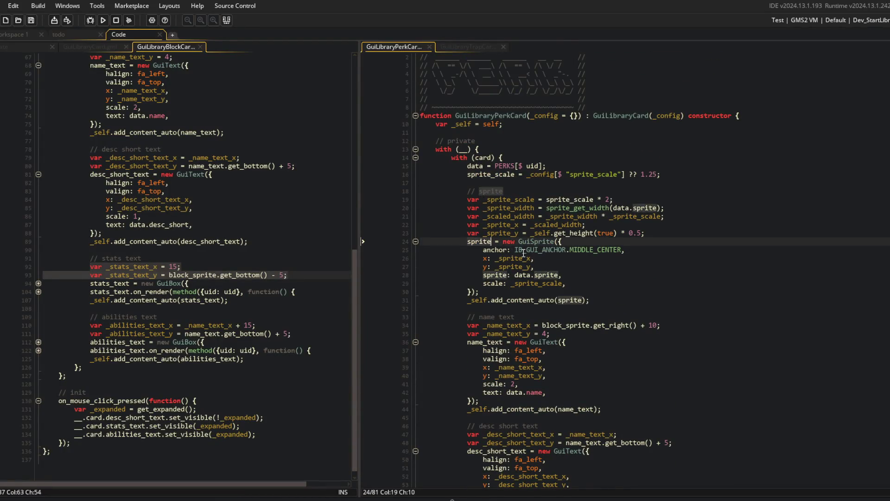
pyautogui.scroll(-5, 539, 271)
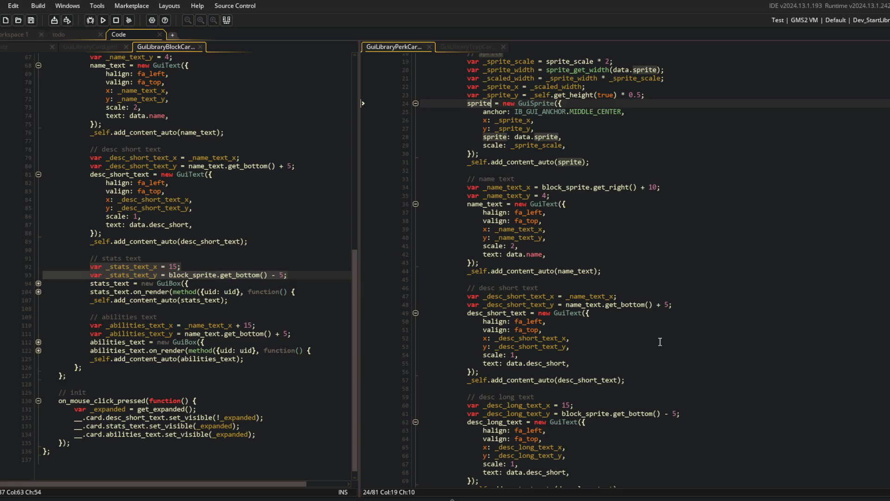
# Step: Change block_sprite to sprite in the perk card's desc_long_text and name text positions
pyautogui.click(578, 413)
pyautogui.scroll(-4, 589, 386)
pyautogui.press('Left')
pyautogui.press('Left')
pyautogui.press('Left')
pyautogui.press('BackSpace')
pyautogui.press('BackSpace')
pyautogui.press('BackSpace')
pyautogui.scroll(2, 603, 292)
pyautogui.click(562, 148)
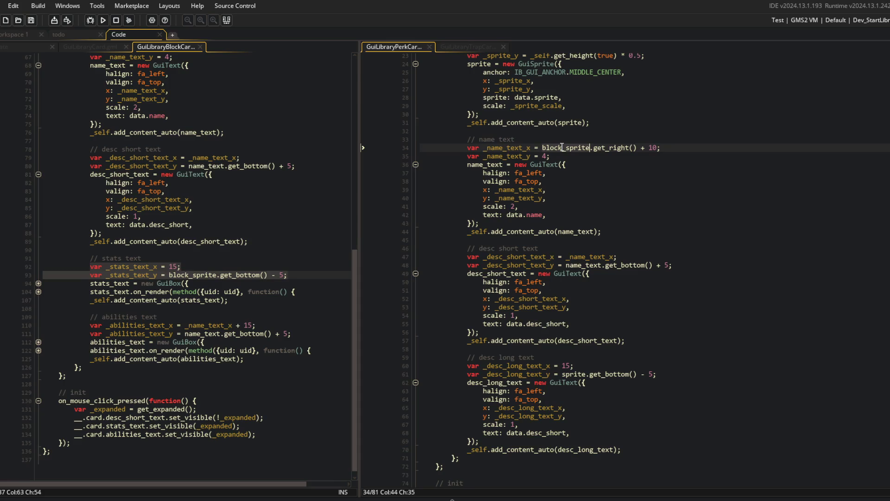
pyautogui.write('sprite')
# Step: Rename block_sprite to sprite in the block card's stats position and stats box width
pyautogui.doubleClick(189, 275)
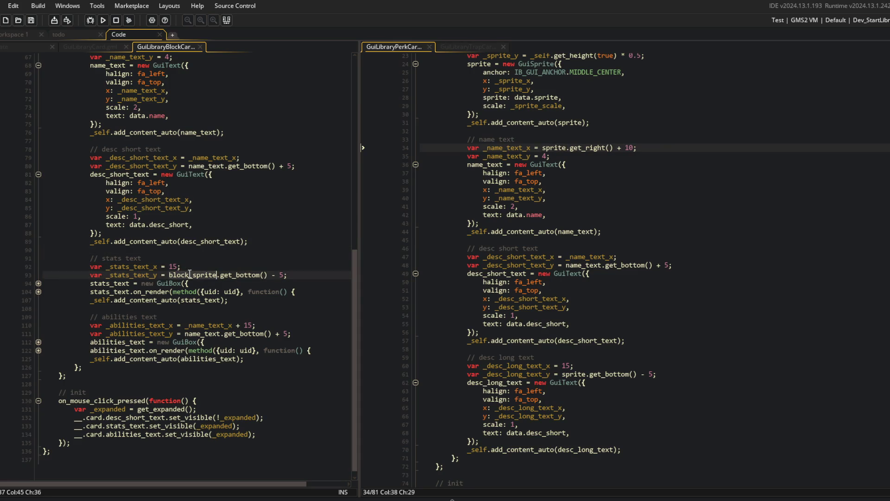
pyautogui.click(38, 283)
pyautogui.click(39, 366)
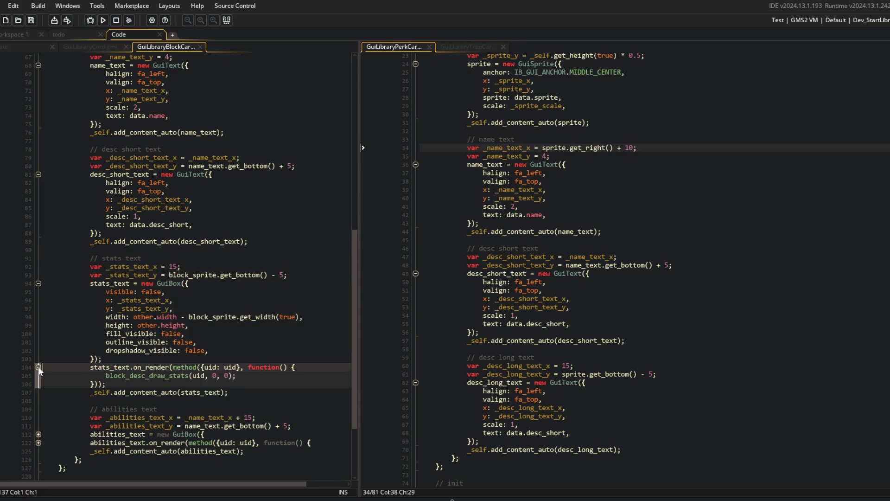
pyautogui.scroll(-1, 166, 345)
pyautogui.click(194, 254)
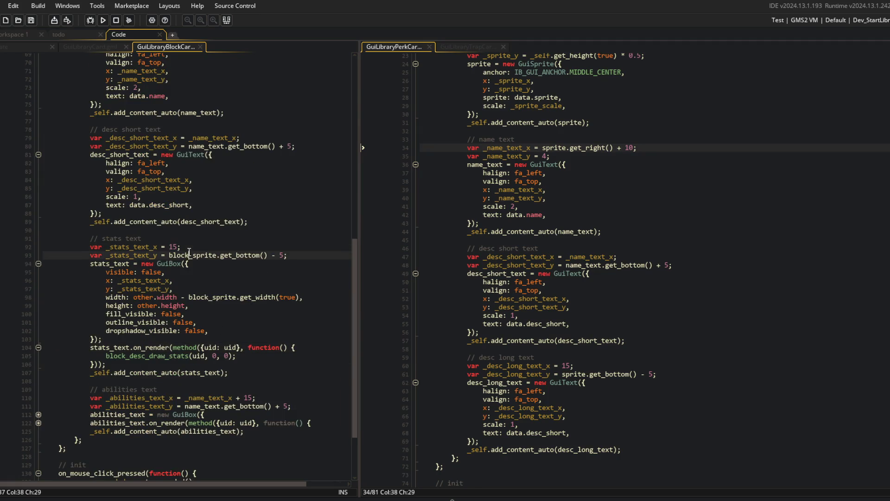
pyautogui.doubleClick(176, 256)
pyautogui.write('sprite')
pyautogui.click(210, 297)
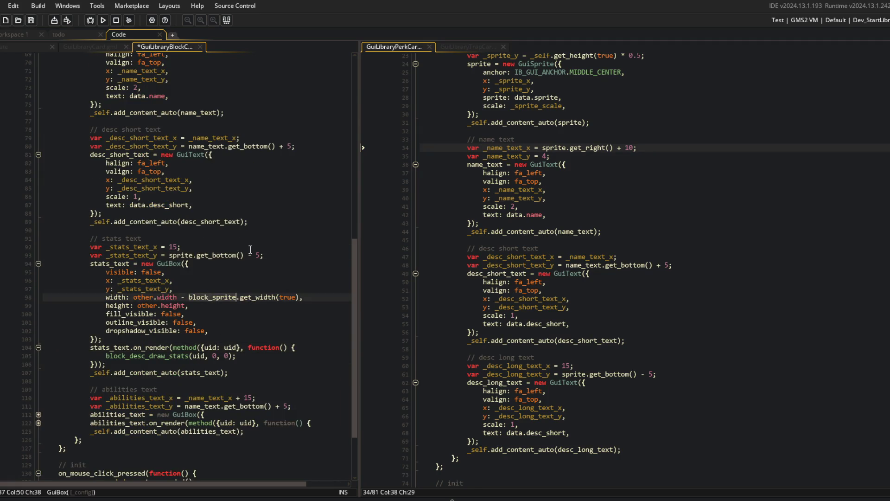
pyautogui.write('sprite')
# Step: Rename block_sprite to sprite in the abilities box width and remaining name text references
pyautogui.click(38, 414)
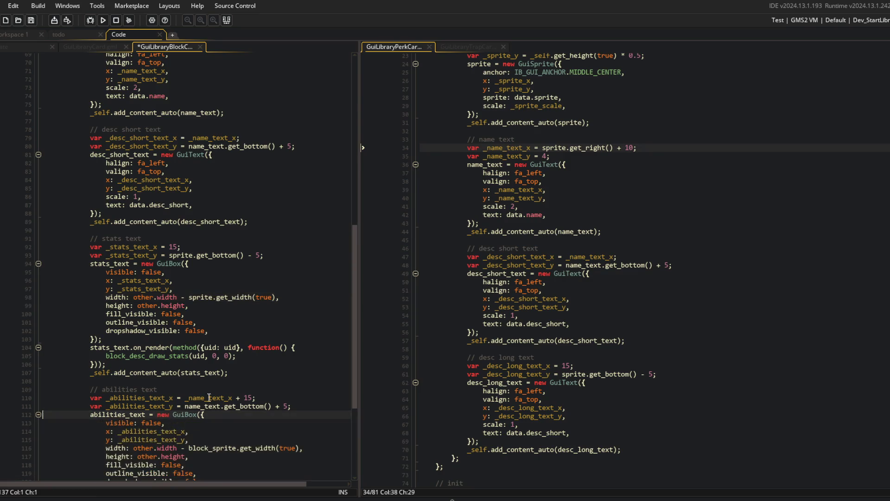
pyautogui.scroll(-3, 209, 369)
pyautogui.doubleClick(211, 368)
pyautogui.click(38, 419)
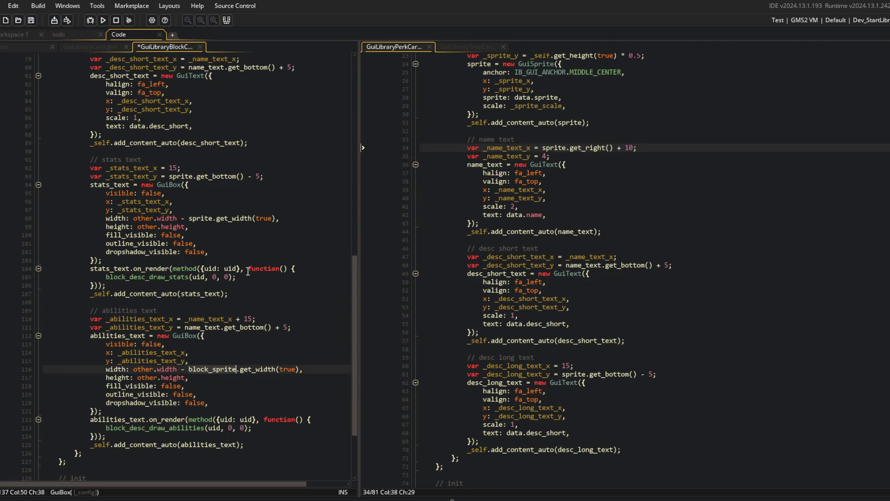
pyautogui.scroll(8, 248, 271)
pyautogui.click(213, 147)
pyautogui.scroll(3, 202, 151)
pyautogui.hotkey('ctrl', 'BackSpace')
pyautogui.write('sprite')
pyautogui.doubleClick(190, 201)
pyautogui.write('sprite')
# Step: Rename the block card's block_sprite declaration to sprite and save the script
pyautogui.click(107, 142)
pyautogui.hotkey('ctrl', 'BackSpace')
pyautogui.press('Delete')
pyautogui.hotkey('ctrl', 's')
pyautogui.click(181, 134)
pyautogui.scroll(2, 181, 139)
pyautogui.click(99, 21)
pyautogui.scroll(3, 117, 114)
pyautogui.scroll(-20, 139, 114)
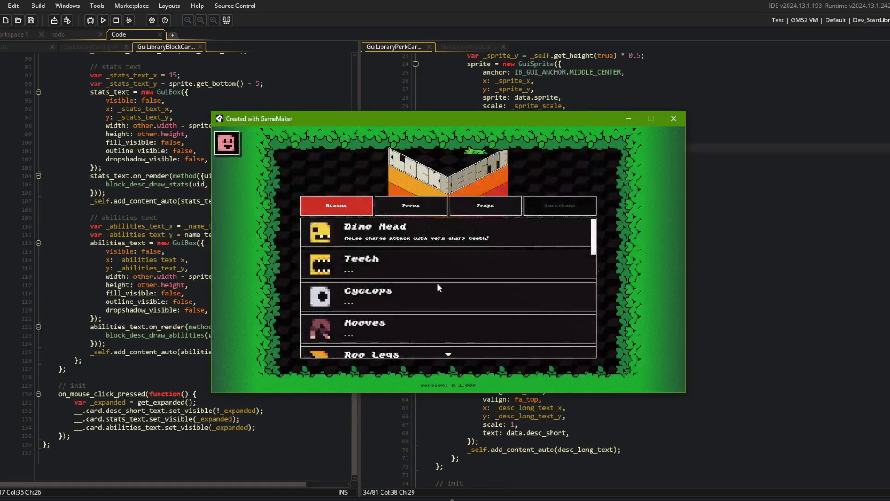
pyautogui.click(417, 202)
pyautogui.click(378, 233)
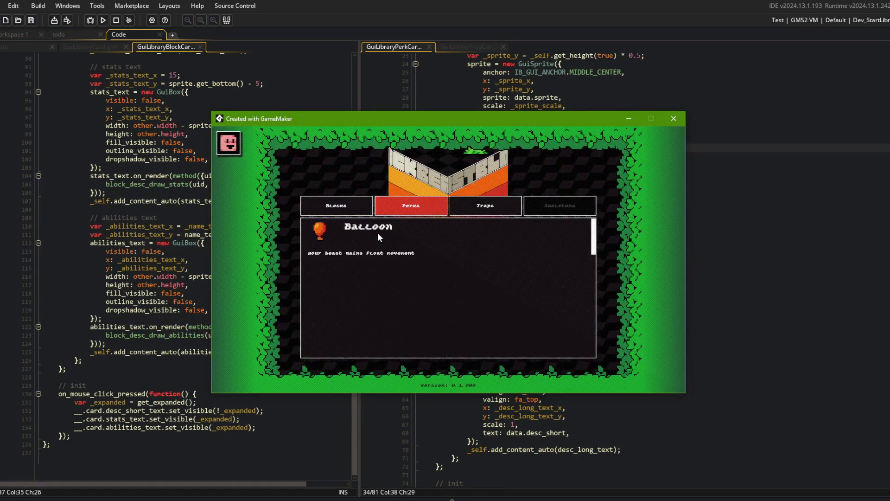
pyautogui.click(377, 233)
pyautogui.click(378, 232)
pyautogui.click(378, 232)
pyautogui.click(372, 262)
pyautogui.click(381, 238)
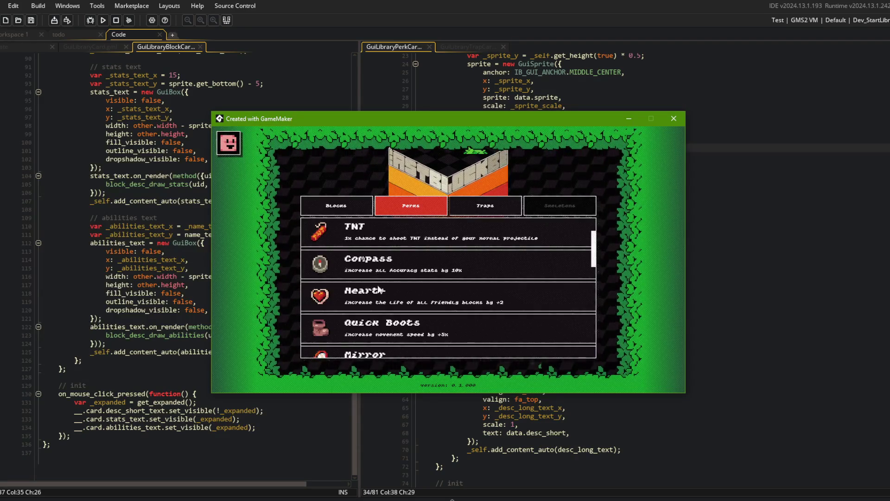
pyautogui.click(376, 290)
pyautogui.click(385, 241)
pyautogui.scroll(3, 380, 246)
pyautogui.click(385, 231)
pyautogui.click(385, 231)
pyautogui.scroll(-3, 384, 256)
pyautogui.click(375, 294)
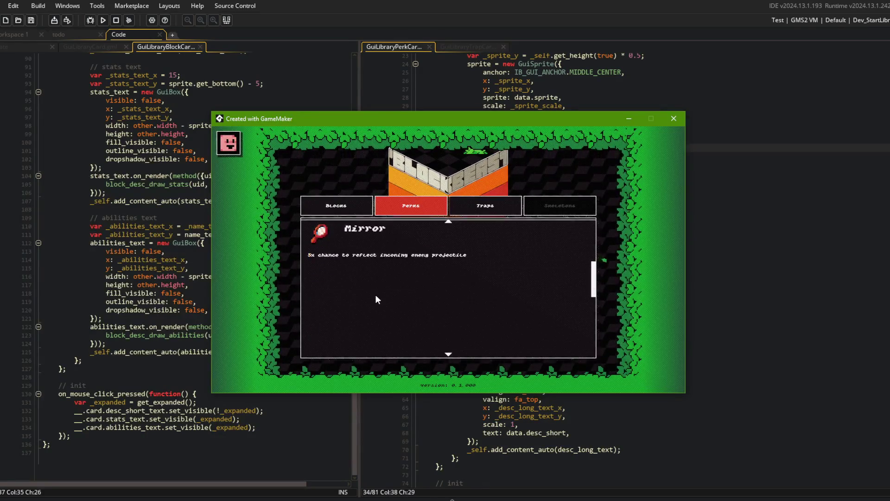
pyautogui.click(405, 236)
pyautogui.click(386, 266)
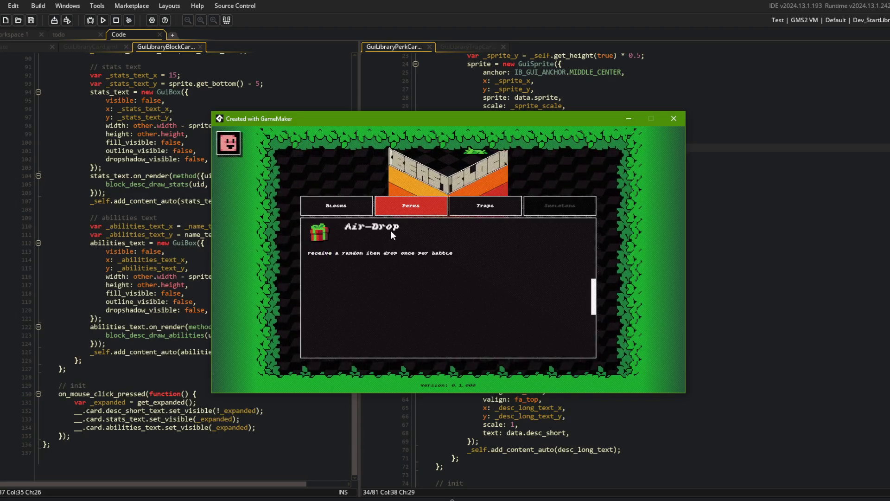
pyautogui.click(457, 226)
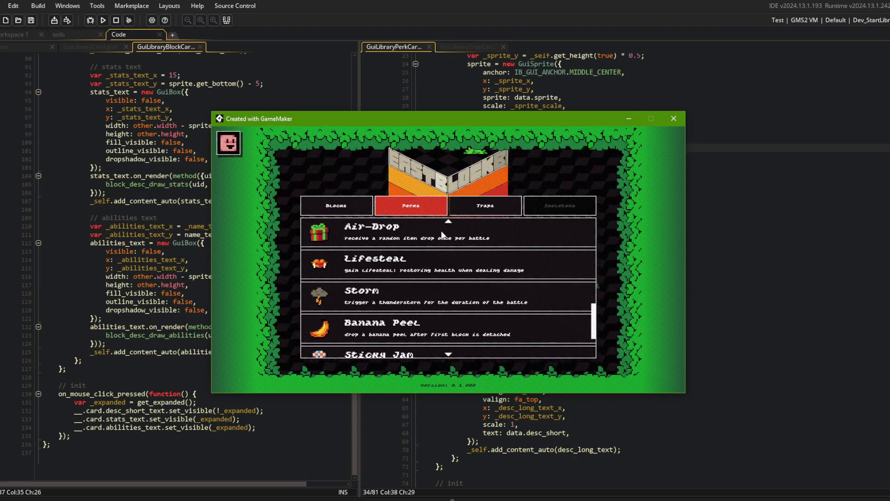
pyautogui.click(485, 206)
pyautogui.click(336, 205)
pyautogui.click(415, 206)
pyautogui.click(419, 208)
pyautogui.scroll(-3, 432, 269)
pyautogui.click(357, 204)
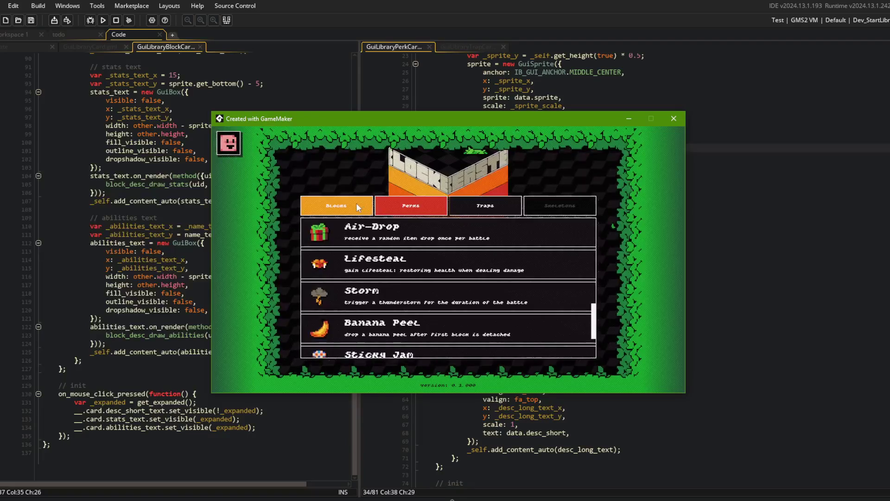
pyautogui.click(399, 204)
pyautogui.click(673, 119)
pyautogui.scroll(7, 603, 231)
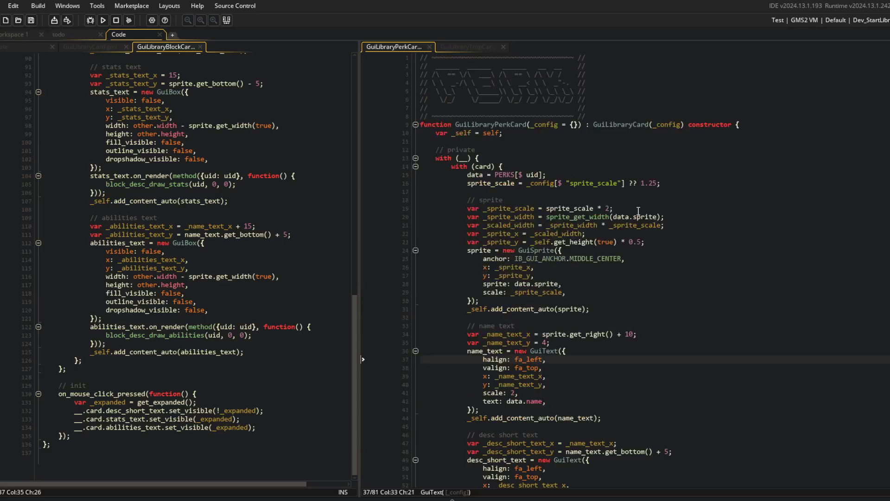
# Step: Add a snap_focus() call after set_focus_index(0) in ui_library's new_tab callback and rebuild
pyautogui.click(462, 195)
pyautogui.hotkey('ctrl', 'Tab')
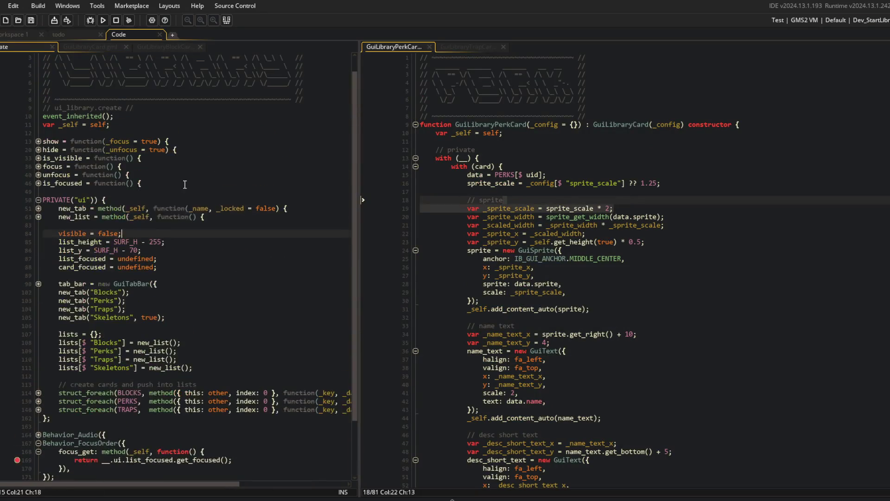
pyautogui.click(37, 209)
pyautogui.click(40, 218)
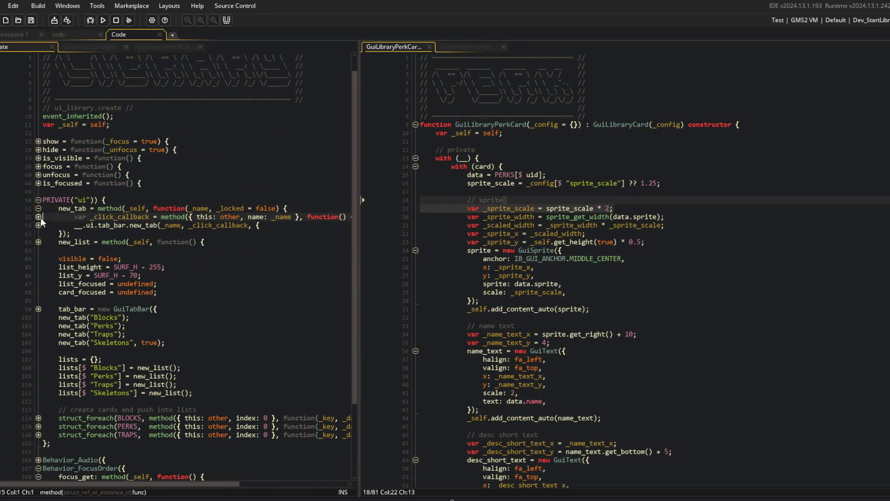
pyautogui.press('End')
pyautogui.click(216, 237)
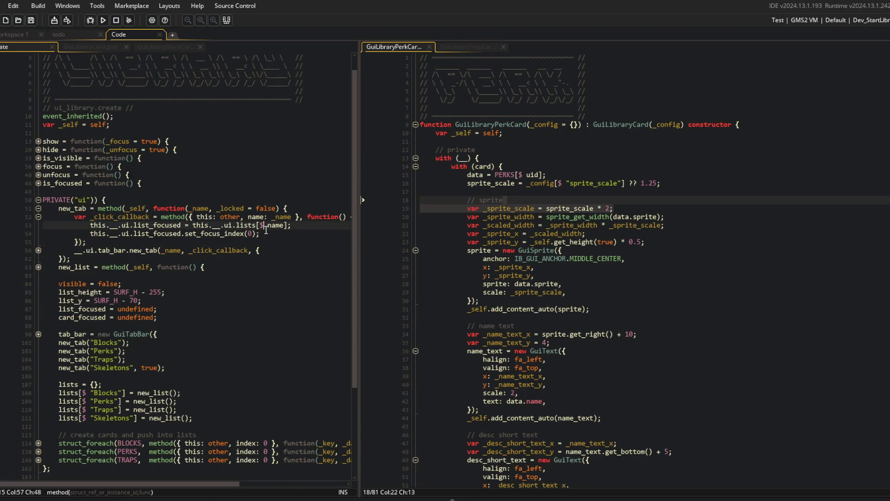
pyautogui.hotkey('ctrl', 'd')
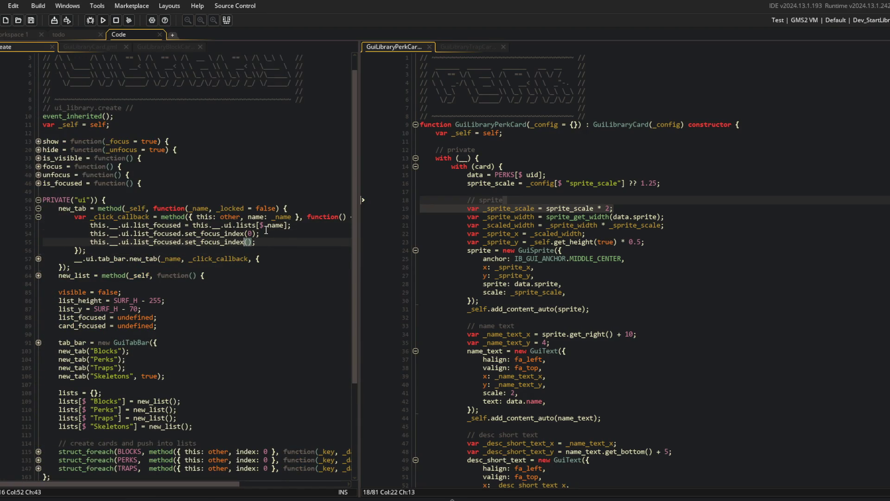
pyautogui.write('nap')
pyautogui.press('Return')
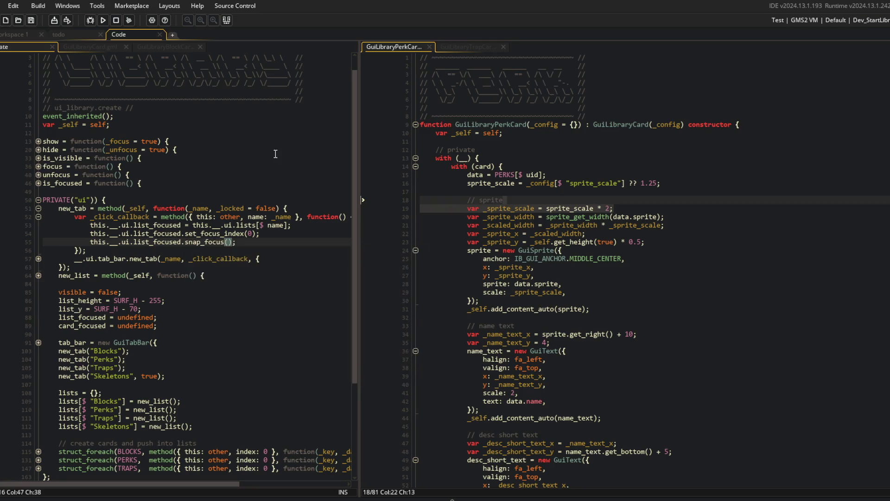
pyautogui.click(39, 209)
pyautogui.click(199, 242)
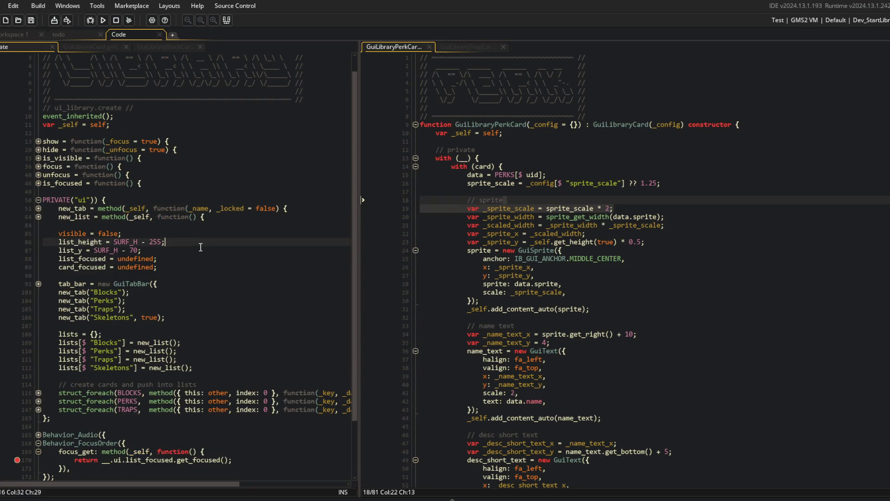
pyautogui.click(103, 20)
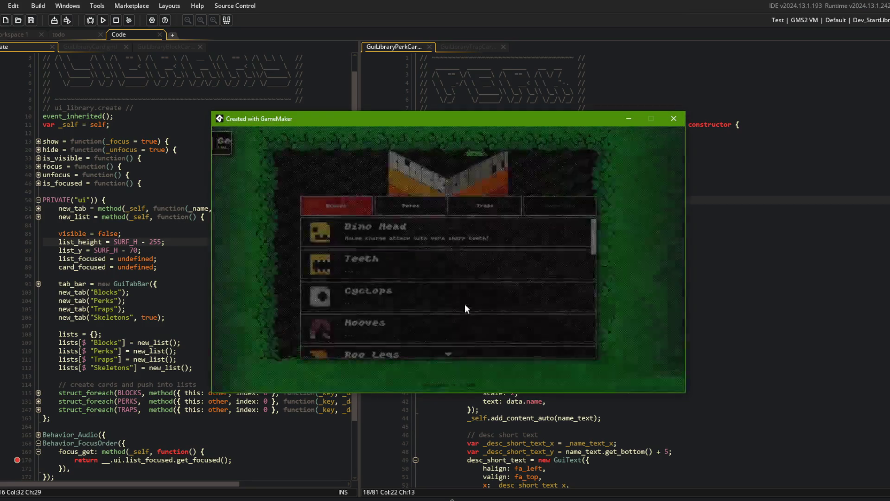
# Step: Switch back and forth between the Perks and Blocks lists in the running game, scrolling each
pyautogui.click(419, 212)
pyautogui.scroll(-3, 488, 247)
pyautogui.click(347, 204)
pyautogui.click(406, 207)
pyautogui.click(336, 205)
pyautogui.scroll(-3, 407, 255)
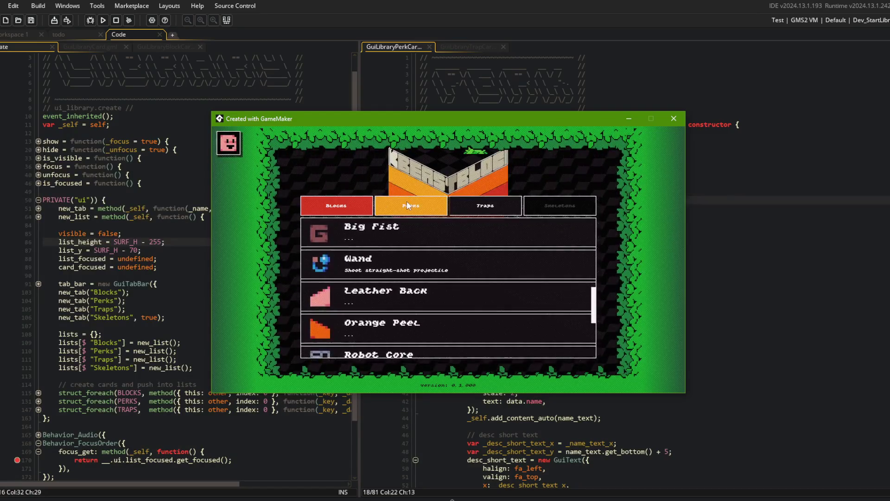
pyautogui.click(407, 201)
pyautogui.scroll(-5, 410, 240)
pyautogui.click(328, 201)
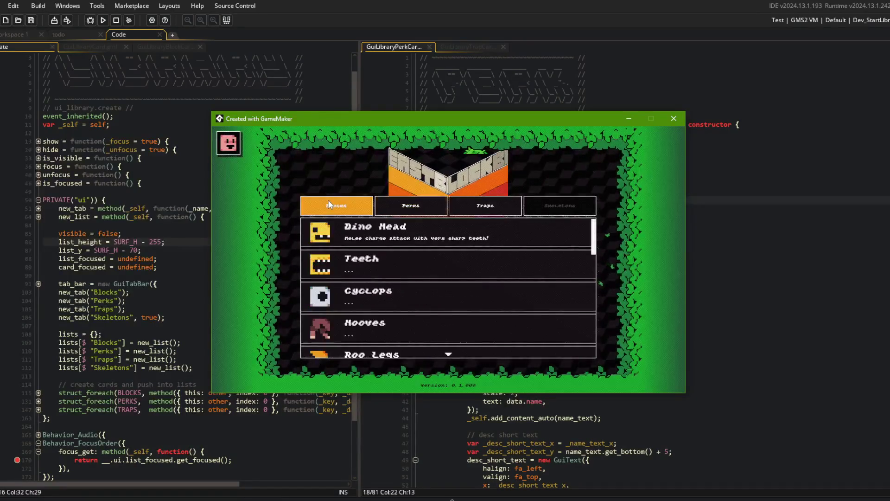
pyautogui.click(412, 204)
pyautogui.scroll(-8, 418, 235)
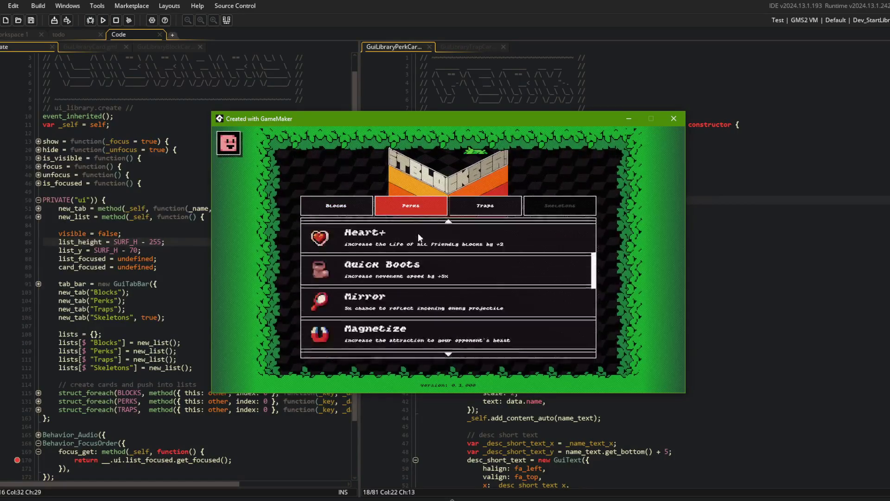
pyautogui.scroll(-1, 418, 251)
pyautogui.scroll(5, 416, 260)
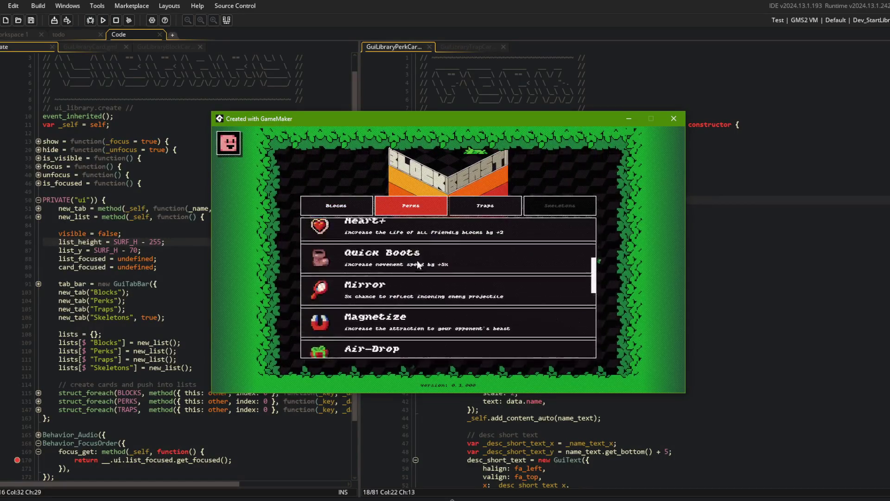
pyautogui.scroll(-6, 411, 247)
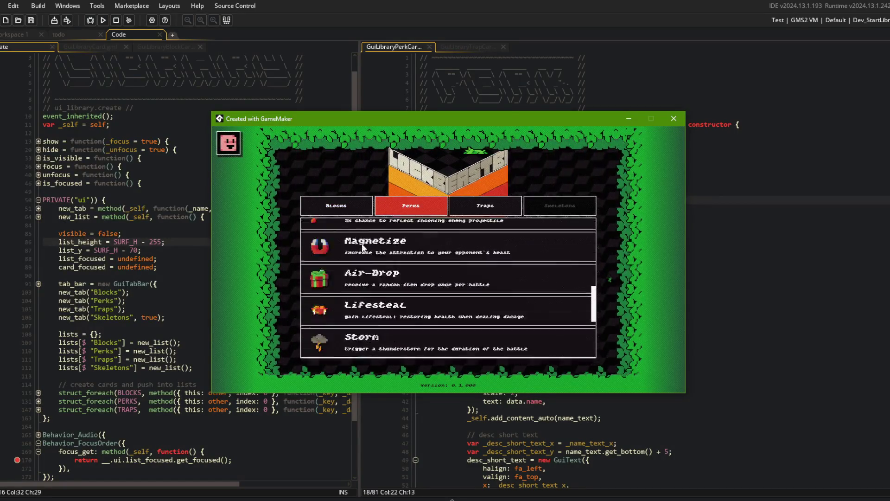
# Step: Check the Blocks and Perks lists once more and close the game window
pyautogui.click(332, 204)
pyautogui.scroll(-1, 411, 224)
pyautogui.click(412, 213)
pyautogui.press('Left')
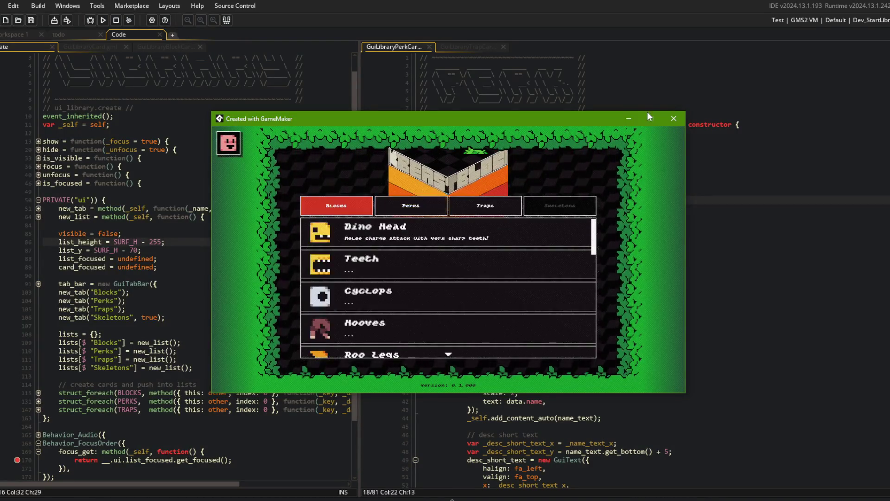
pyautogui.click(674, 119)
pyautogui.scroll(-6, 605, 221)
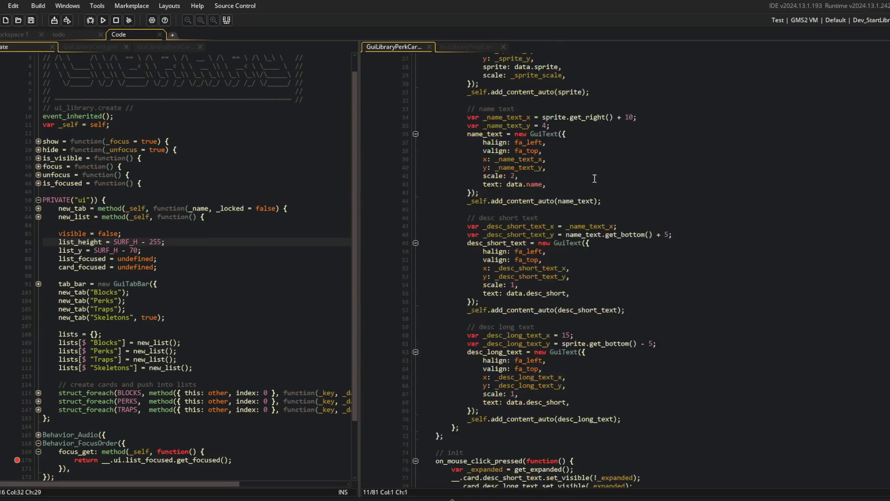
# Step: Widen the GuiLibraryPerkCard code pane while reviewing its description and sprite lines
pyautogui.scroll(-3, 605, 220)
pyautogui.click(605, 222)
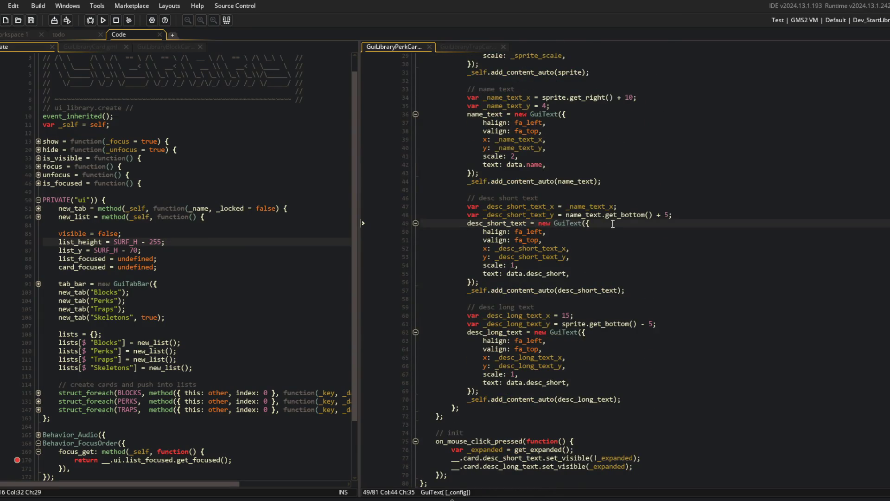
pyautogui.scroll(9, 579, 245)
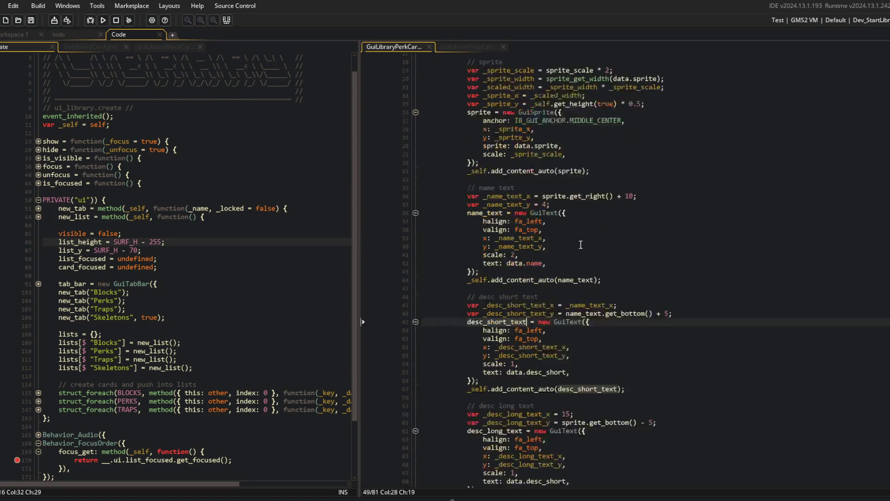
pyautogui.click(580, 243)
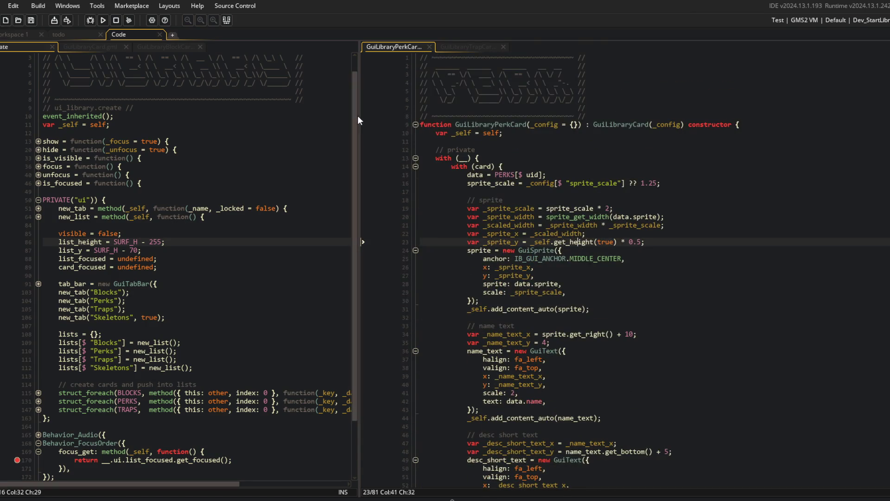
pyautogui.moveTo(357, 115); pyautogui.dragTo(337, 115)
pyautogui.click(527, 173)
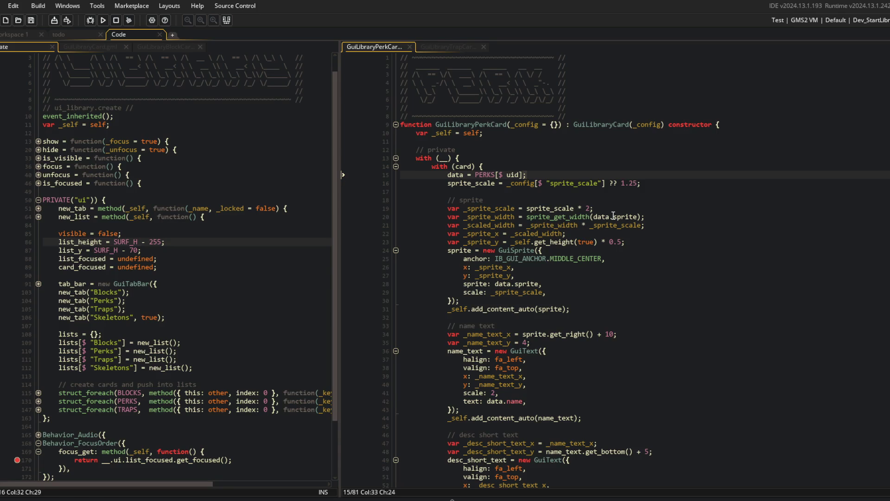
# Step: Compare the GuiLibraryCard and block card code, then go back to the ui_library create event
pyautogui.click(114, 46)
pyautogui.click(154, 46)
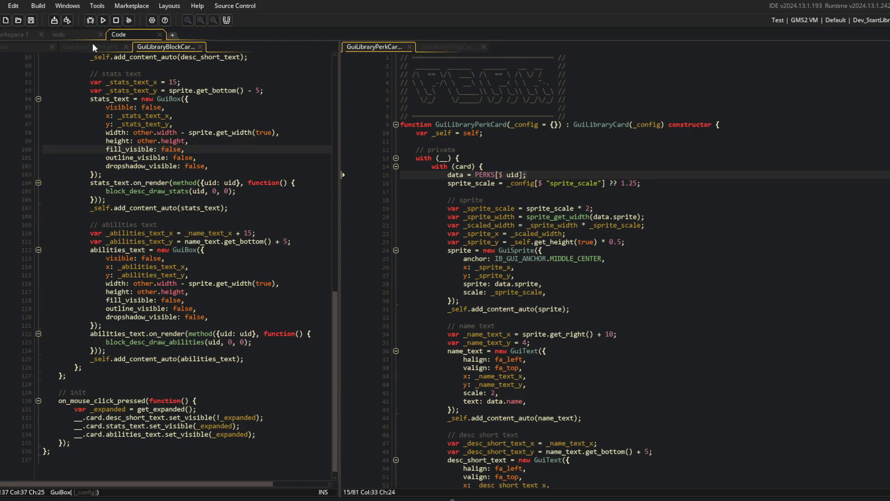
pyautogui.click(93, 47)
pyautogui.click(37, 47)
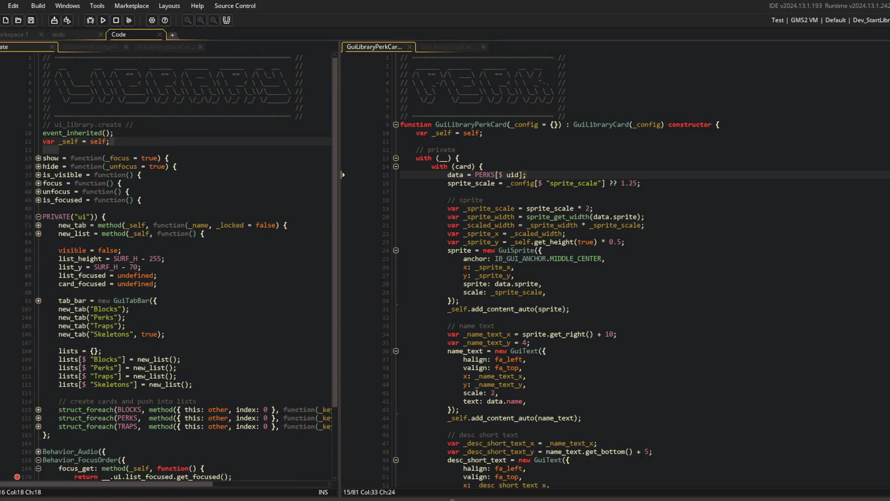
# Step: Review the perk card's GuiSprite creation and name text entries
pyautogui.click(223, 284)
pyautogui.click(232, 275)
pyautogui.click(556, 250)
pyautogui.scroll(-3, 579, 245)
pyautogui.click(634, 207)
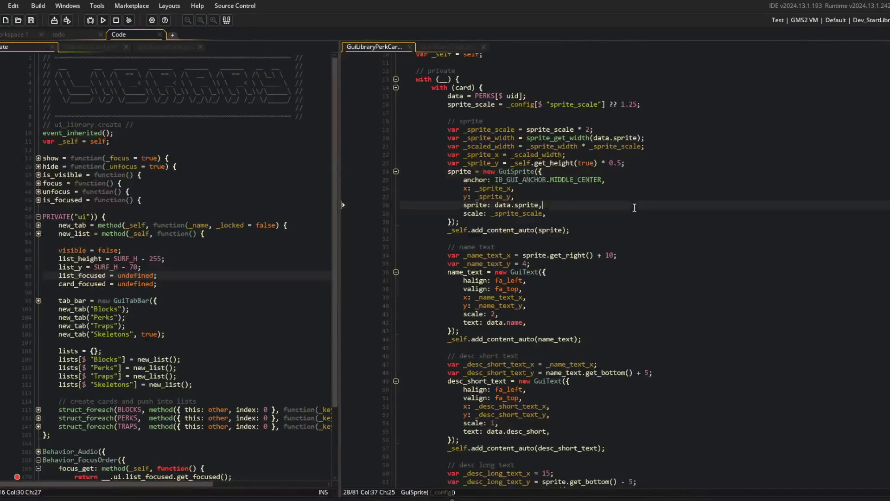
pyautogui.click(480, 322)
pyautogui.click(562, 262)
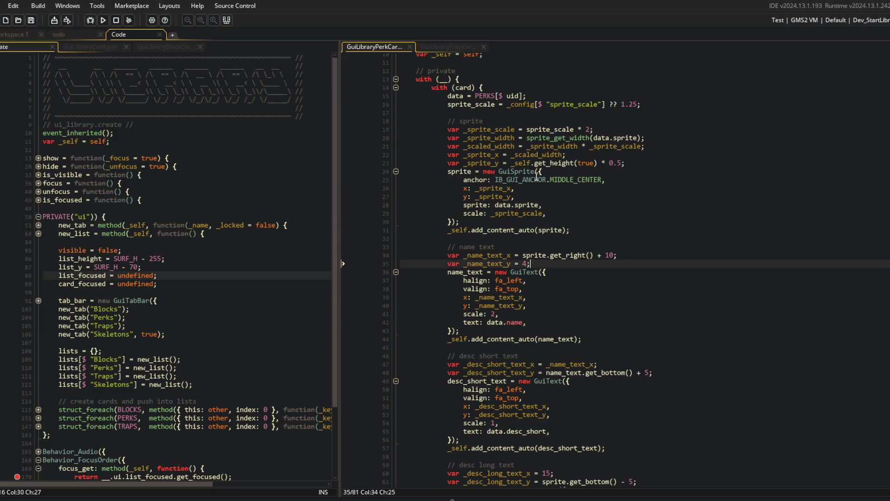
# Step: Add var _name_text = data.name; and use _name_text for the name text, then save
pyautogui.press('Return')
pyautogui.write('var')
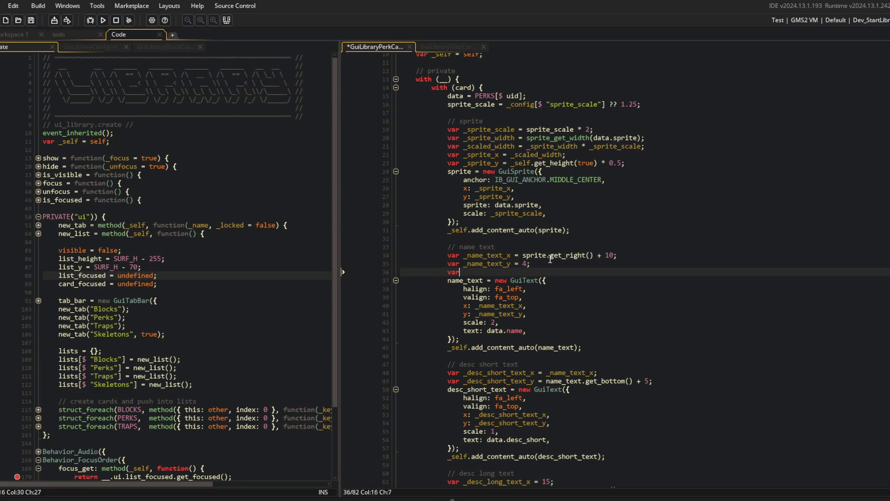
pyautogui.write(' _name_text = da')
pyautogui.write('ta.name;')
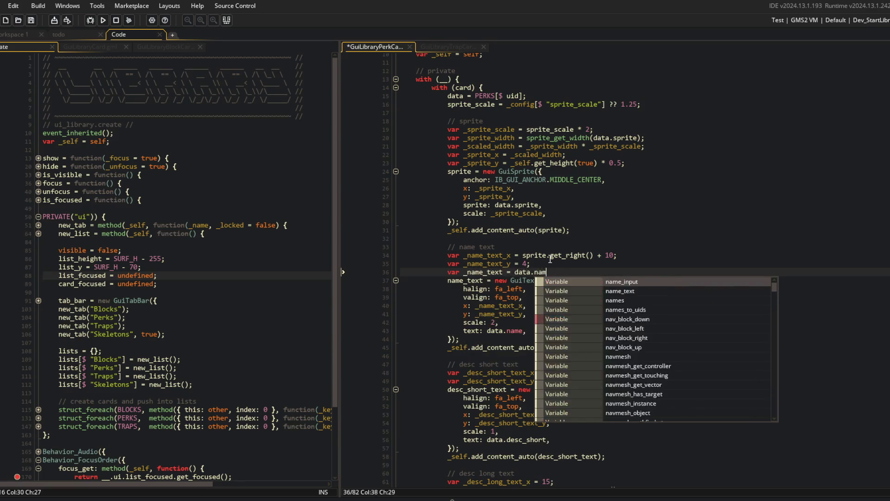
pyautogui.hotkey('ctrl', 's')
pyautogui.press('Down')
pyautogui.press('Down')
pyautogui.press('Down')
pyautogui.press('Left')
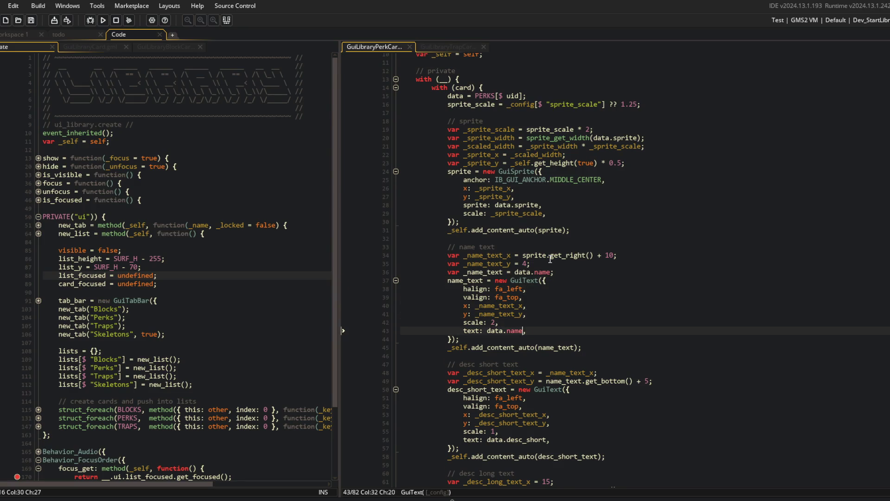
pyautogui.press('BackSpace')
pyautogui.press('BackSpace')
pyautogui.press('BackSpace')
pyautogui.write('_name_text')
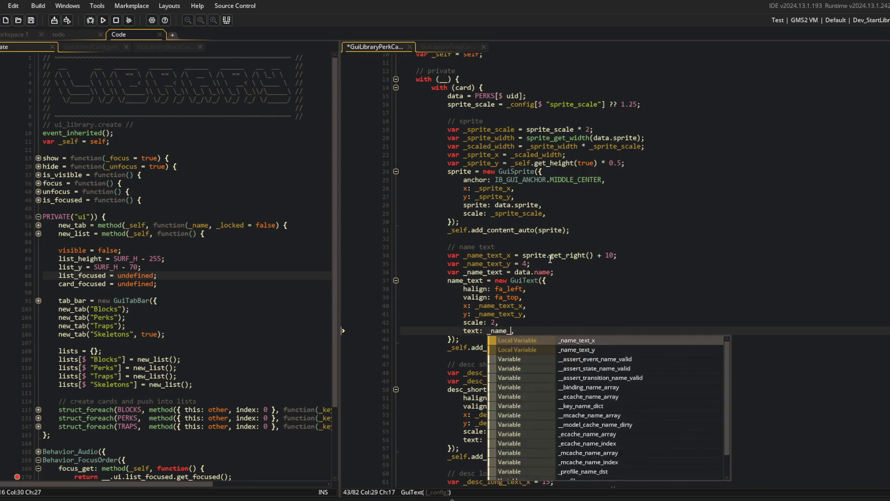
pyautogui.hotkey('ctrl', 's')
# Step: Add a _desc_short_text = data.desc_short variable and use it for the short description text
pyautogui.click(655, 205)
pyautogui.scroll(-5, 656, 205)
pyautogui.click(644, 253)
pyautogui.press('Down')
pyautogui.press('Return')
pyautogui.write('desc_short_text_y = name_text.get_bottom() + 5')
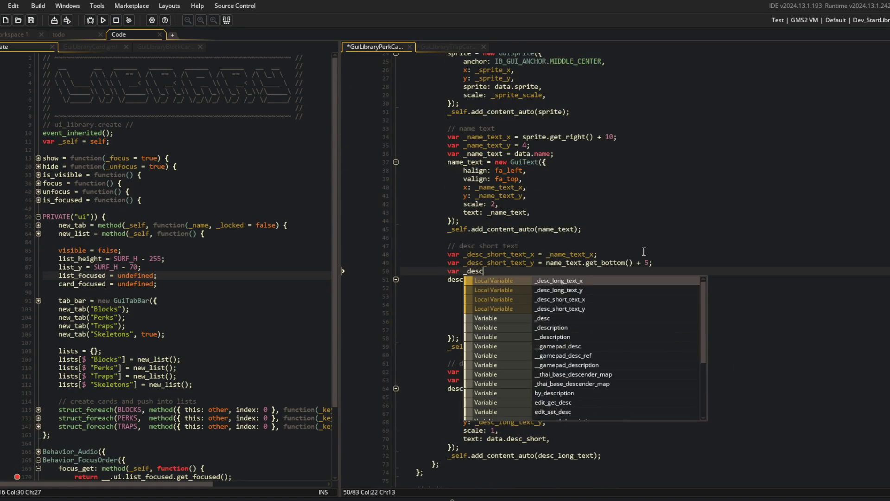
pyautogui.write('xt = d')
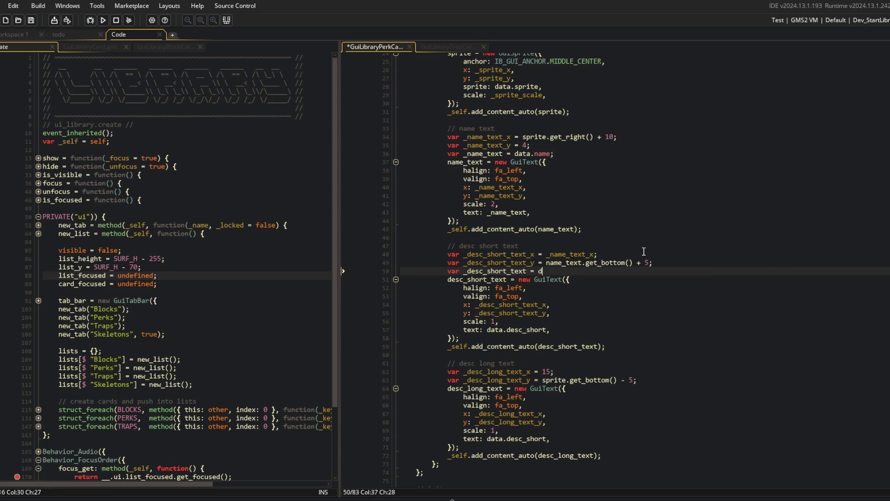
pyautogui.write('ata.desc_short;')
pyautogui.hotkey('ctrl', 's')
pyautogui.press('Down')
pyautogui.press('Down')
pyautogui.press('Down')
pyautogui.press('Down')
pyautogui.press('Down')
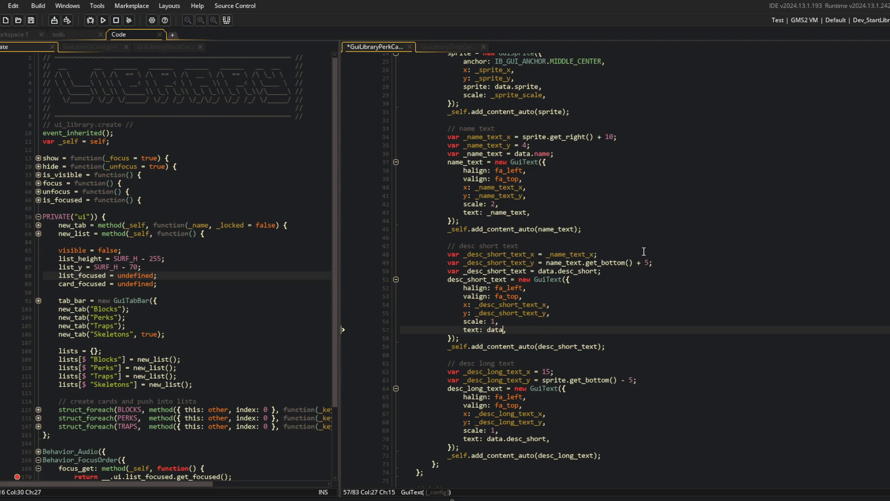
pyautogui.write('esc_short_te')
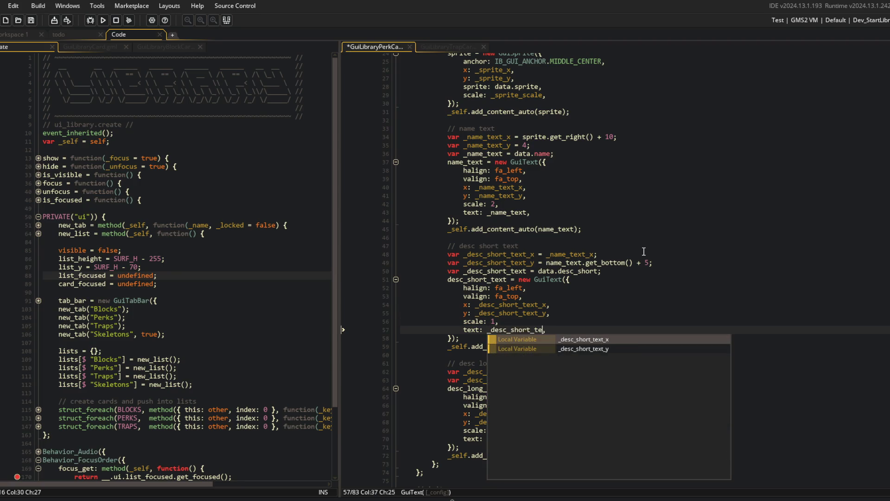
pyautogui.press('Escape')
pyautogui.press('Down')
pyautogui.press('Down')
pyautogui.press('Down')
# Step: Add var _desc_long_text = data.desc; and use it for the long description text
pyautogui.press('End')
pyautogui.press('Return')
pyautogui.write('va')
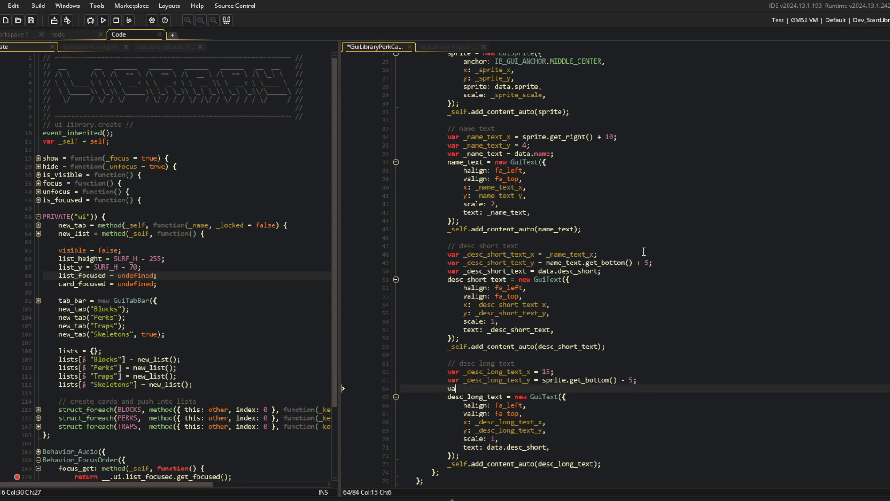
pyautogui.write('r _desc_long_text = da')
pyautogui.write('ta.desc')
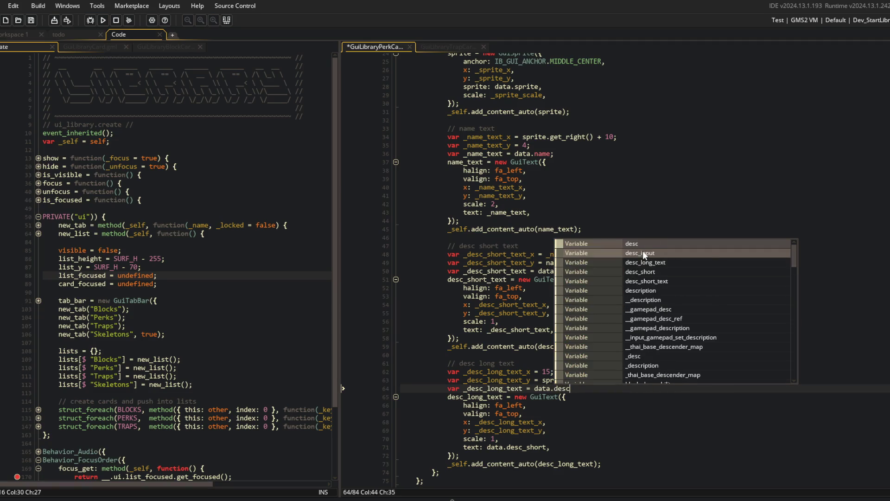
pyautogui.write(';')
pyautogui.hotkey('ctrl', 's')
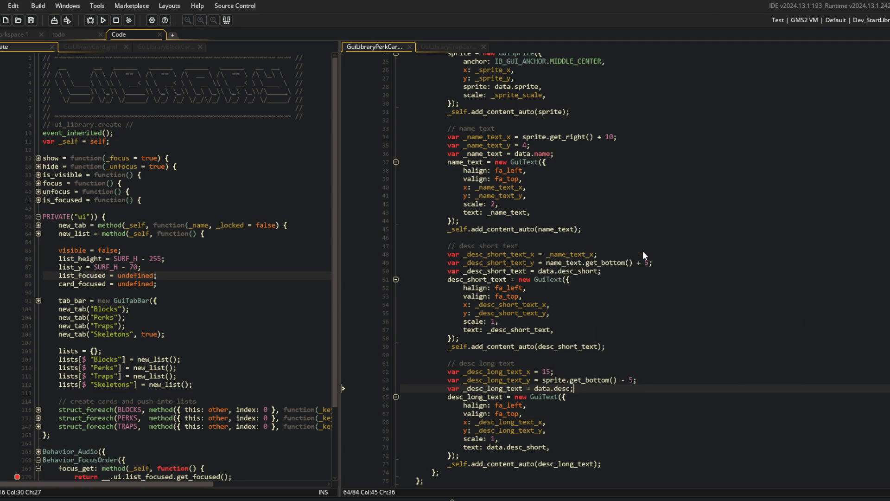
pyautogui.press('Down')
pyautogui.press('Down')
pyautogui.press('Down')
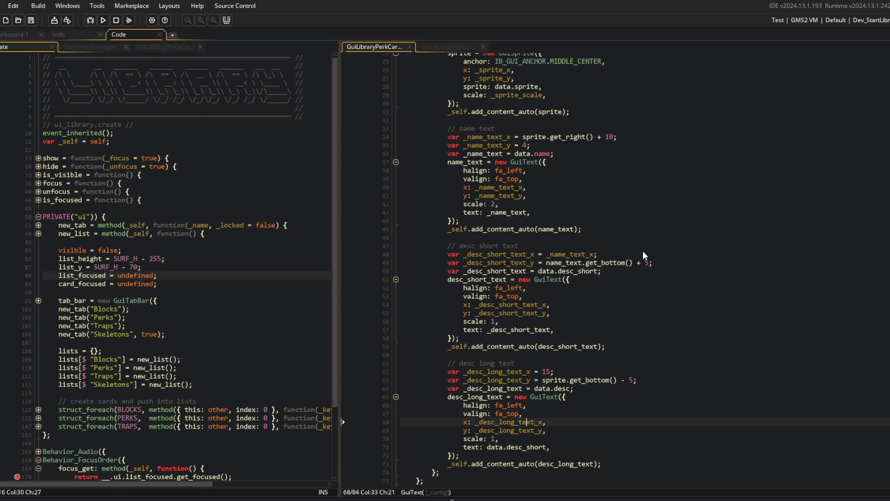
pyautogui.press('End')
pyautogui.press('Left')
pyautogui.hotkey('ctrl', 'BackSpace')
pyautogui.hotkey('ctrl', 'BackSpace')
pyautogui.write('_desc_long_text')
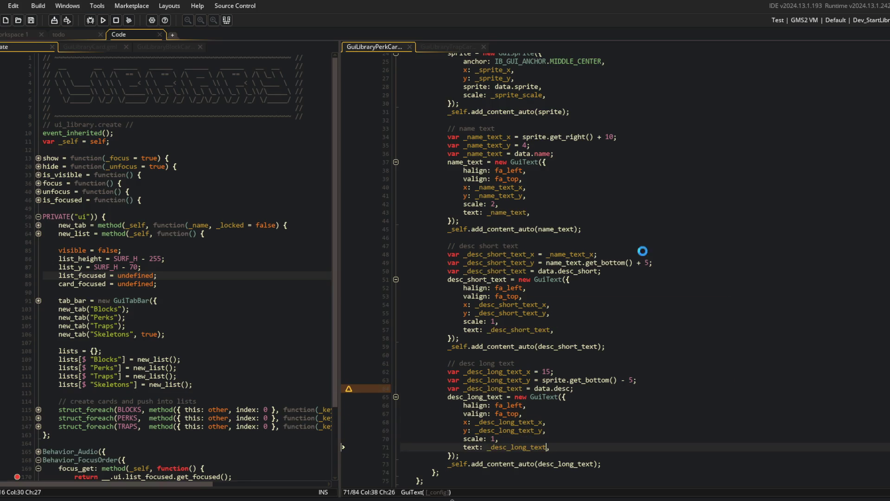
# Step: Review the updated text blocks and collapse then re-expand the perk card's code blocks
pyautogui.click(642, 295)
pyautogui.scroll(1, 655, 295)
pyautogui.scroll(2, 656, 295)
pyautogui.click(618, 282)
pyautogui.click(562, 236)
pyautogui.scroll(2, 555, 235)
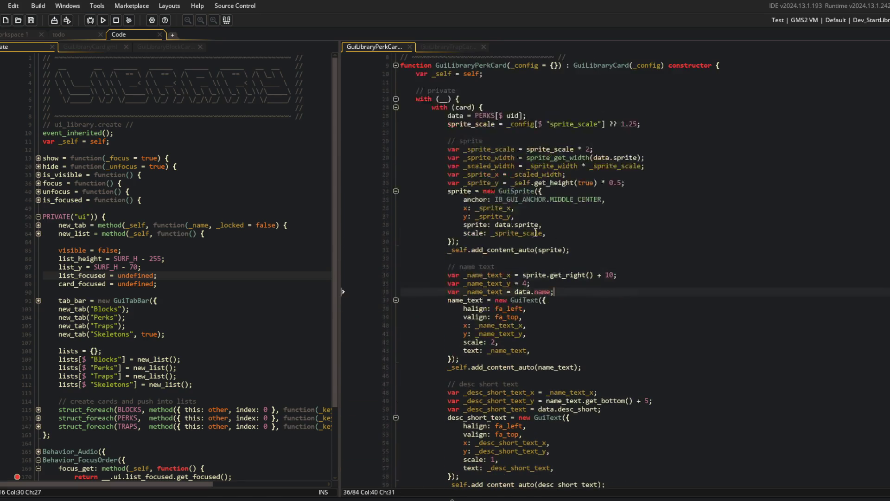
pyautogui.click(388, 191)
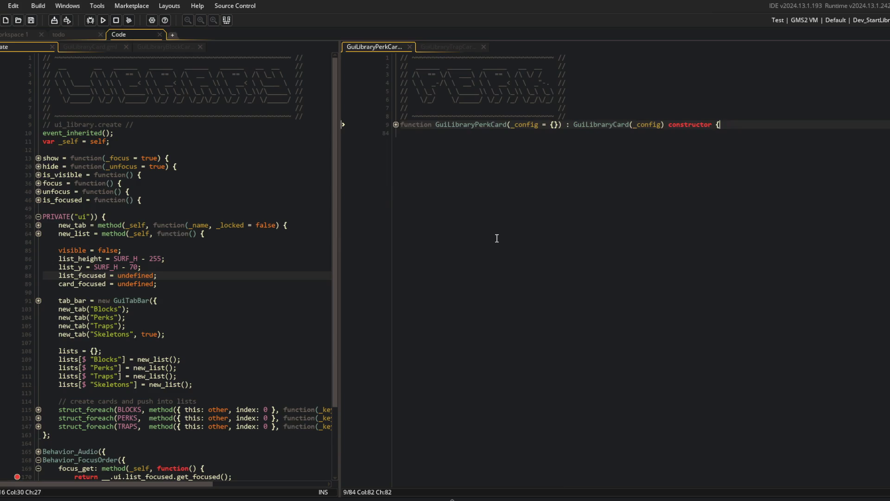
pyautogui.press('Down')
pyautogui.press('Down')
pyautogui.press('Down')
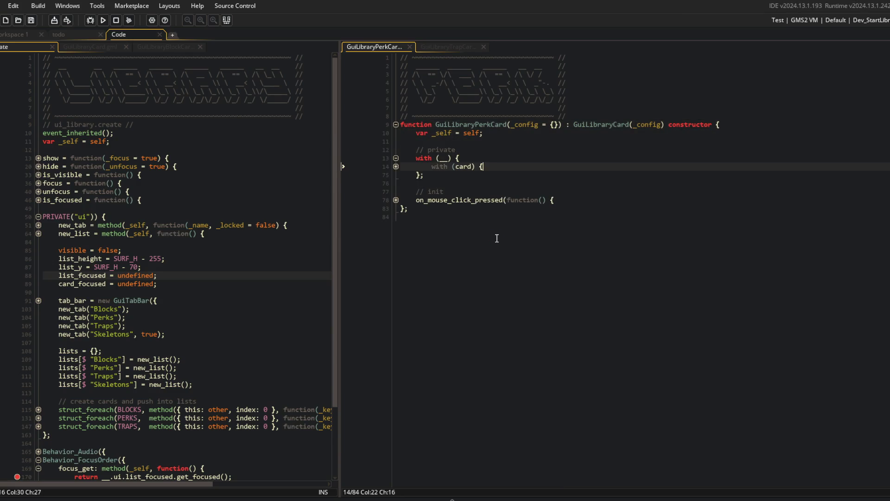
pyautogui.scroll(-1, 510, 223)
pyautogui.click(545, 207)
pyautogui.click(509, 214)
# Step: Inspect the GuiSprite definition to check its update and frame properties
pyautogui.click(527, 198)
pyautogui.click(396, 223)
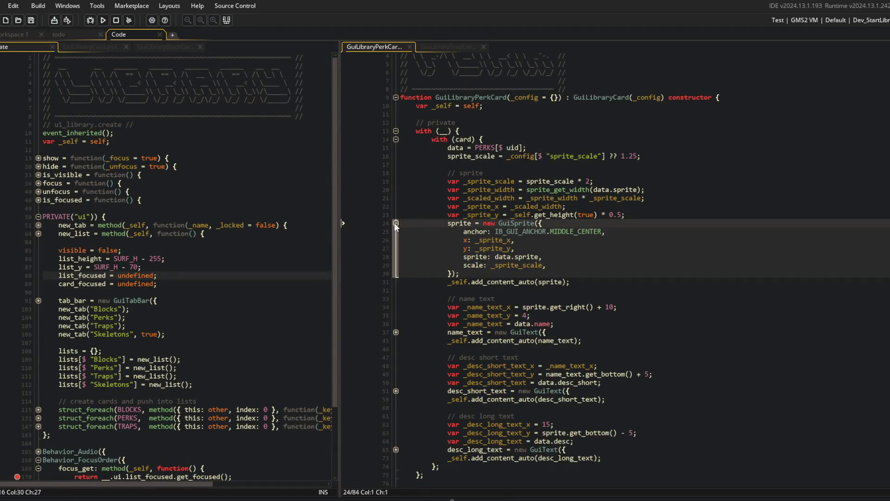
pyautogui.middleClick(513, 223)
pyautogui.click(568, 216)
pyautogui.scroll(-5, 527, 168)
pyautogui.scroll(3, 527, 185)
pyautogui.click(531, 269)
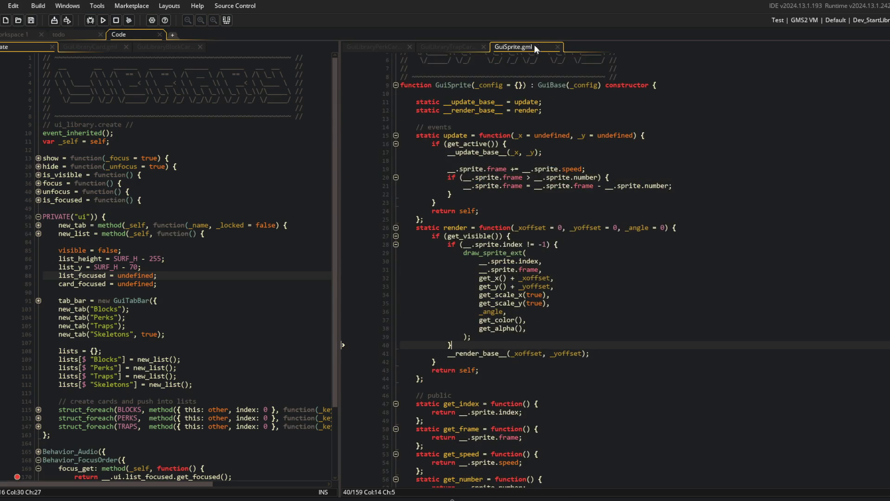
pyautogui.middleClick(536, 46)
# Step: Give the perk card sprite color: data.locked ? c_black : c_white and save
pyautogui.click(564, 261)
pyautogui.press('Down')
pyautogui.press('Return')
pyautogui.write('color: da')
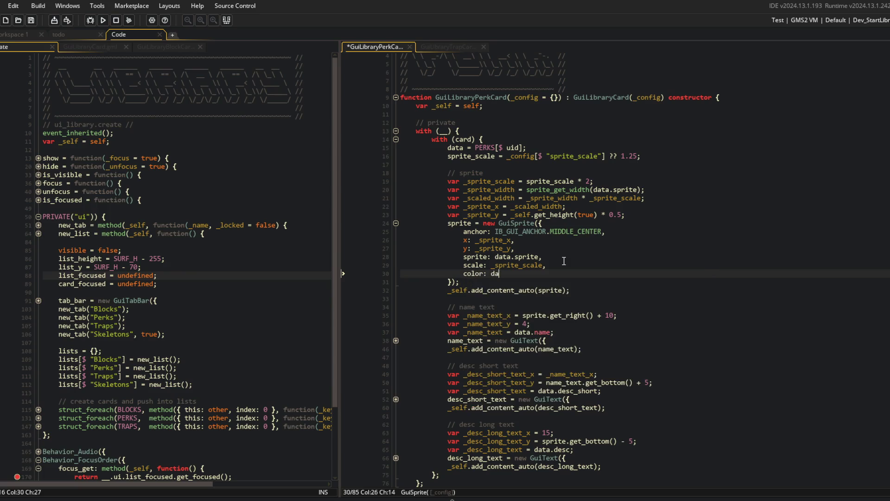
pyautogui.write('ta.locked')
pyautogui.write(' ? c_black : ')
pyautogui.write('c_white,')
pyautogui.hotkey('ctrl', 's')
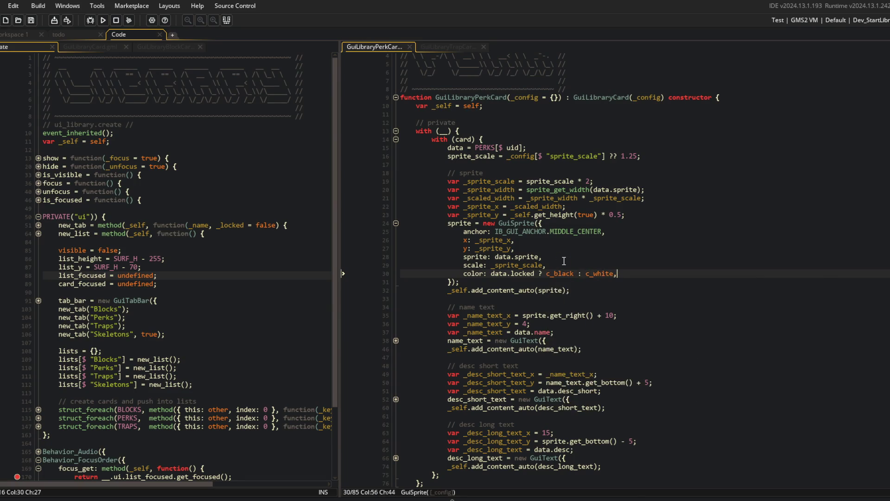
# Step: Make the name text show "???" when data.locked and save
pyautogui.scroll(-2, 695, 181)
pyautogui.click(652, 163)
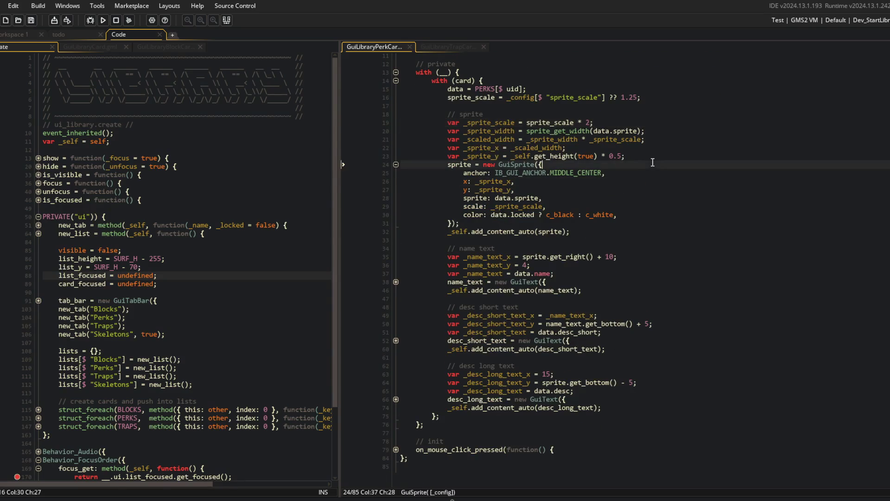
pyautogui.click(626, 183)
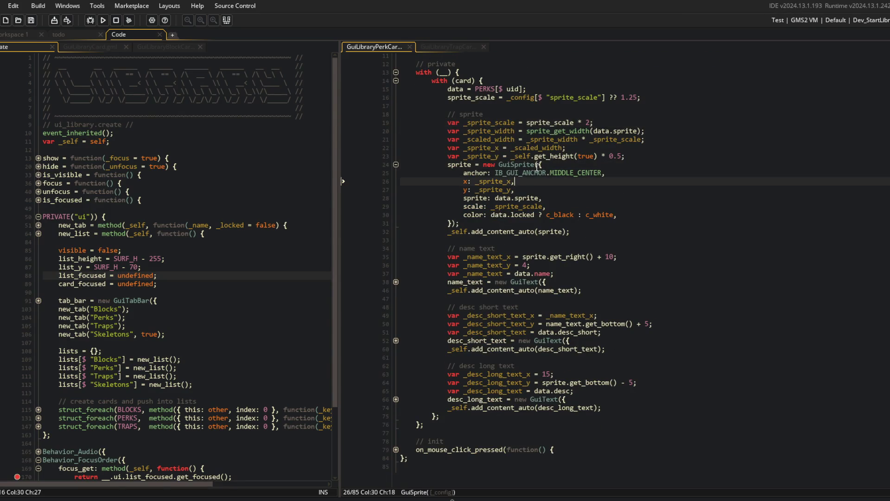
pyautogui.click(641, 173)
pyautogui.click(190, 177)
pyautogui.click(593, 262)
pyautogui.click(602, 271)
pyautogui.write('(data.locked) ? "???" :')
pyautogui.hotkey('ctrl', 's')
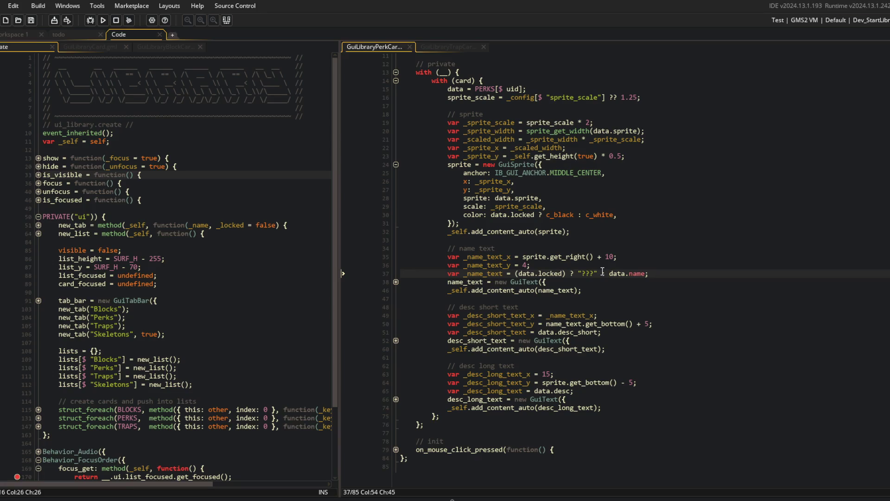
# Step: Wrap the sprite colour's locked check in parentheses and save
pyautogui.press('Up')
pyautogui.press('Up')
pyautogui.press('Up')
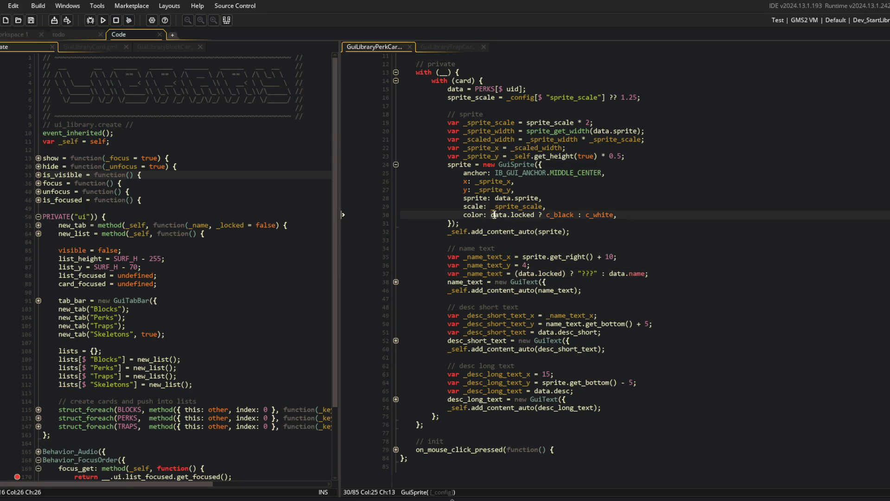
pyautogui.write('(')
pyautogui.hotkey('ctrl', 'Right')
pyautogui.hotkey('ctrl', 'Right')
pyautogui.write(')')
pyautogui.hotkey('ctrl', 's')
# Step: Make the short description show "..." and the long description "" when locked, saving each
pyautogui.click(576, 246)
pyautogui.click(537, 333)
pyautogui.write('(data.locked) ? "..." :')
pyautogui.hotkey('ctrl', 's')
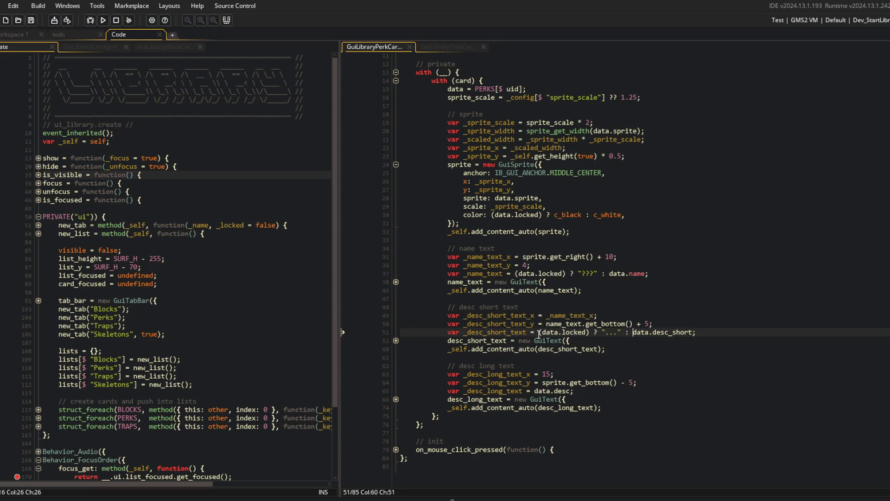
pyautogui.click(532, 391)
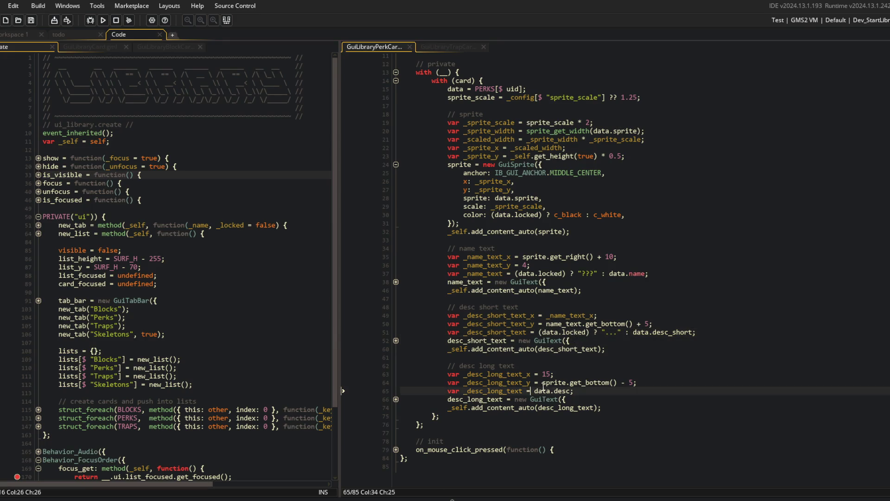
pyautogui.write('(data.locked) ')
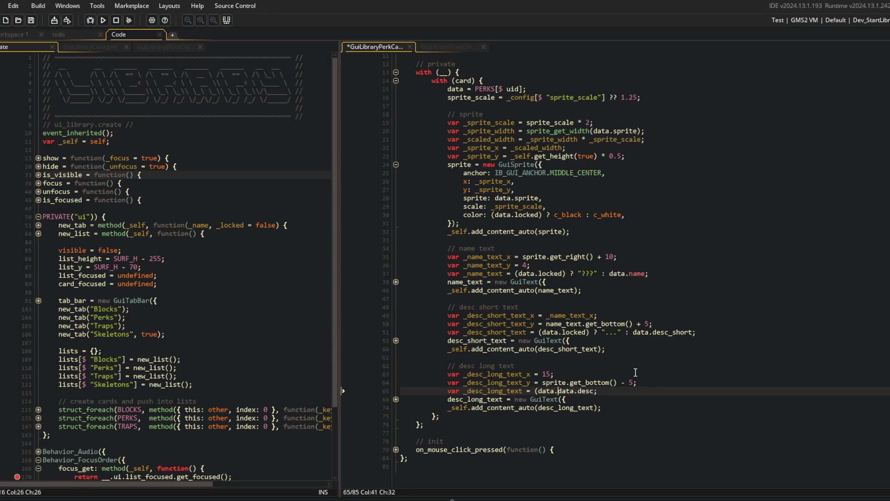
pyautogui.write('? "" :')
pyautogui.hotkey('ctrl', 's')
pyautogui.click(648, 361)
pyautogui.click(603, 391)
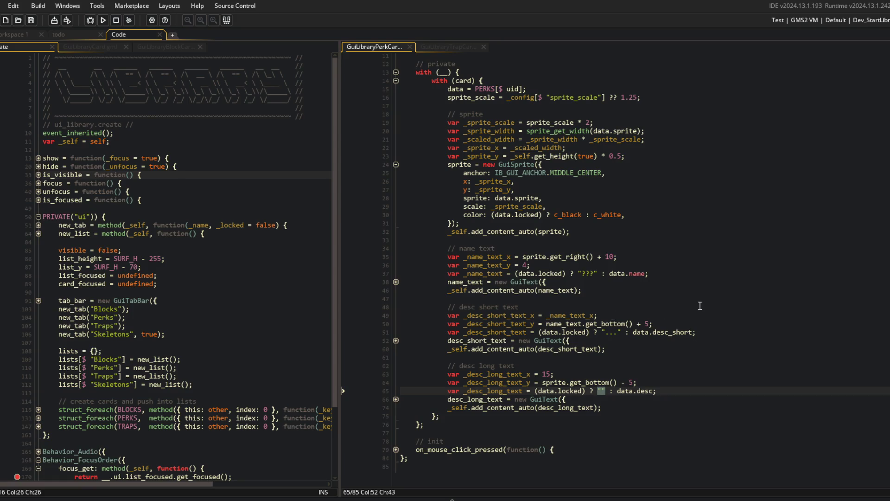
pyautogui.click(132, 308)
# Step: Add the POLISH to-do "setup block, perk, trap unlock pubsub events, and have library/editor ui update visuals"
pyautogui.click(70, 34)
pyautogui.scroll(-5, 212, 168)
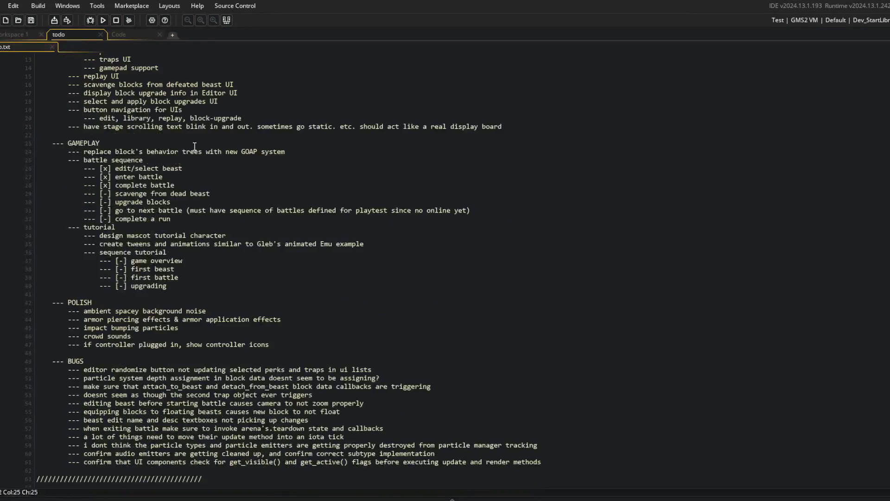
pyautogui.click(285, 318)
pyautogui.click(284, 325)
pyautogui.press('Return')
pyautogui.write('-')
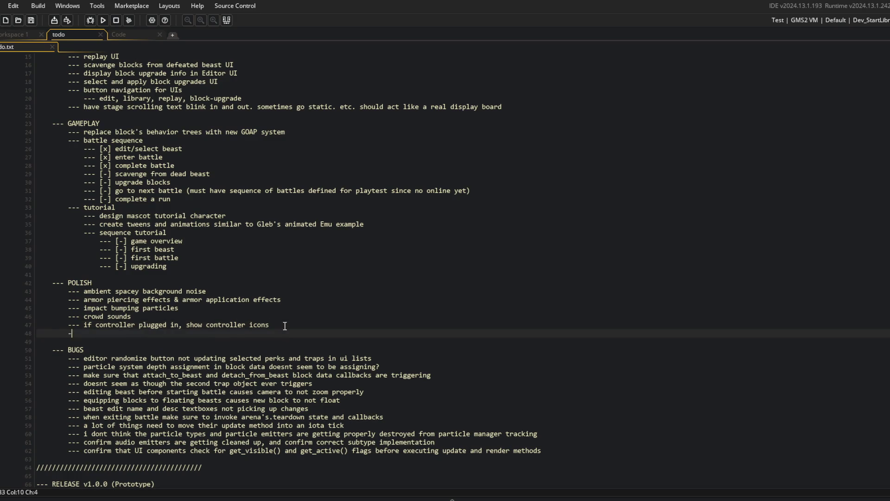
pyautogui.write(' setup block, perk, trap unlock pubsub events, an')
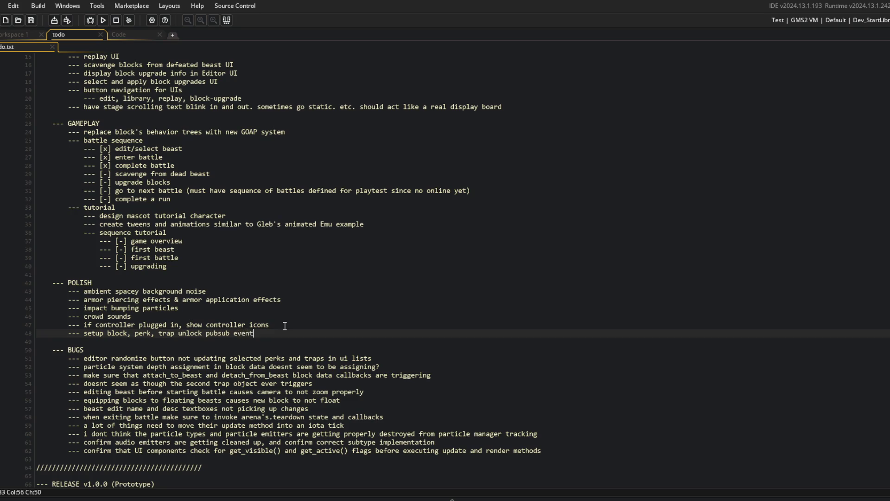
pyautogui.write('d have library')
pyautogui.write('/editor ui u')
pyautogui.write('pdate status')
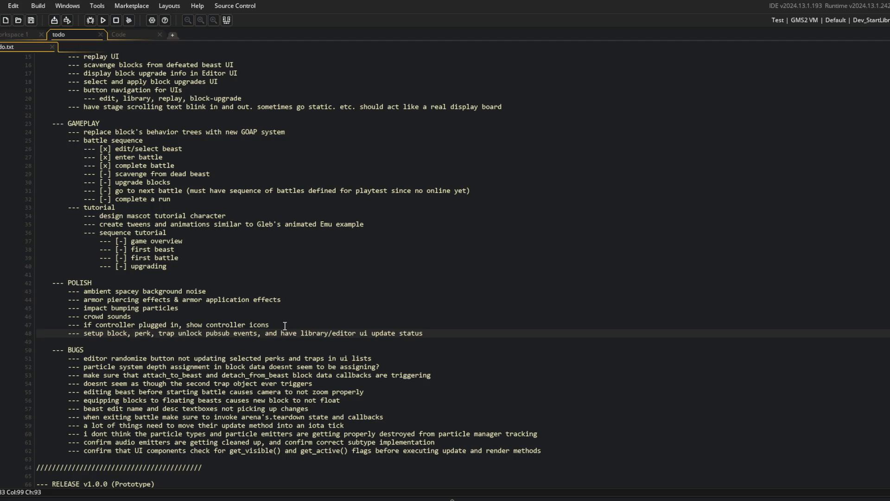
pyautogui.hotkey('ctrl', 'BackSpace')
pyautogui.write('visuals')
# Step: Return to the Code workspace and highlight the perk card constructor's sprite and text setup to review it
pyautogui.click(133, 30)
pyautogui.click(549, 190)
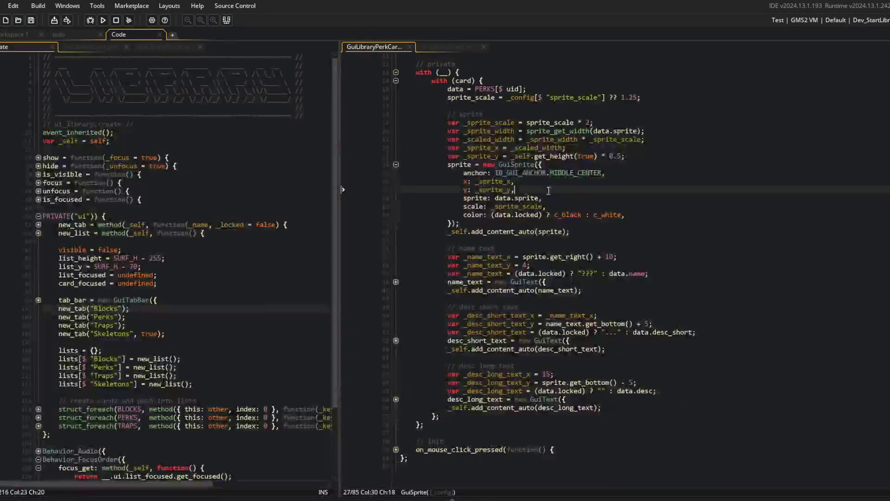
pyautogui.moveTo(402, 106)
pyautogui.mouseDown()
pyautogui.moveTo(626, 297)
pyautogui.moveTo(695, 332)
pyautogui.mouseUp()
pyautogui.click(579, 274)
pyautogui.moveTo(401, 106)
pyautogui.mouseDown()
pyautogui.moveTo(626, 218)
pyautogui.moveTo(691, 324)
pyautogui.mouseUp()
pyautogui.click(605, 215)
pyautogui.scroll(3, 606, 211)
pyautogui.moveTo(402, 149)
pyautogui.mouseDown()
pyautogui.moveTo(408, 139)
pyautogui.moveTo(649, 195)
pyautogui.moveTo(672, 354)
pyautogui.mouseUp()
pyautogui.click(547, 292)
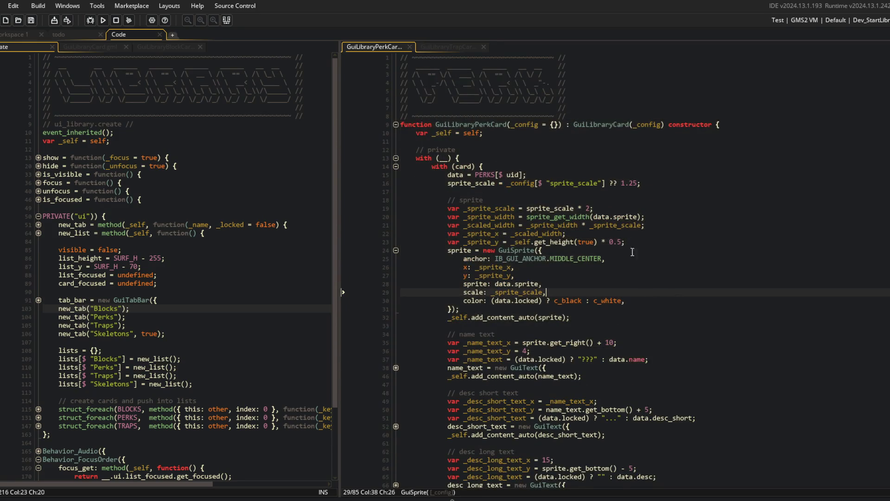
pyautogui.moveTo(485, 133)
pyautogui.mouseDown()
pyautogui.moveTo(644, 218)
pyautogui.moveTo(723, 330)
pyautogui.mouseUp()
pyautogui.click(764, 327)
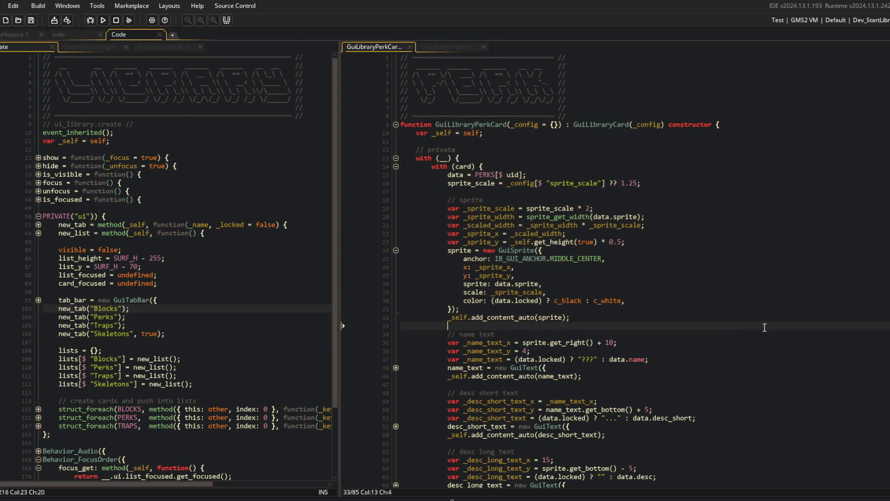
pyautogui.scroll(-3, 765, 327)
# Step: Review the GuiSprite position and colour lines, then expand the collapsed name text block
pyautogui.click(600, 176)
pyautogui.click(521, 164)
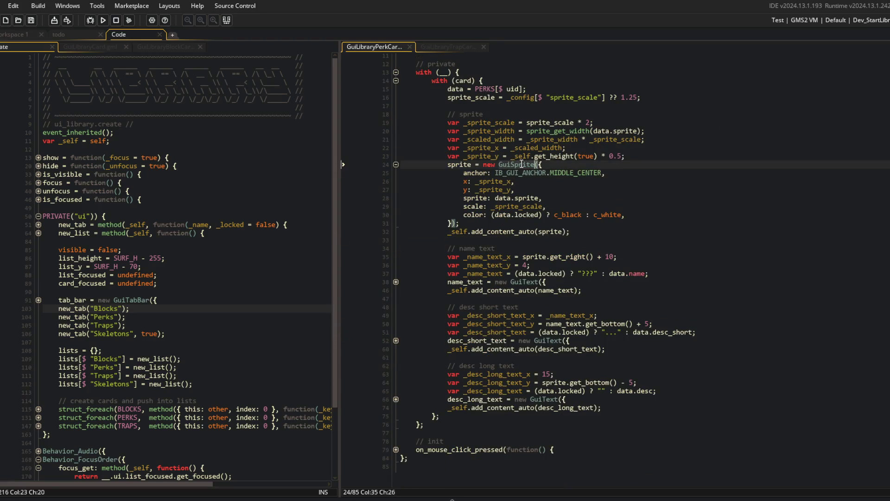
pyautogui.click(537, 197)
pyautogui.scroll(3, 537, 199)
pyautogui.click(537, 276)
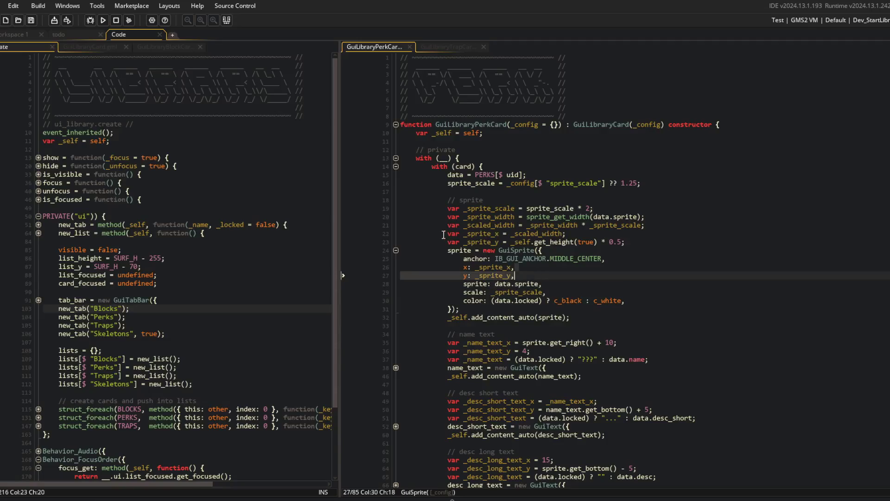
pyautogui.click(594, 318)
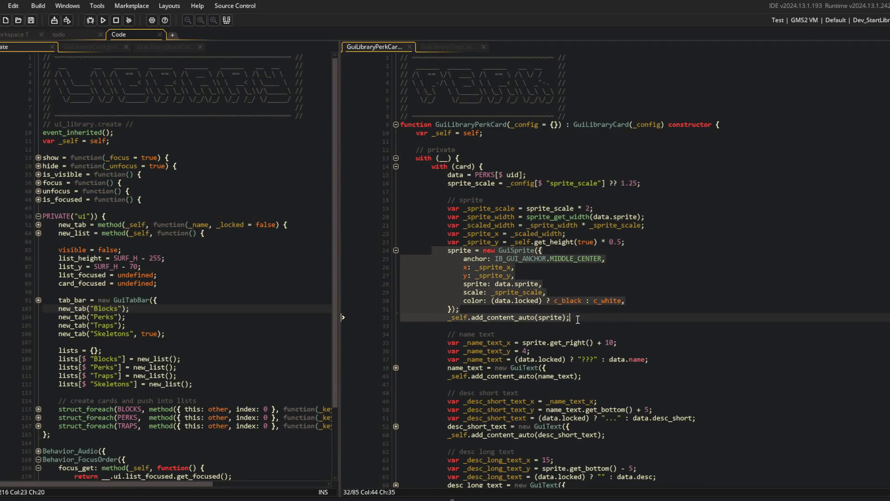
pyautogui.click(661, 302)
pyautogui.scroll(-3, 664, 306)
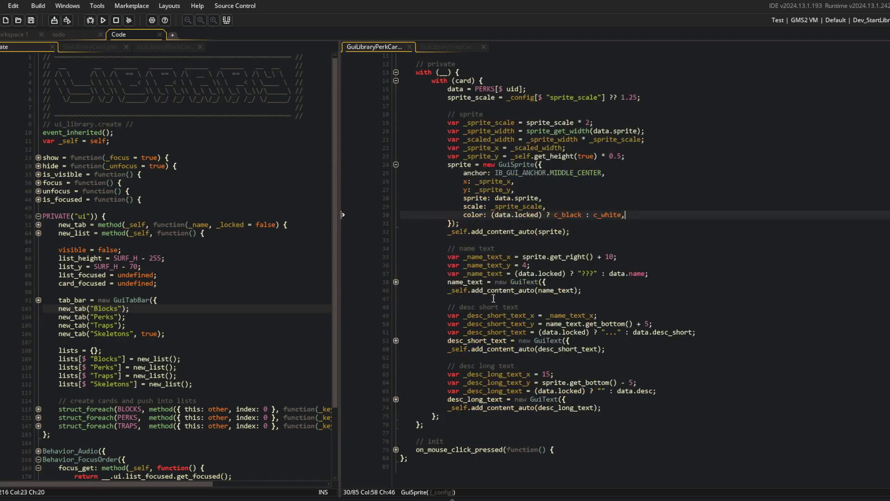
pyautogui.click(396, 282)
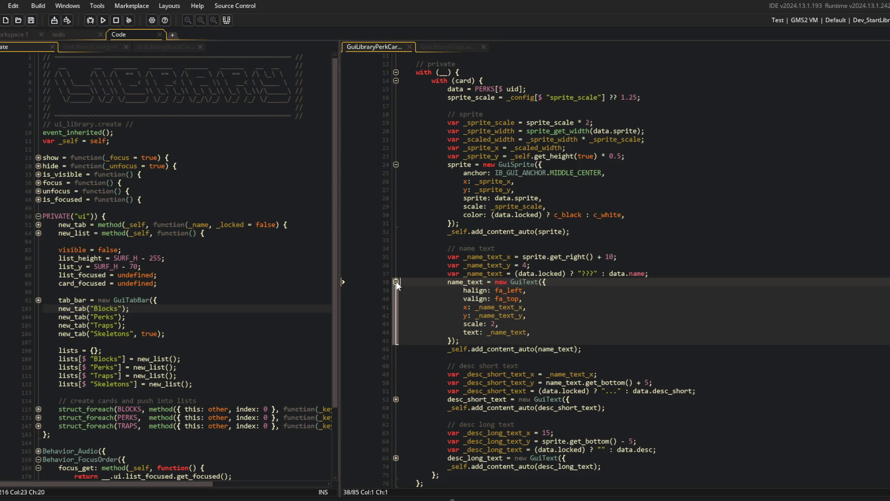
# Step: Insert a new line under var _self = self for a public section
pyautogui.scroll(3, 399, 287)
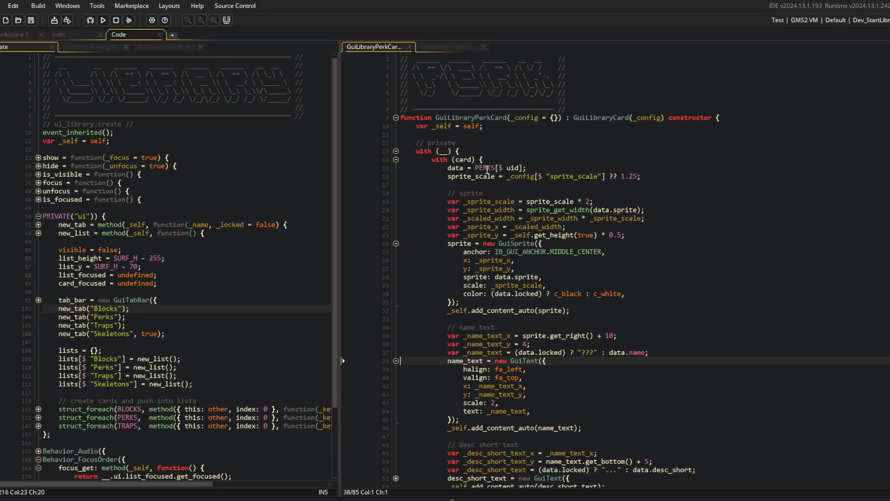
pyautogui.click(478, 135)
pyautogui.press('Return')
pyautogui.press('Return')
pyautogui.press('Up')
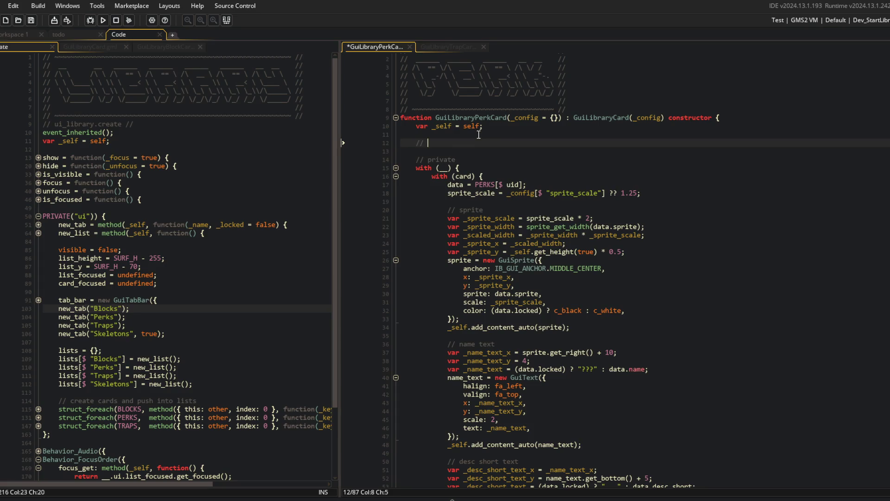
# Step: Declare public static refresh() with var _locked = __.card.data.locked above a sprite set_color call
pyautogui.write('ublic')
pyautogui.press('Return')
pyautogui.write('sta')
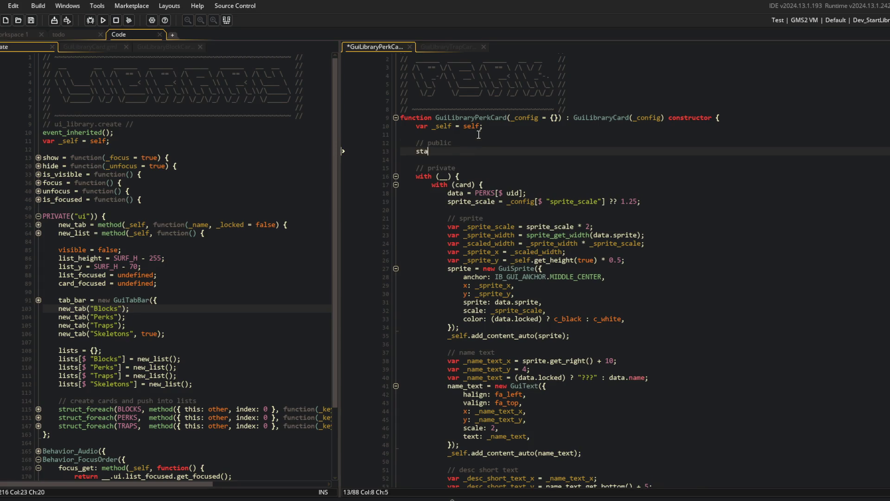
pyautogui.write('tic refresh = functi')
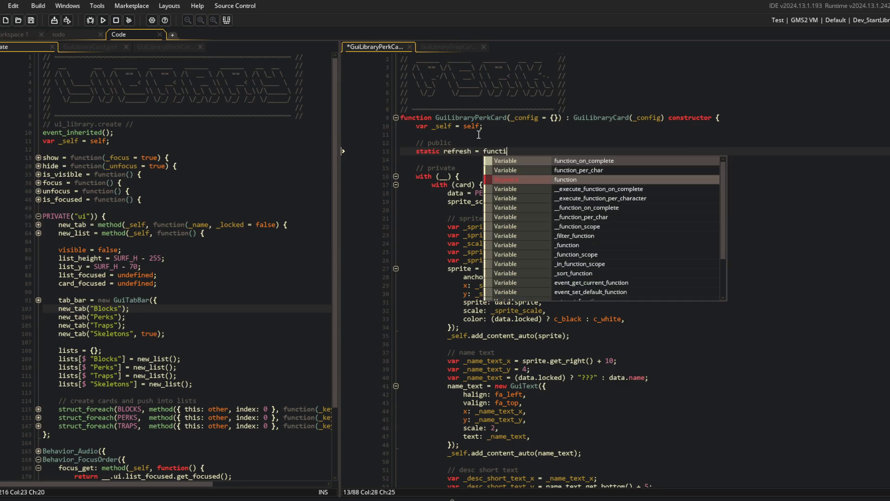
pyautogui.write('on() {')
pyautogui.press('Return')
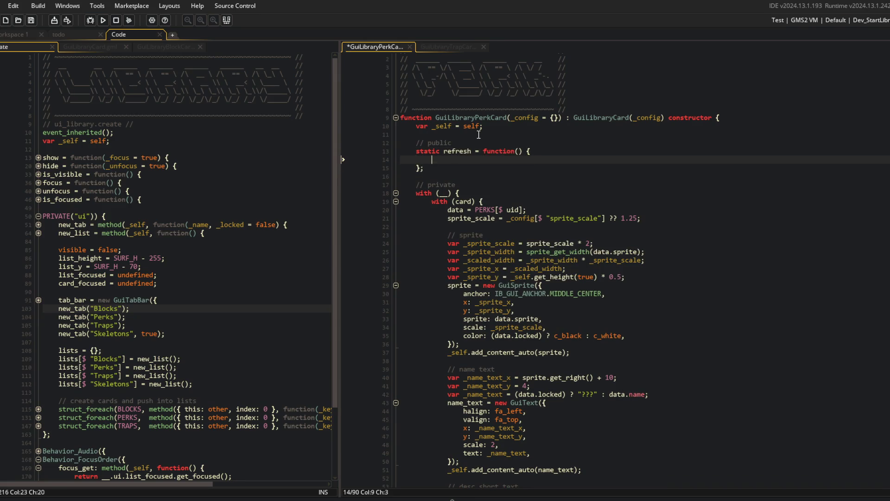
pyautogui.write('__.card.')
pyautogui.write('sprite.set_color();')
pyautogui.press('Home')
pyautogui.press('Return')
pyautogui.press('Up')
pyautogui.write('var _locked = ')
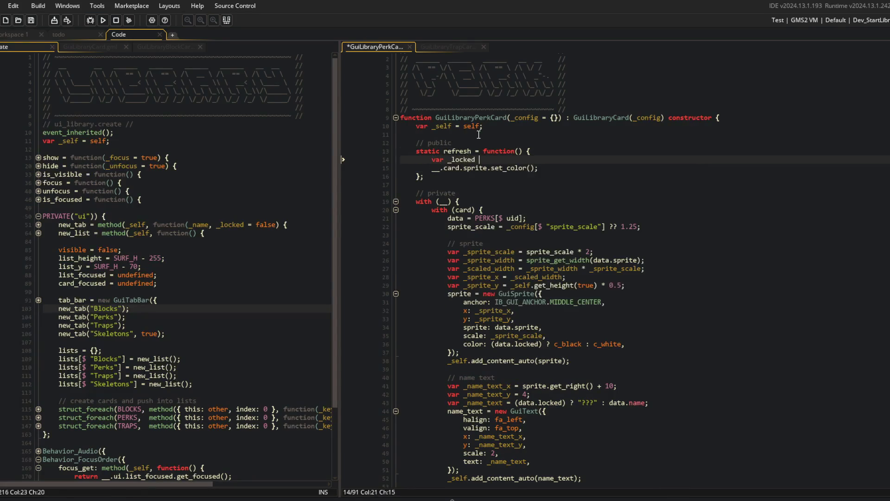
pyautogui.write('__.card.dat')
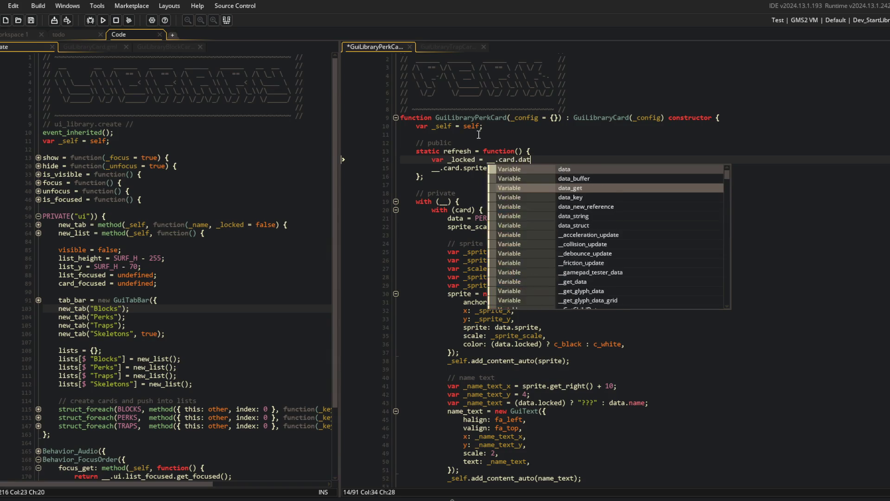
pyautogui.write('a.locked;')
pyautogui.press('Down')
pyautogui.hotkey('ctrl', 's')
# Step: Colour the sprite with (_locked) ? c_black : c_white
pyautogui.press('Left')
pyautogui.write('_lock')
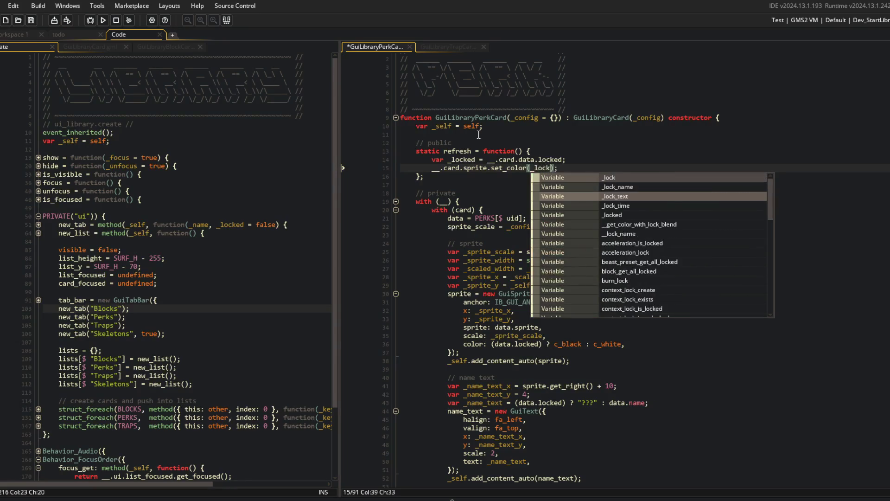
pyautogui.write('ed')
pyautogui.hotkey('ctrl', 'shift', 'Left')
pyautogui.write('(')
pyautogui.press('End')
pyautogui.write('? ')
pyautogui.write('c_black : c_w')
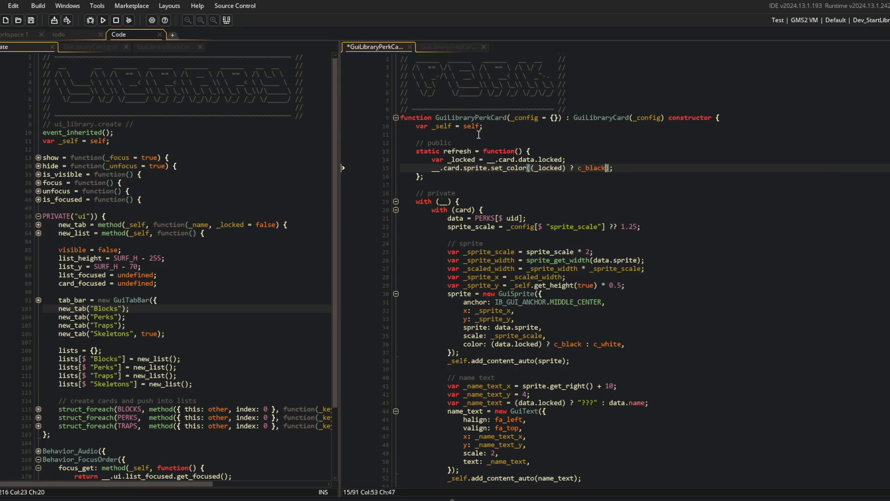
pyautogui.press('Return')
pyautogui.hotkey('ctrl', 's')
# Step: Turn a copy of the colour line into name_text.set_text showing "???" when locked
pyautogui.hotkey('ctrl', 'd')
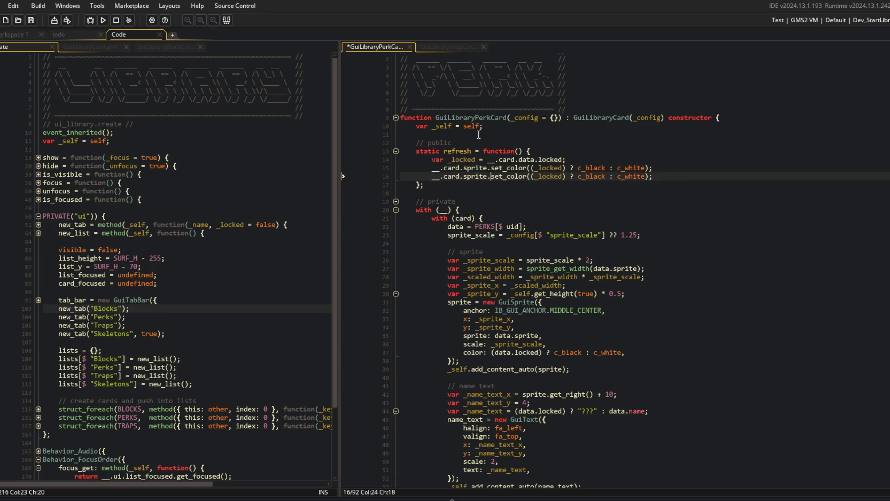
pyautogui.press('BackSpace')
pyautogui.press('BackSpace')
pyautogui.press('BackSpace')
pyautogui.write('name_te')
pyautogui.press('Return')
pyautogui.hotkey('ctrl', 'shift', 'Right')
pyautogui.write('.s')
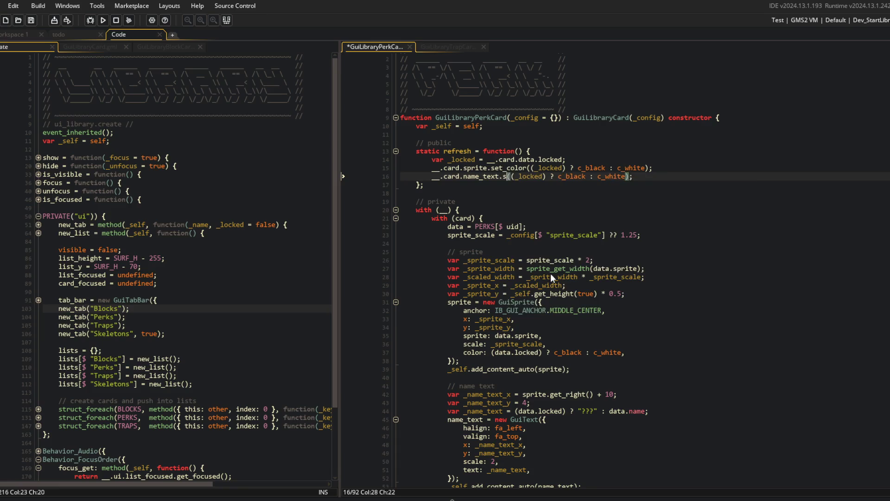
pyautogui.write('et_t')
pyautogui.hotkey('ctrl', 's')
pyautogui.press('Return')
pyautogui.hotkey('ctrl', 'Right')
pyautogui.hotkey('ctrl', 'Right')
pyautogui.hotkey('ctrl', 'Right')
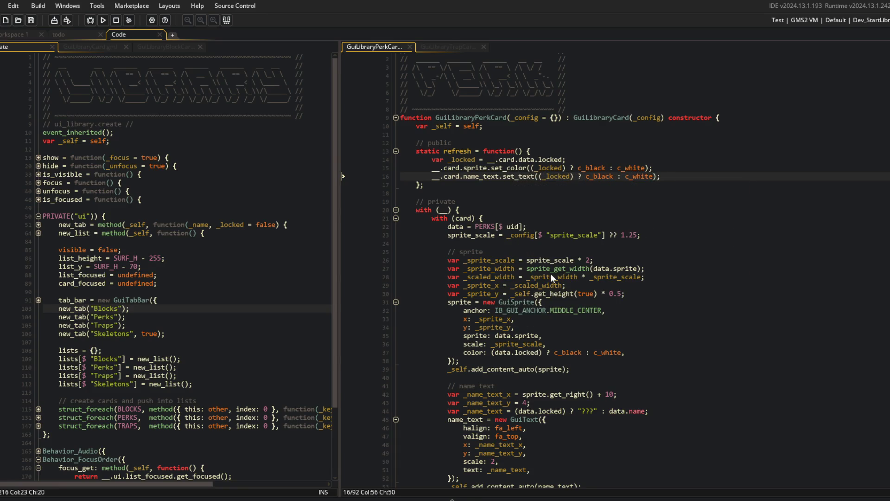
pyautogui.hotkey('ctrl', 'BackSpace')
pyautogui.write('"???"')
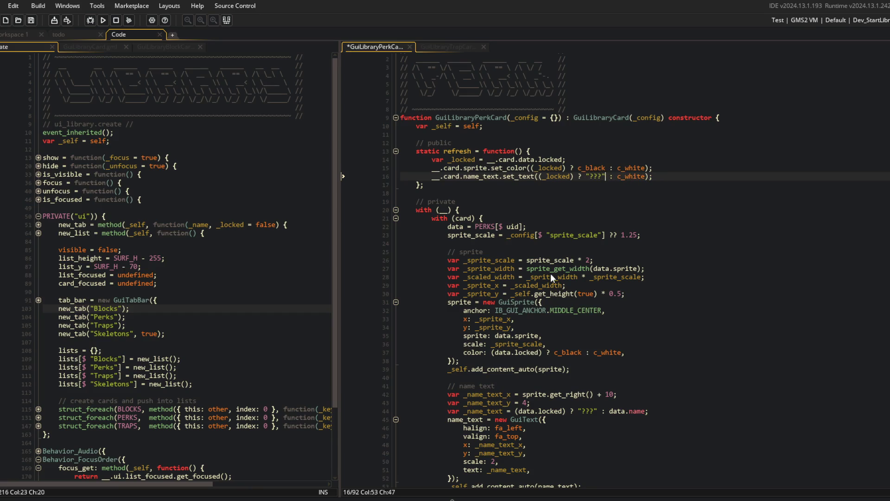
# Step: Use __.card.data.name as the unlocked name text value
pyautogui.press('Up')
pyautogui.press('End')
pyautogui.press('Down')
pyautogui.press('Left')
pyautogui.press('Left')
pyautogui.hotkey('ctrl', 'BackSpace')
pyautogui.write('__.card.data')
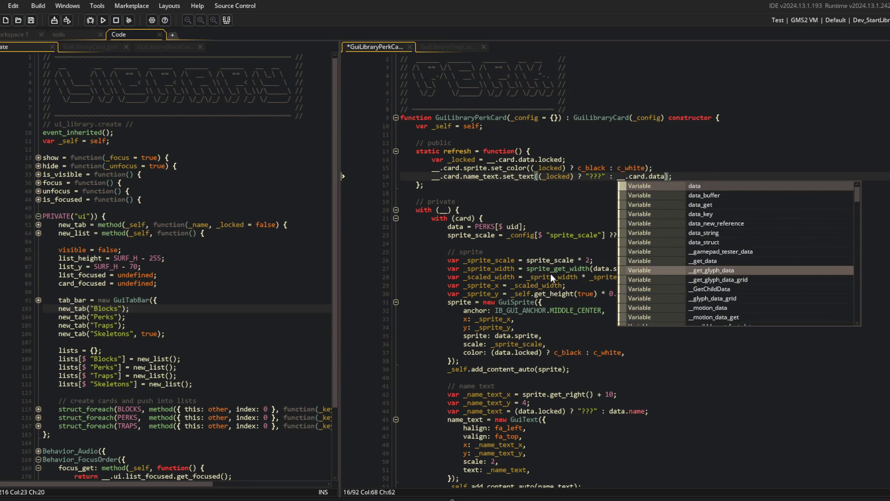
pyautogui.write('.nam')
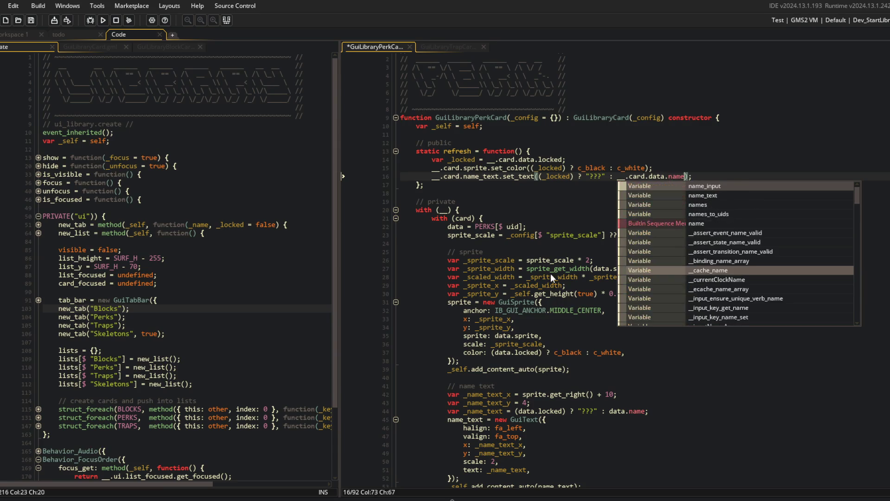
pyautogui.write('e')
pyautogui.hotkey('ctrl', 's')
# Step: Replace _locked with __.card.data.locked in the colour and name text conditions
pyautogui.press('Up')
pyautogui.press('Left')
pyautogui.press('Left')
pyautogui.hotkey('ctrl', 'BackSpace')
pyautogui.write('__.card.data.')
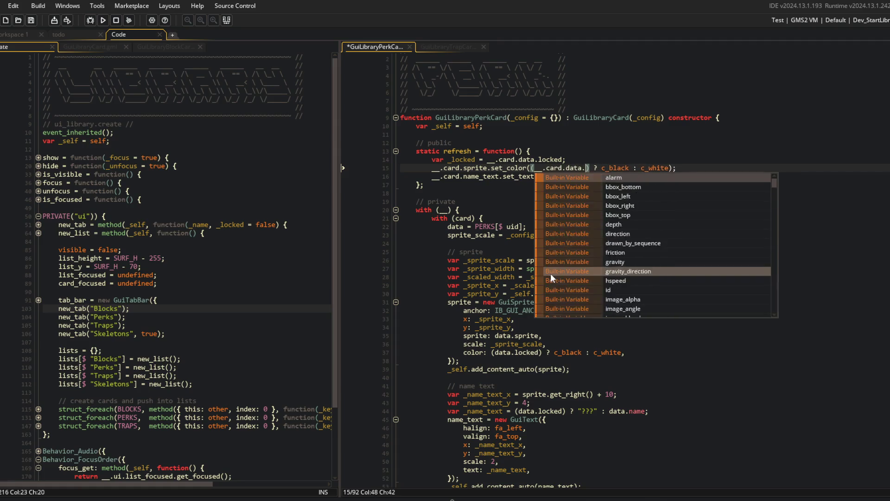
pyautogui.write('locked')
pyautogui.hotkey('ctrl', 's')
pyautogui.hotkey('ctrl', 'Left')
pyautogui.hotkey('ctrl', 'Left')
pyautogui.hotkey('ctrl', 'Left')
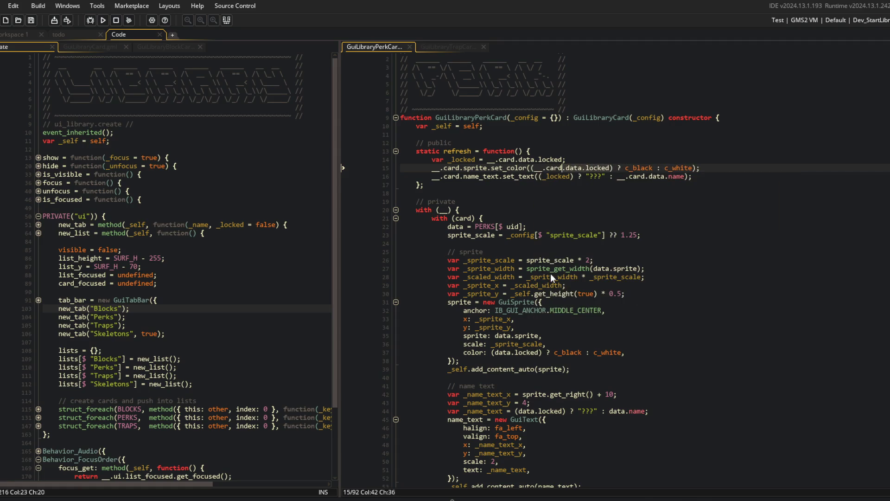
pyautogui.hotkey('ctrl', 'Left')
pyautogui.hotkey('ctrl', 'Left')
pyautogui.hotkey('ctrl', 'Left')
pyautogui.press('Down')
pyautogui.hotkey('ctrl', 'Right')
pyautogui.press('Delete')
pyautogui.press('Delete')
pyautogui.hotkey('ctrl', 'z')
pyautogui.hotkey('ctrl', 'BackSpace')
pyautogui.write('__.card.data.locked')
# Step: Delete the unused var _locked line and duplicate the name text refresh line
pyautogui.press('Up')
pyautogui.press('Up')
pyautogui.hotkey('ctrl', 'shift', 'k')
pyautogui.hotkey('ctrl', 's')
pyautogui.press('Down')
pyautogui.hotkey('ctrl', 'Left')
pyautogui.hotkey('ctrl', 'Left')
pyautogui.hotkey('ctrl', 'Left')
pyautogui.hotkey('ctrl', 'd')
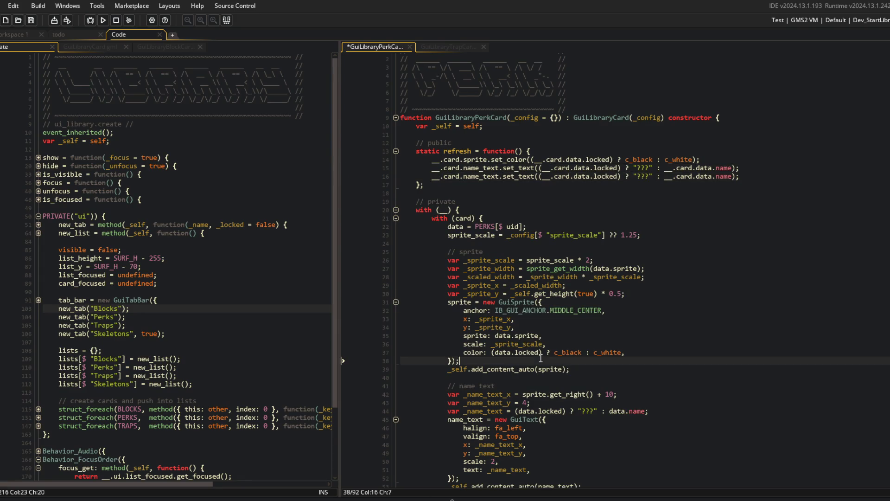
# Step: Fold the GuiSprite and the name, short and long description GuiText blocks
pyautogui.scroll(-1, 463, 301)
pyautogui.click(396, 282)
pyautogui.click(396, 341)
pyautogui.click(464, 299)
pyautogui.click(396, 400)
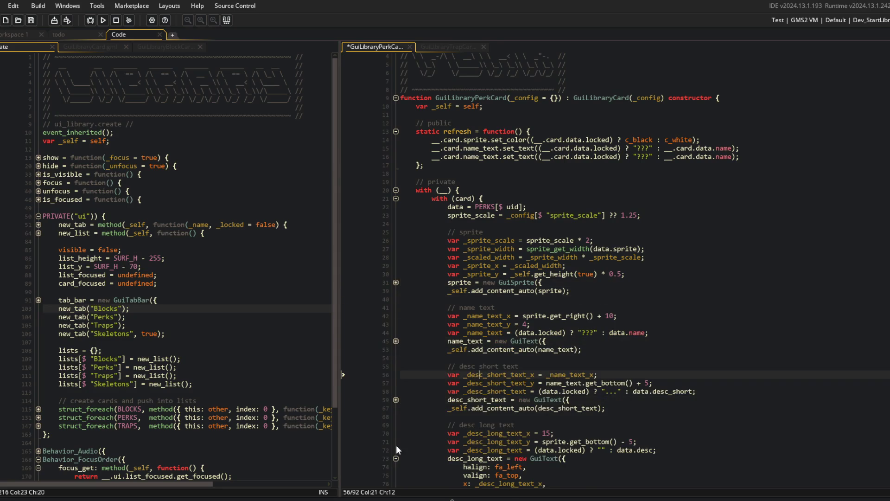
pyautogui.click(396, 458)
pyautogui.click(479, 400)
pyautogui.scroll(-3, 513, 356)
# Step: Paste 'Unlock Perk to learn more' into the long description's empty quotes
pyautogui.click(600, 370)
pyautogui.write('unlock Perk to learn more')
pyautogui.click(678, 371)
pyautogui.hotkey('ctrl', 's')
pyautogui.scroll(-1, 655, 326)
pyautogui.scroll(2, 655, 327)
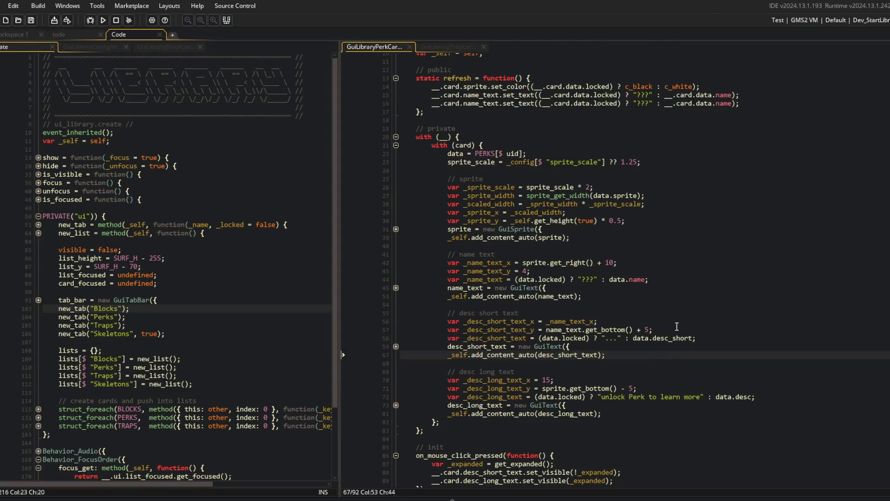
pyautogui.click(603, 296)
# Step: Add locked_name = "???", locked_desc = "..." and locked_desc_long = "Unlock Perk to learn more." after sprite_scale
pyautogui.click(654, 162)
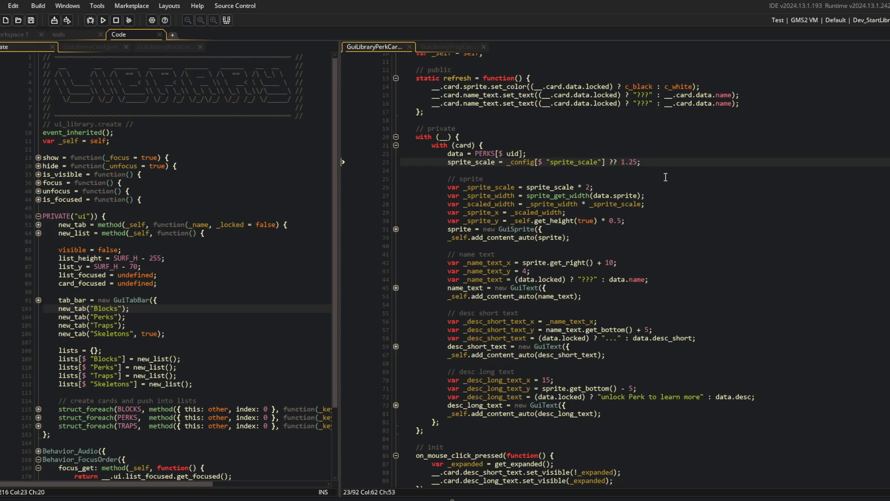
pyautogui.press('Return')
pyautogui.write('locke')
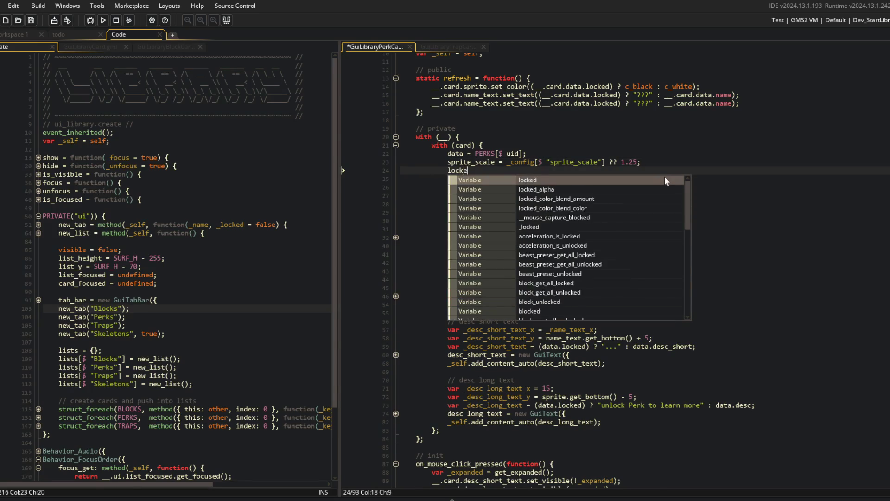
pyautogui.write('d_name = "???";')
pyautogui.hotkey('ctrl', 's')
pyautogui.write('cked_')
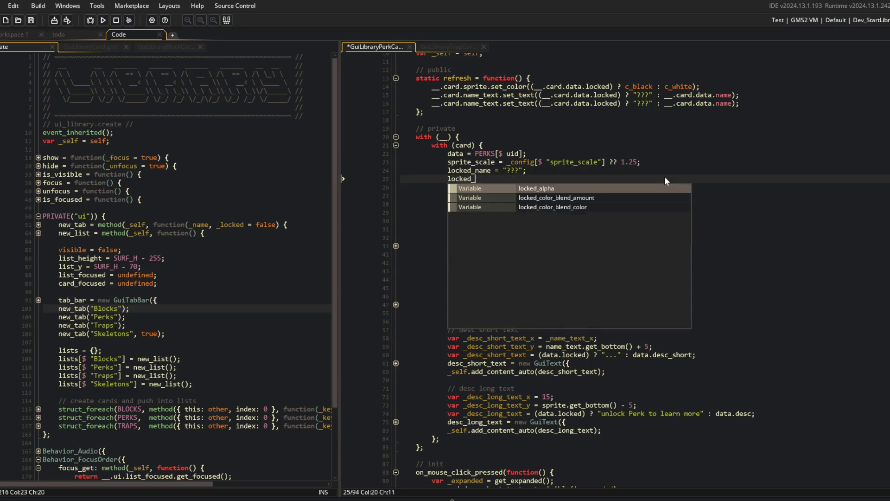
pyautogui.write('desc = "...";')
pyautogui.press('Return')
pyautogui.write('locked_des')
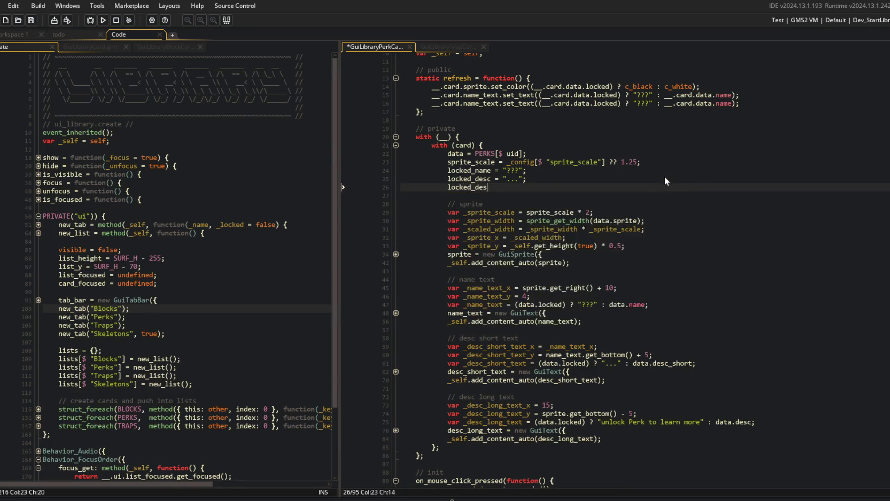
pyautogui.write('onmg = "";')
pyautogui.hotkey('ctrl', 's')
pyautogui.press('Left')
pyautogui.press('Left')
pyautogui.write('Un')
pyautogui.write('lock Perk to ')
pyautogui.write('learn more.')
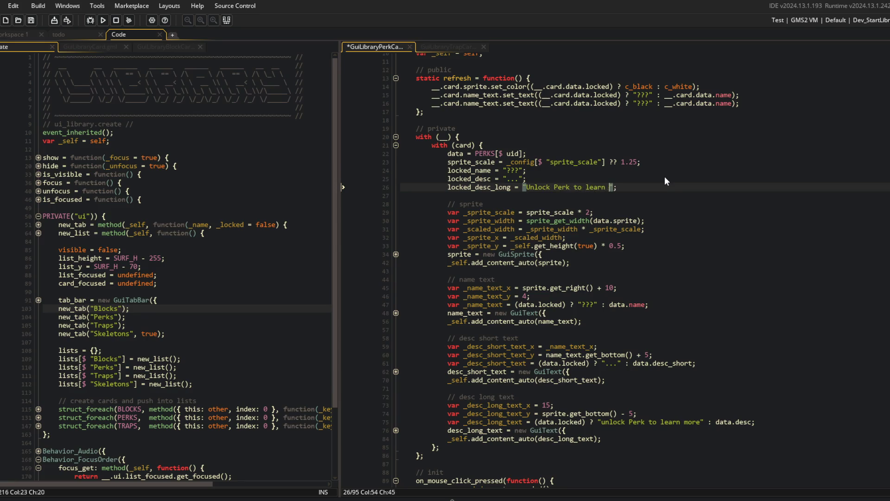
pyautogui.hotkey('ctrl', 's')
# Step: Use locked_name and locked_desc as the locked values of the name and short description texts
pyautogui.click(602, 237)
pyautogui.click(491, 171)
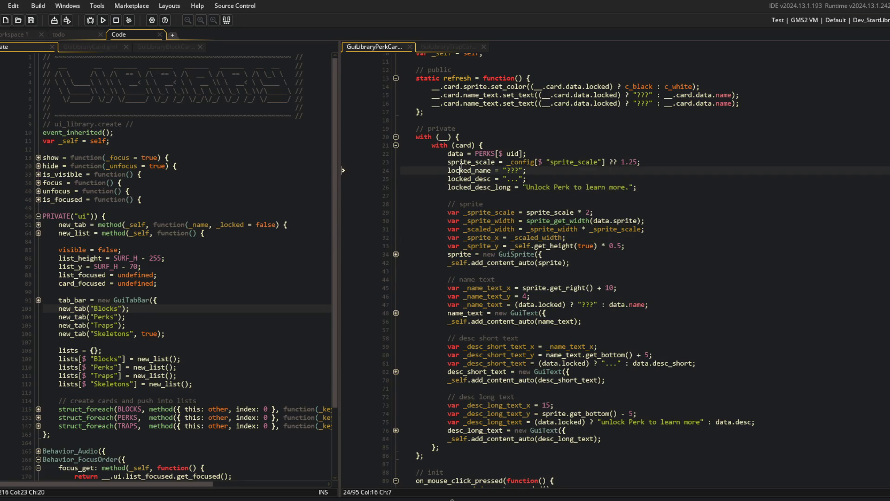
pyautogui.click(598, 304)
pyautogui.press('BackSpace')
pyautogui.press('BackSpace')
pyautogui.press('BackSpace')
pyautogui.write('locked_name')
pyautogui.hotkey('ctrl', 's')
pyautogui.press('Down')
pyautogui.press('Down')
pyautogui.press('Down')
pyautogui.press('Down')
pyautogui.press('Down')
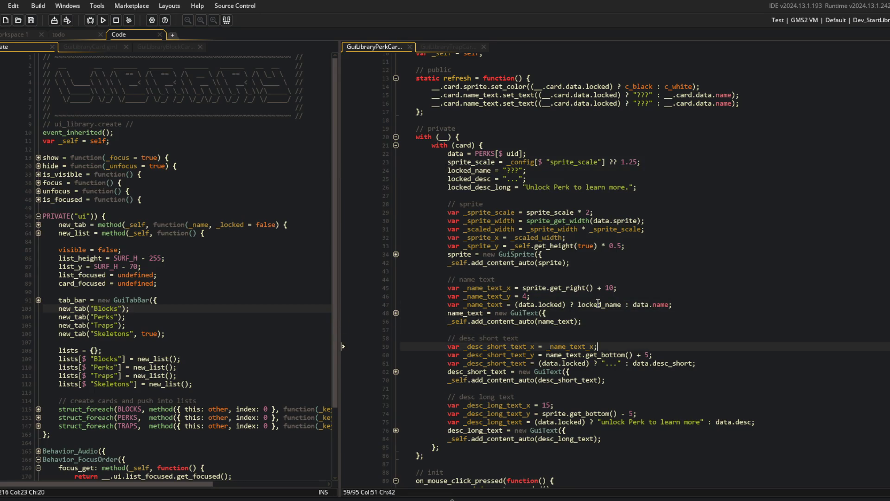
pyautogui.press('Right')
pyautogui.press('Right')
pyautogui.press('Right')
pyautogui.press('Delete')
pyautogui.press('Delete')
pyautogui.press('Delete')
pyautogui.write('? locked_de')
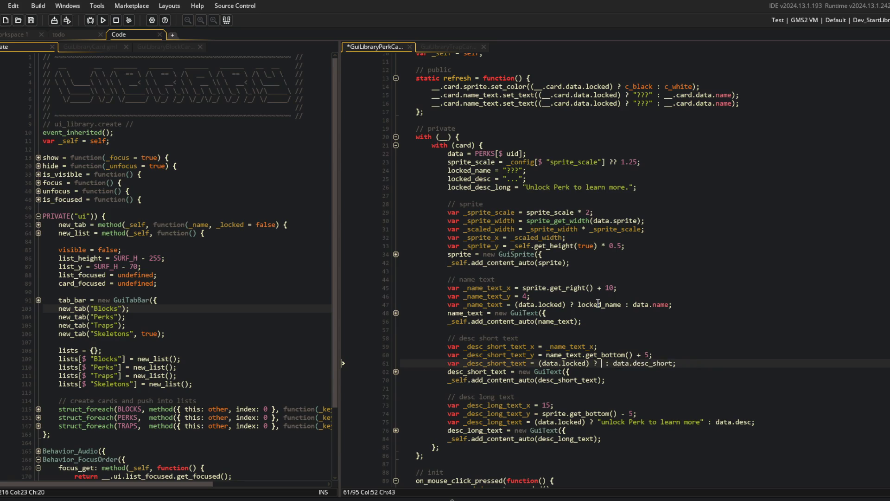
pyautogui.write('sc')
pyautogui.hotkey('ctrl', 's')
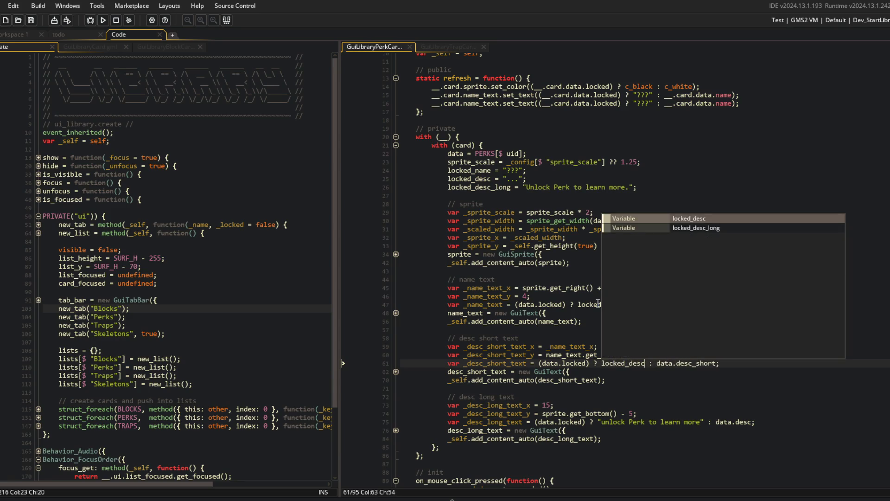
pyautogui.press('Escape')
# Step: Replace the long description's locked string with locked_desc_long
pyautogui.press('Down')
pyautogui.press('Down')
pyautogui.press('Down')
pyautogui.press('Down')
pyautogui.press('Down')
pyautogui.hotkey('ctrl', 'Right')
pyautogui.hotkey('ctrl', 'Right')
pyautogui.hotkey('ctrl', 'Right')
pyautogui.hotkey('ctrl', 'shift', 'Right')
pyautogui.hotkey('ctrl', 'shift', 'Right')
pyautogui.hotkey('ctrl', 'shift', 'Right')
pyautogui.write('locked_desc_lon')
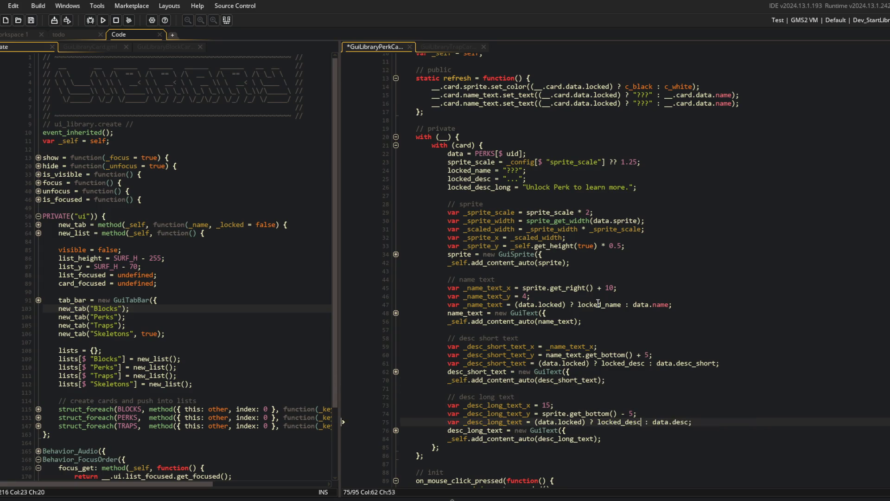
pyautogui.write('g')
pyautogui.hotkey('ctrl', 's')
pyautogui.click(713, 263)
pyautogui.scroll(1, 618, 148)
# Step: Use locked_name as the locked value in the name text refresh line
pyautogui.click(465, 192)
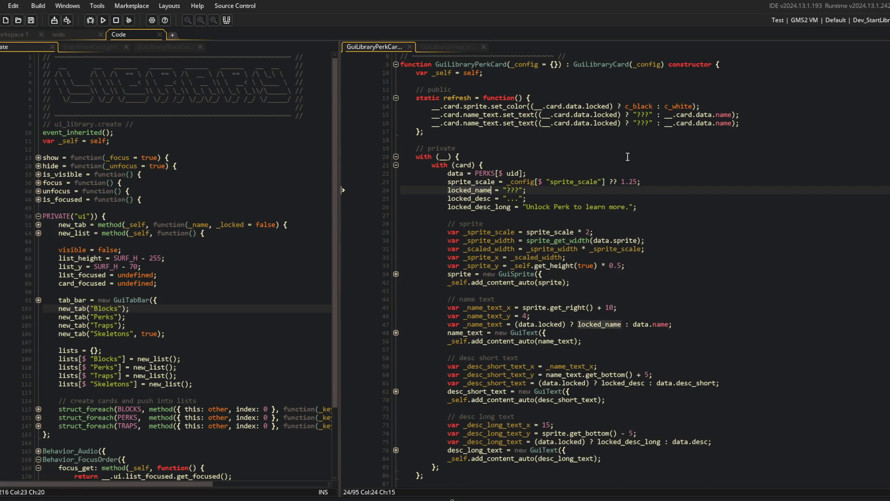
pyautogui.click(652, 115)
pyautogui.press('BackSpace')
pyautogui.press('BackSpace')
pyautogui.press('BackSpace')
pyautogui.write('? locked_name')
pyautogui.hotkey('ctrl', 's')
pyautogui.write('__.card.')
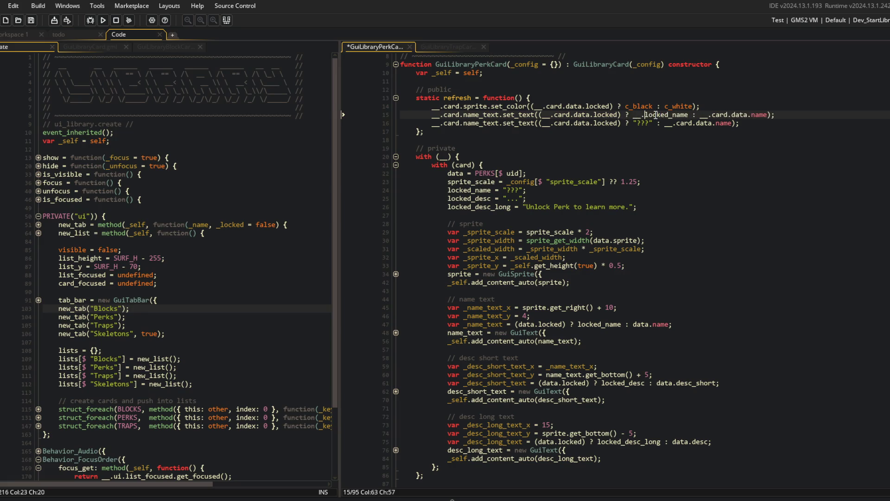
# Step: Make the second refresh line set desc_short_text to locked_desc or data.desc_short
pyautogui.press('Down')
pyautogui.press('Left')
pyautogui.press('Left')
pyautogui.press('BackSpace')
pyautogui.press('BackSpace')
pyautogui.press('BackSpace')
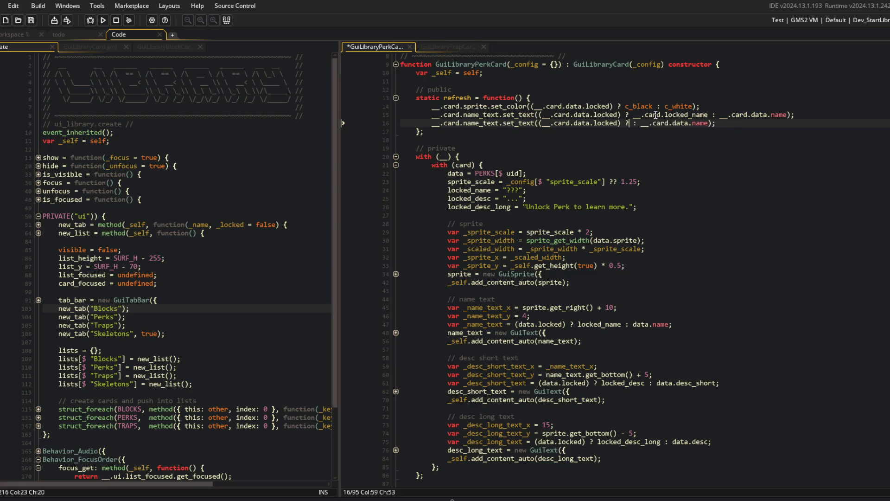
pyautogui.write('__.card.locked_d')
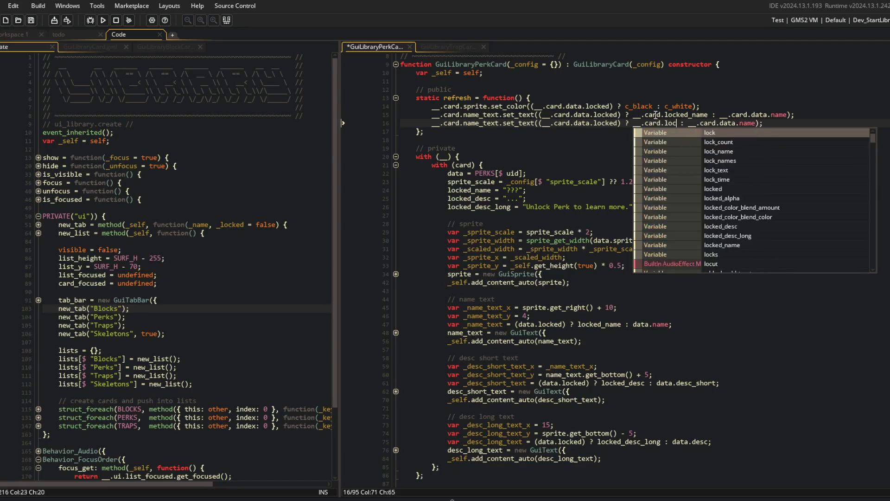
pyautogui.write('esc')
pyautogui.hotkey('ctrl', 's')
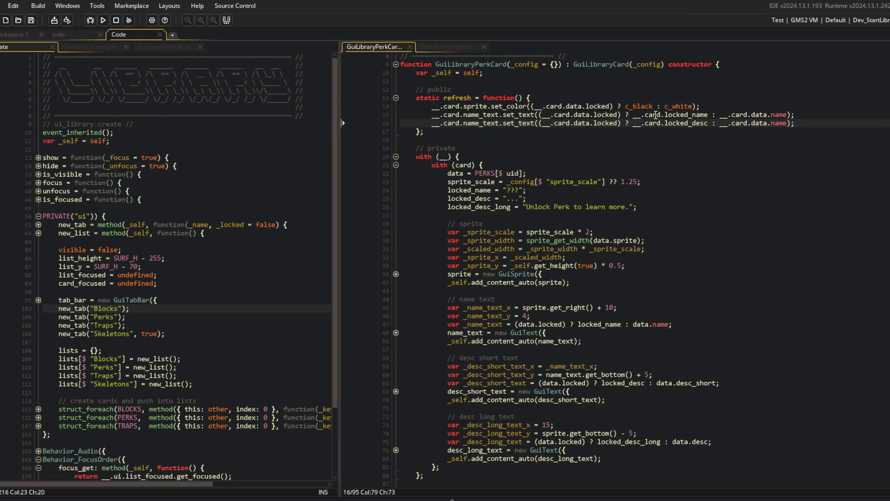
pyautogui.hotkey('ctrl', 'BackSpace')
pyautogui.write('desc_short_tex')
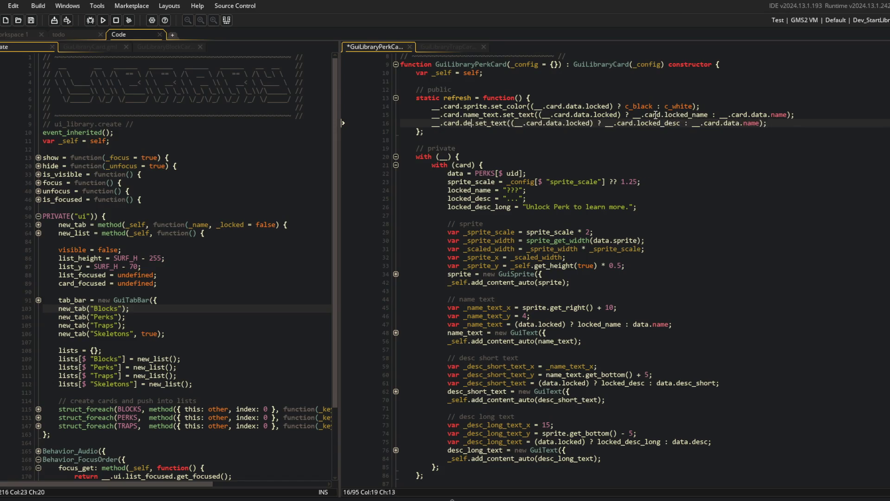
pyautogui.write('t')
pyautogui.hotkey('ctrl', 's')
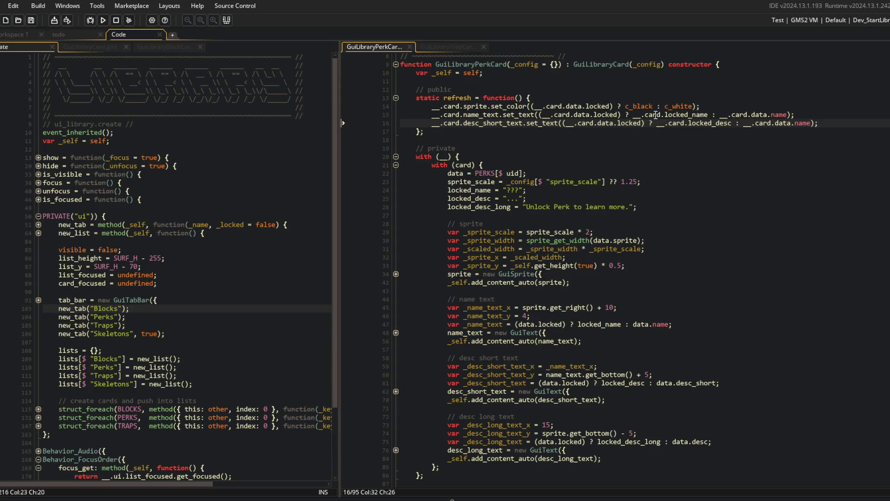
pyautogui.press('Left')
pyautogui.press('Left')
pyautogui.hotkey('ctrl', 'BackSpace')
pyautogui.write('desc')
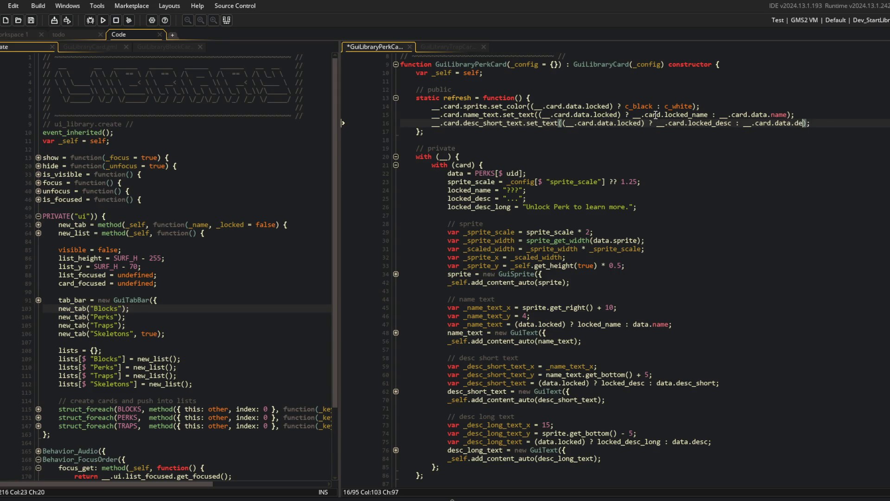
pyautogui.hotkey('ctrl', 's')
pyautogui.write('_short')
# Step: Duplicate that line for the long description and check the locked_desc_long declaration
pyautogui.hotkey('ctrl', 'd')
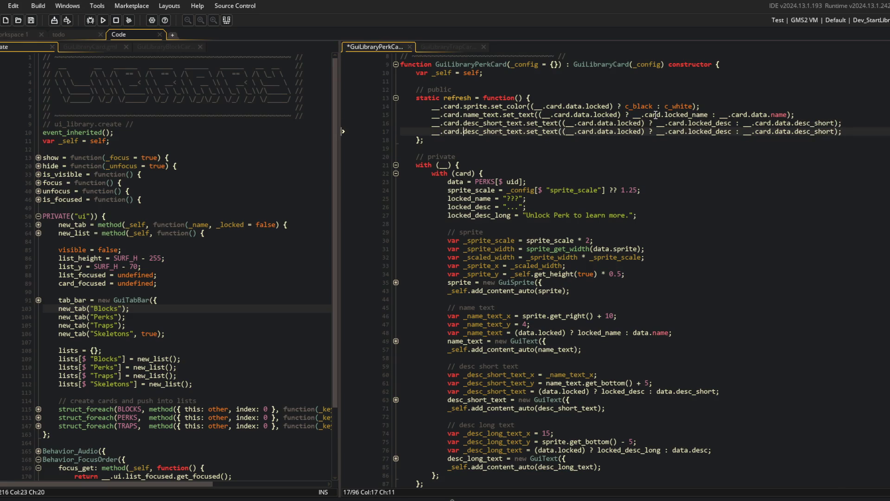
pyautogui.press('Right')
pyautogui.press('Right')
pyautogui.press('Delete')
pyautogui.press('Delete')
pyautogui.press('Delete')
pyautogui.write('long')
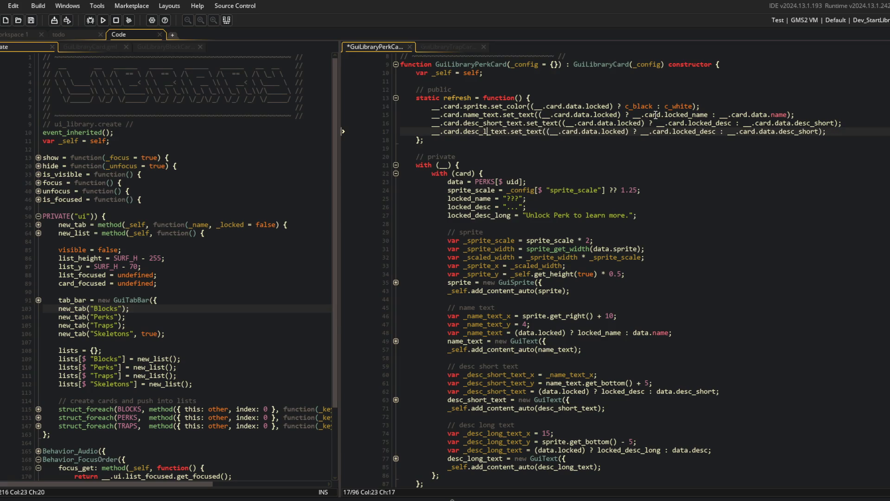
pyautogui.hotkey('ctrl', 's')
pyautogui.click(709, 132)
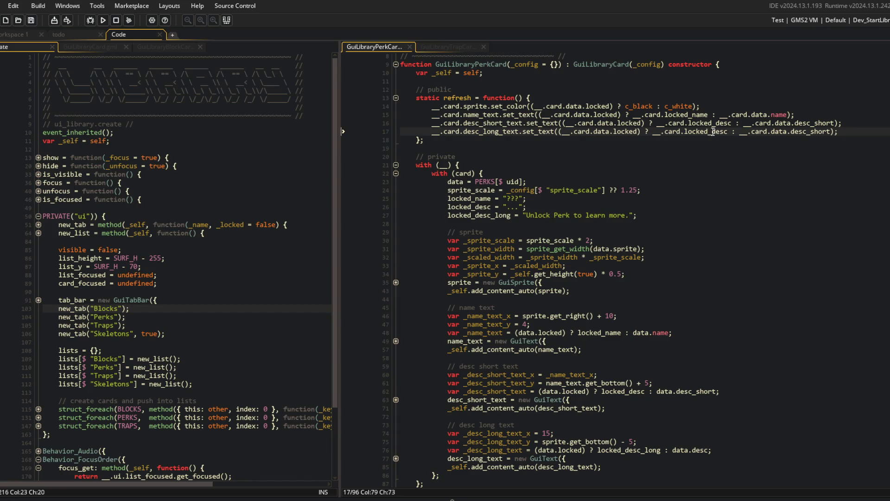
pyautogui.hotkey('ctrl', 'Right')
pyautogui.click(494, 215)
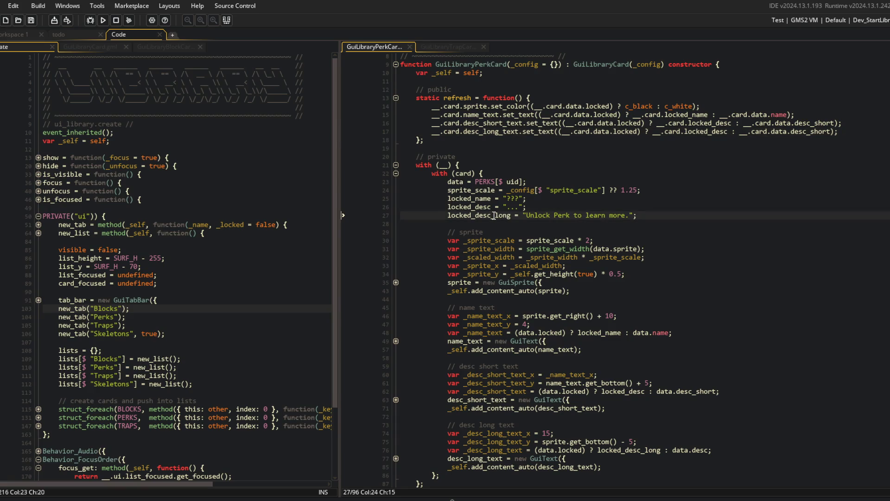
# Step: Rename locked_desc to locked_desc_short, move the locked_desc declaration above it, and save
pyautogui.press('Delete')
pyautogui.press('Delete')
pyautogui.press('Delete')
pyautogui.press('Up')
pyautogui.write('_short')
pyautogui.click(494, 215)
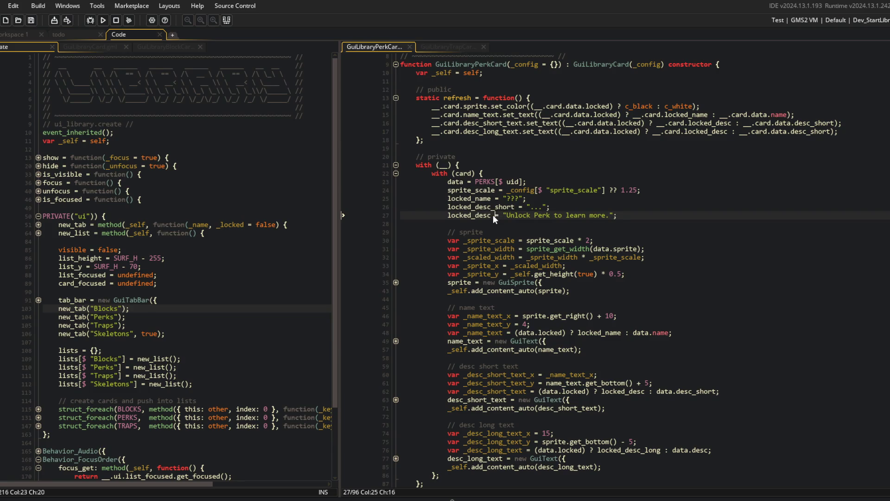
pyautogui.hotkey('alt', 'Up')
pyautogui.press('End')
pyautogui.hotkey('shift', 'Home')
pyautogui.hotkey('ctrl', 'x')
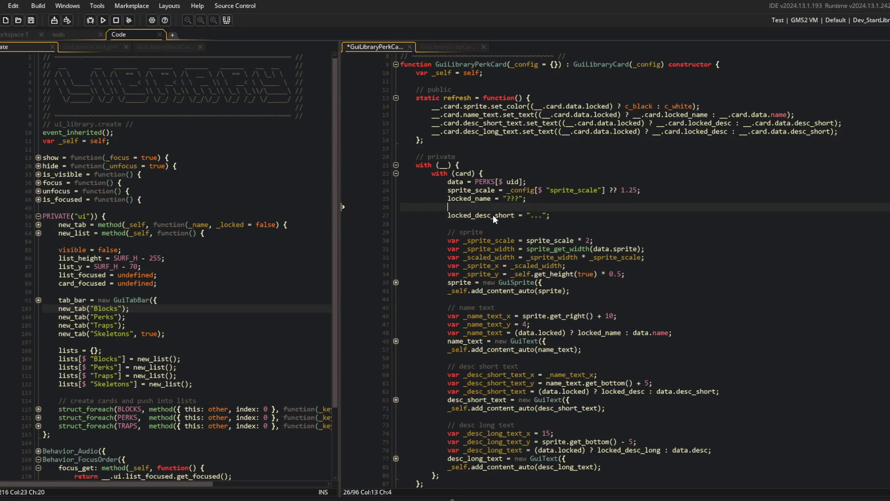
pyautogui.hotkey('ctrl', 'v')
pyautogui.press('BackSpace')
pyautogui.press('Home')
pyautogui.press('Tab')
pyautogui.press('BackSpace')
pyautogui.hotkey('ctrl', 's')
# Step: Point the short description text's locked placeholder references to locked_desc_short
pyautogui.hotkey('ctrl', 'Right')
pyautogui.click(519, 239)
pyautogui.click(693, 316)
pyautogui.click(475, 215)
pyautogui.hotkey('ctrl', 'Right')
pyautogui.click(622, 388)
pyautogui.hotkey('ctrl', 'Right')
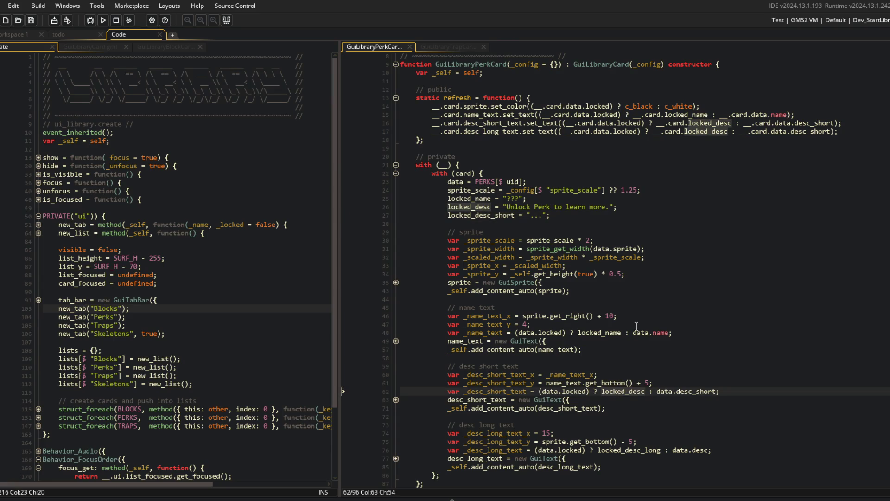
pyautogui.scroll(-2, 636, 326)
pyautogui.write('_short')
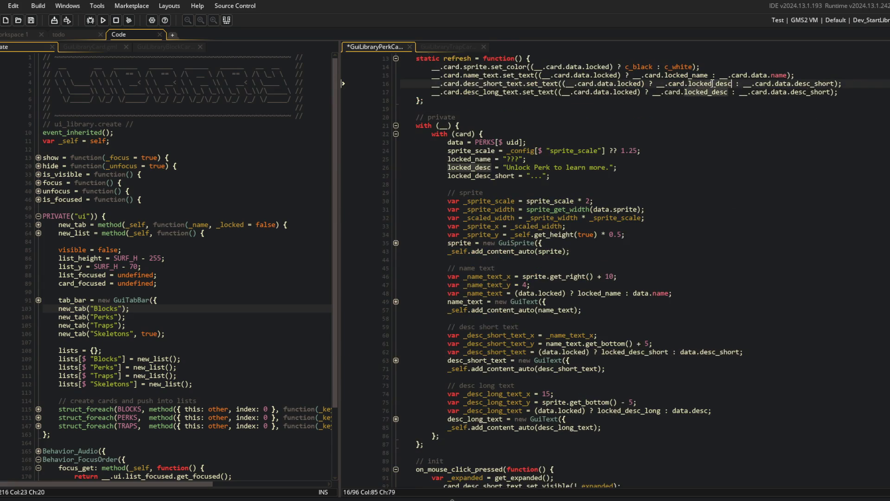
pyautogui.click(705, 158)
# Step: Change locked_desc_long to locked_desc and use data.desc for the long text, then save
pyautogui.click(449, 167)
pyautogui.hotkey('ctrl', 'Right')
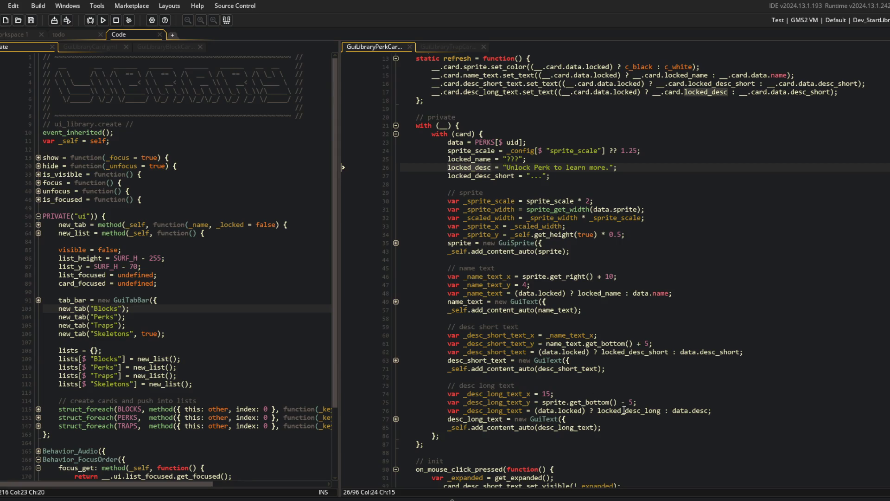
pyautogui.doubleClick(623, 410)
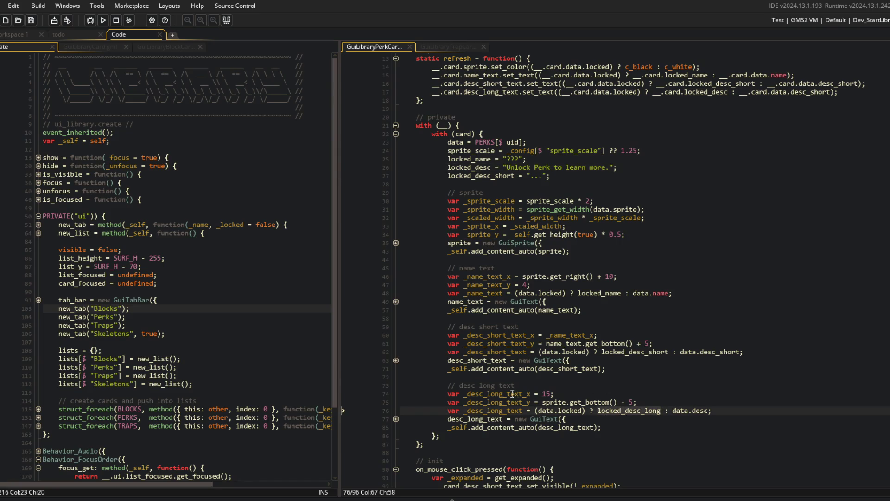
pyautogui.press('BackSpace')
pyautogui.press('BackSpace')
pyautogui.press('BackSpace')
pyautogui.doubleClick(685, 92)
pyautogui.click(678, 133)
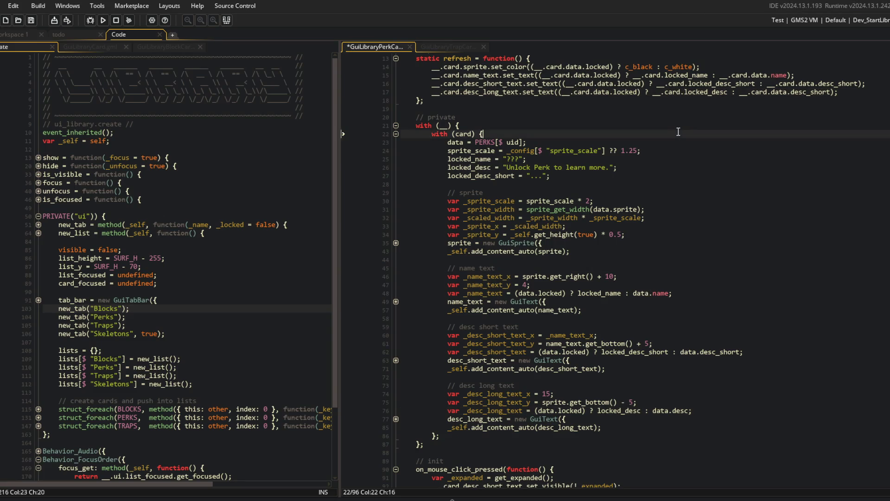
pyautogui.press('Up')
pyautogui.press('Up')
pyautogui.press('Down')
pyautogui.scroll(2, 748, 144)
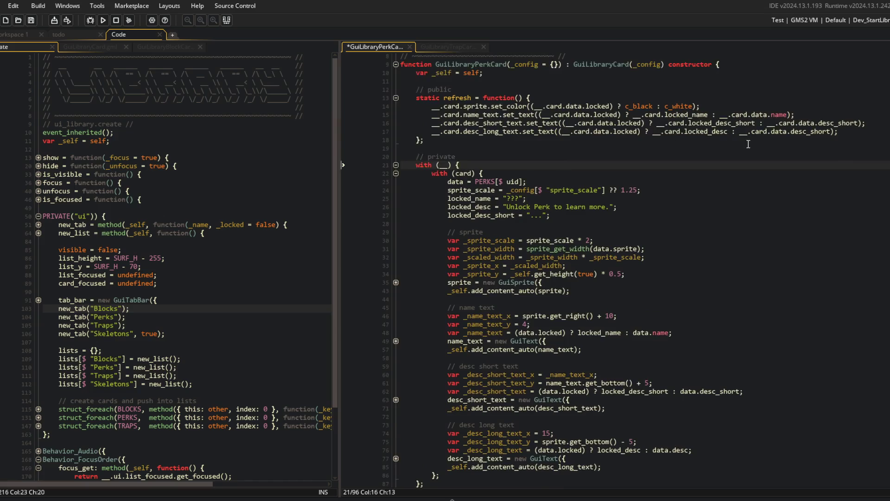
pyautogui.doubleClick(797, 132)
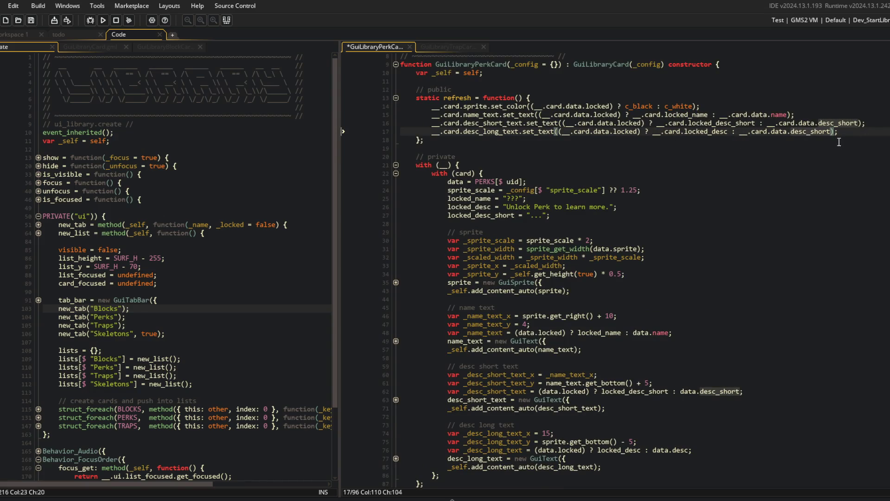
pyautogui.press('BackSpace')
pyautogui.press('BackSpace')
pyautogui.press('BackSpace')
pyautogui.hotkey('ctrl', 's')
# Step: Add 'return self;' as the last line of refresh
pyautogui.click(744, 100)
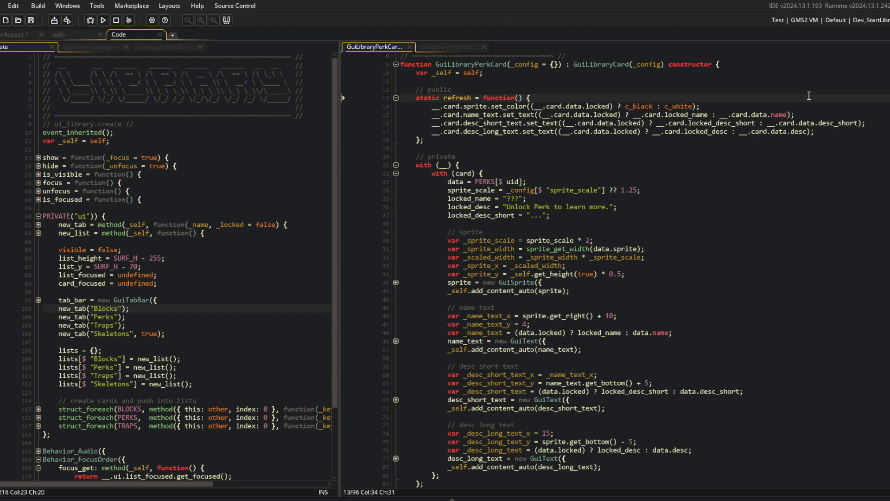
pyautogui.scroll(2, 742, 139)
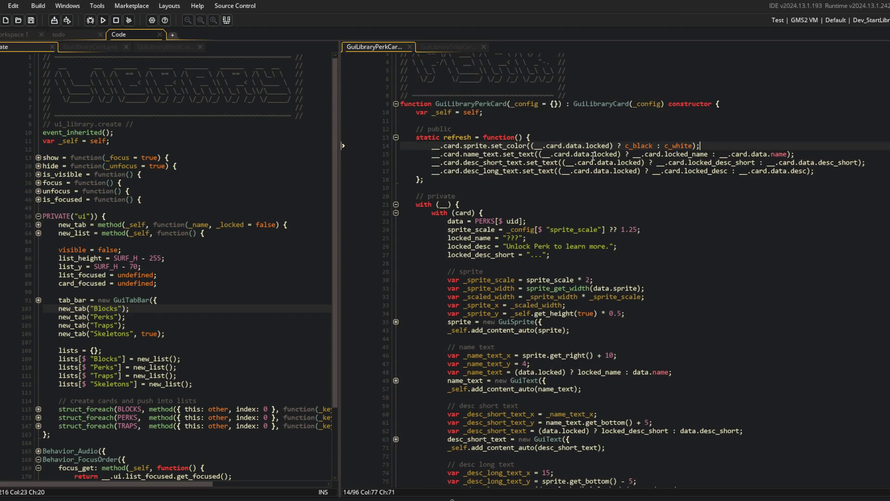
pyautogui.click(850, 170)
pyautogui.press('Return')
pyautogui.write('return self;')
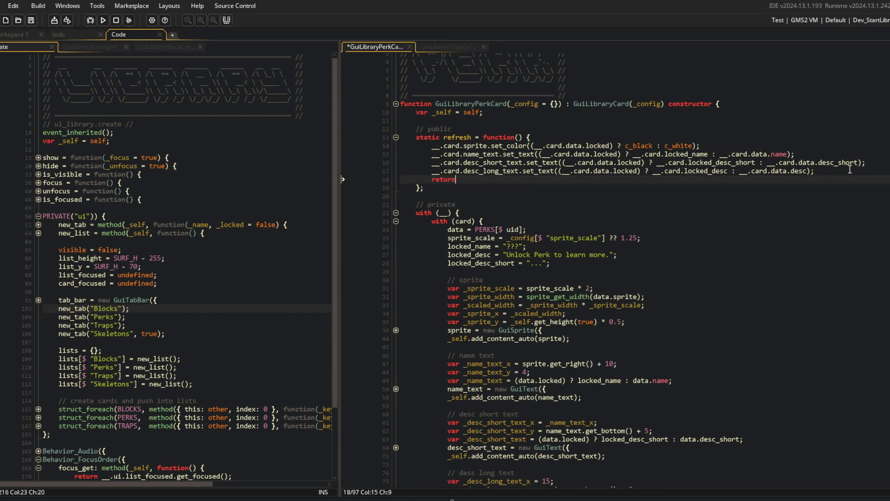
pyautogui.click(808, 162)
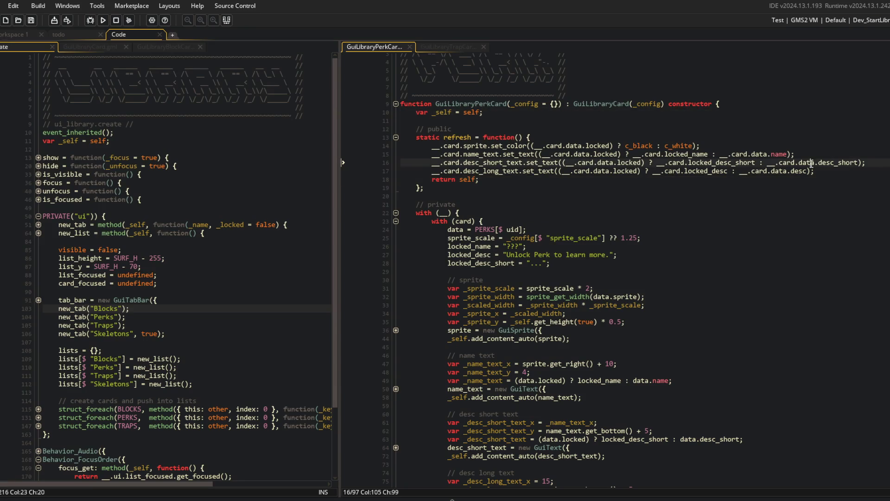
pyautogui.click(622, 115)
pyautogui.click(635, 136)
pyautogui.click(488, 120)
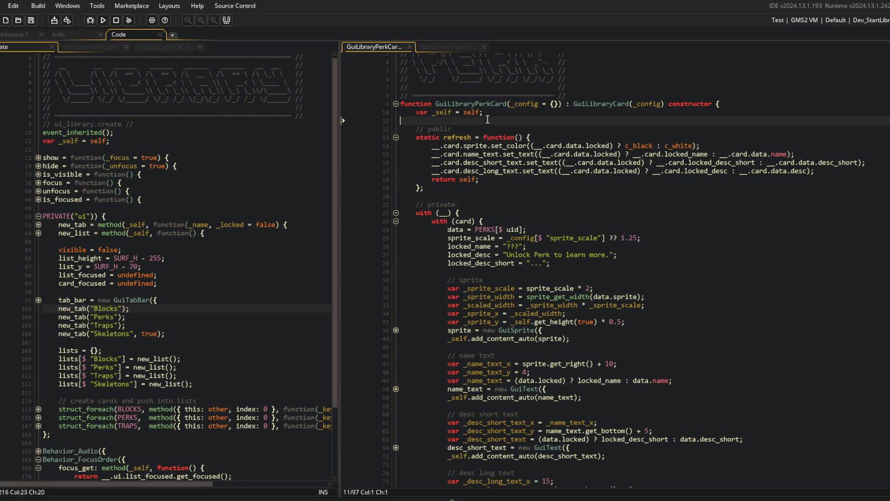
# Step: Open EVENTS.gml through the 'events' asset search and dock it beside the perk card script
pyautogui.press('Return')
pyautogui.press('Return')
pyautogui.press('Up')
pyautogui.press('Up')
pyautogui.hotkey('ctrl', 't')
pyautogui.write('eve')
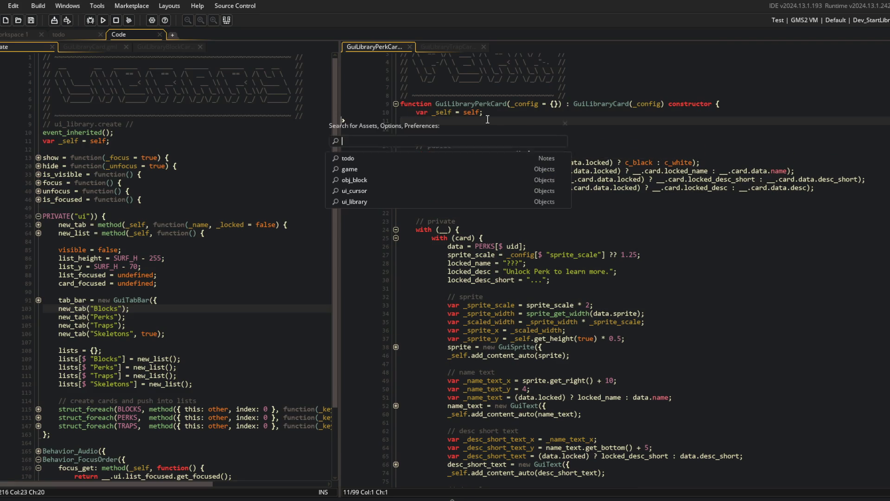
pyautogui.write('nts')
pyautogui.press('Return')
pyautogui.moveTo(520, 47)
pyautogui.mouseDown()
pyautogui.moveTo(84, 47)
pyautogui.moveTo(223, 48)
pyautogui.mouseUp()
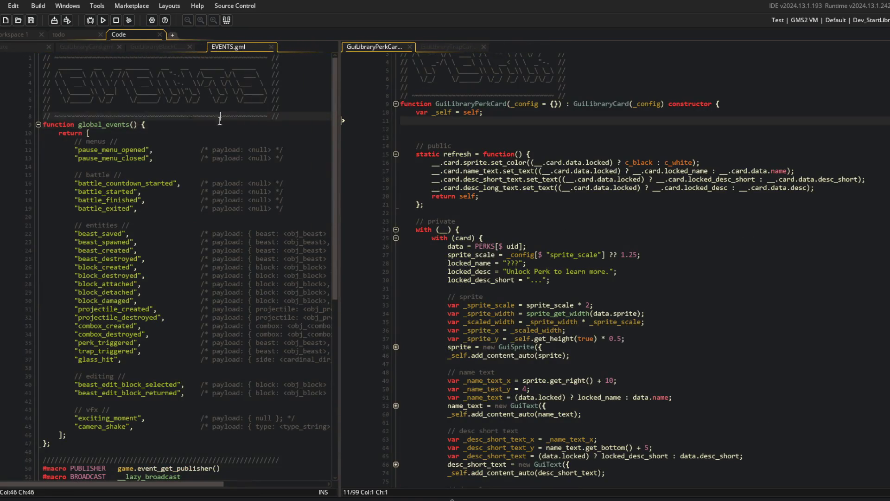
# Step: Add a '// progression //' section heading after the editing events in global_events
pyautogui.scroll(-2, 194, 162)
pyautogui.scroll(4, 177, 195)
pyautogui.click(137, 217)
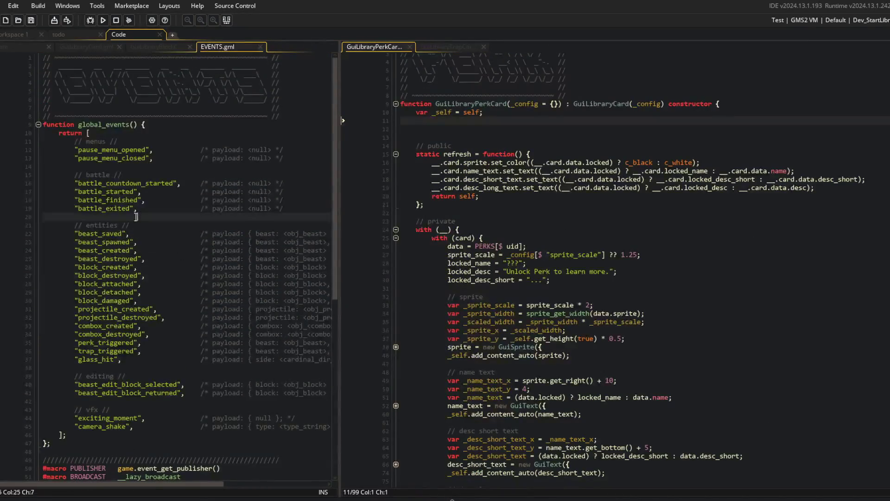
pyautogui.click(99, 209)
pyautogui.doubleClick(101, 225)
pyautogui.click(92, 376)
pyautogui.click(90, 410)
pyautogui.click(179, 393)
pyautogui.scroll(-4, 135, 298)
pyautogui.click(127, 303)
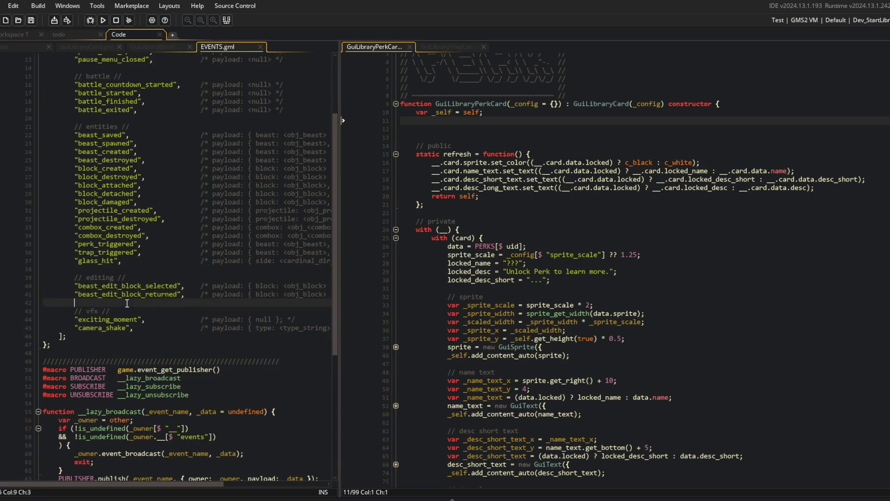
pyautogui.press('Return')
pyautogui.press('Return')
pyautogui.press('Up')
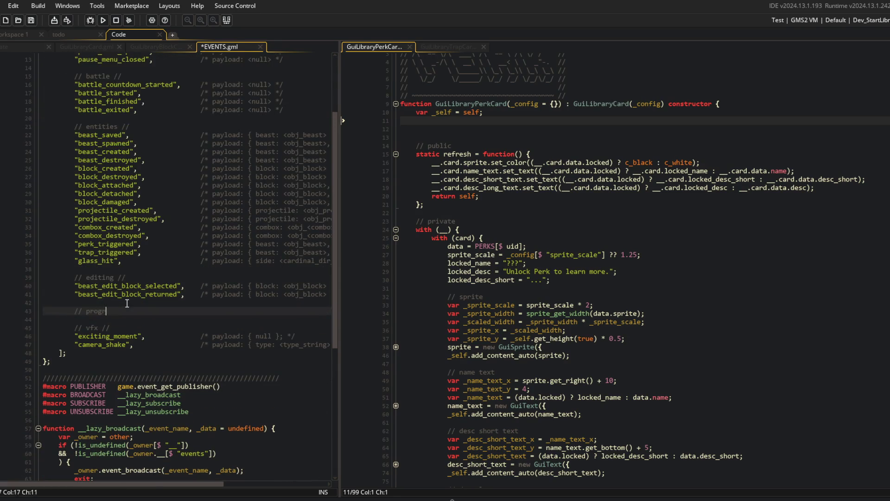
pyautogui.write('ession //')
# Step: Add the "block_unlocked" event under the progression heading and begin its payload comment
pyautogui.press('Return')
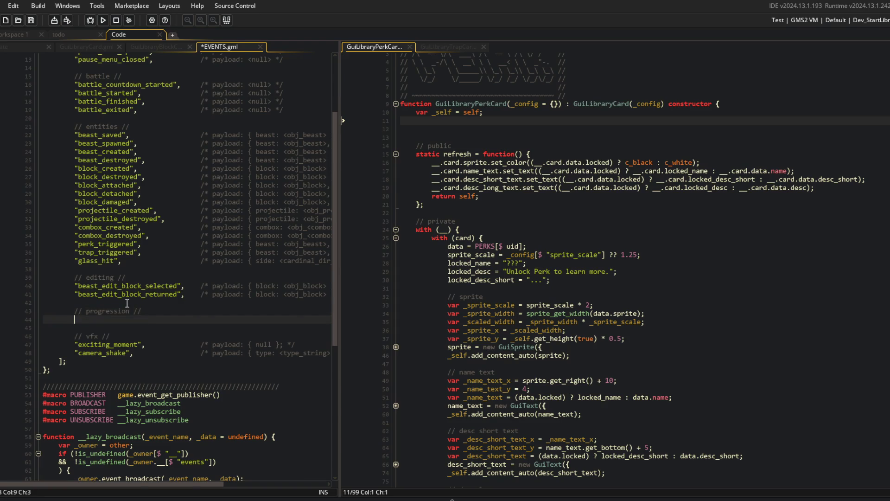
pyautogui.write('ock_unlo')
pyautogui.write('cked",')
pyautogui.press('Tab')
pyautogui.press('Tab')
pyautogui.write('* p')
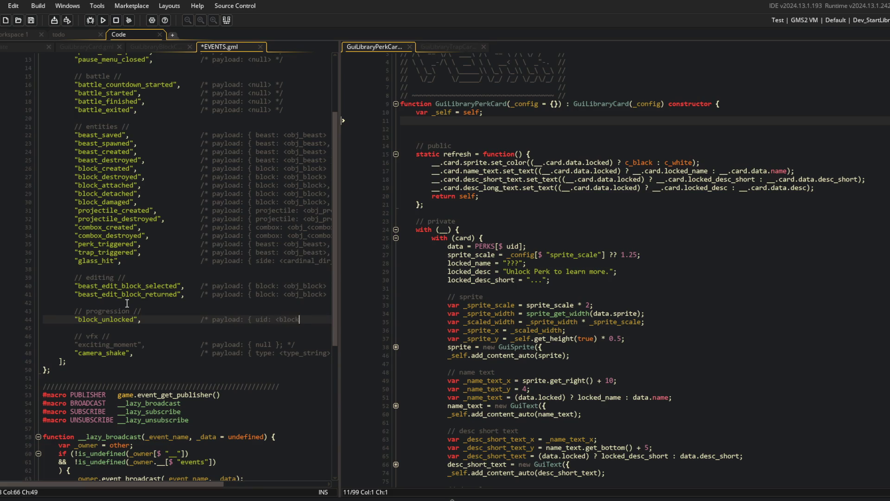
# Step: Duplicate block_unlocked into perk_unlocked and trap_unlocked event lines and save
pyautogui.write('};')
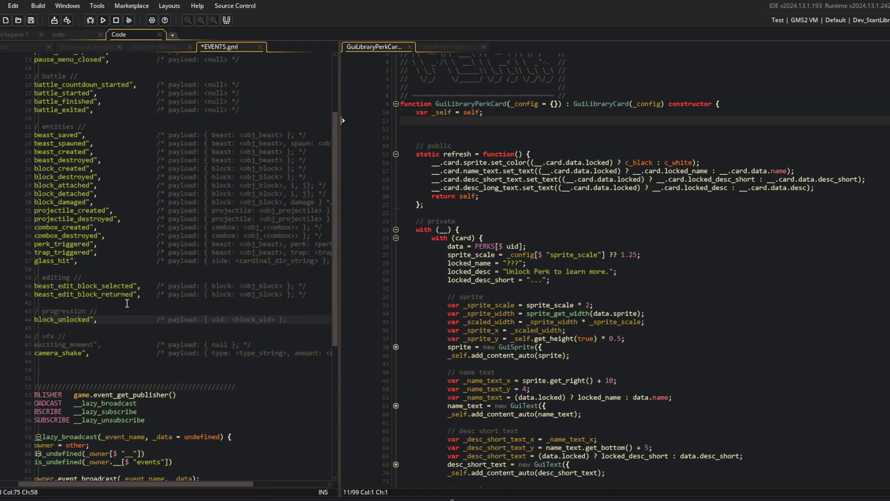
pyautogui.hotkey('ctrl', 'd')
pyautogui.hotkey('ctrl', 'd')
pyautogui.press('Home')
pyautogui.press('Delete')
pyautogui.press('Delete')
pyautogui.press('Delete')
pyautogui.write('perk')
pyautogui.press('Down')
pyautogui.press('Home')
pyautogui.press('Right')
pyautogui.press('Delete')
pyautogui.press('Delete')
pyautogui.press('Delete')
pyautogui.write('trap')
pyautogui.hotkey('ctrl', 's')
# Step: Add a skeleton_unlocked copy of trap_unlocked with its payload comment realigned, then save
pyautogui.hotkey('ctrl', 'd')
pyautogui.press('BackSpace')
pyautogui.press('BackSpace')
pyautogui.press('BackSpace')
pyautogui.write('skeleton')
pyautogui.hotkey('ctrl', 's')
pyautogui.hotkey('ctrl', 'Right')
pyautogui.press('BackSpace')
pyautogui.press('BackSpace')
pyautogui.press('BackSpace')
pyautogui.hotkey('ctrl', 's')
# Step: Review the events list and place the caret after block_created
pyautogui.click(127, 303)
pyautogui.hscroll(3, 130, 302)
pyautogui.hscroll(-3, 132, 303)
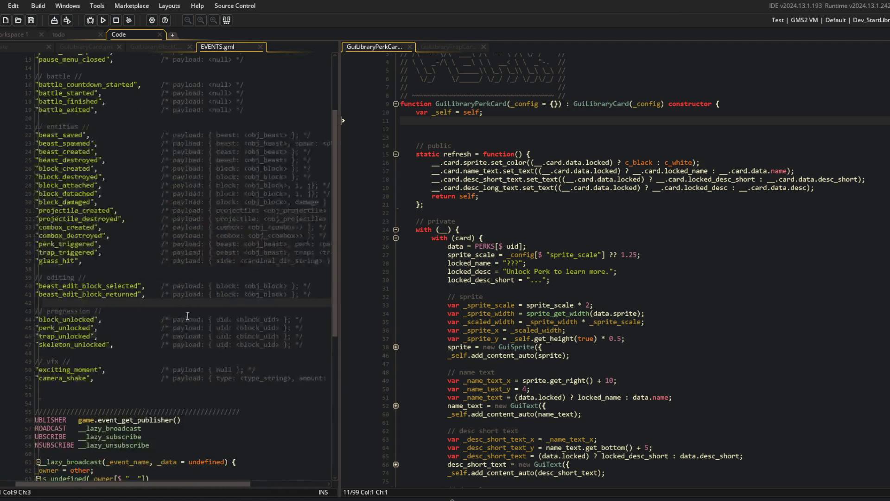
pyautogui.click(241, 294)
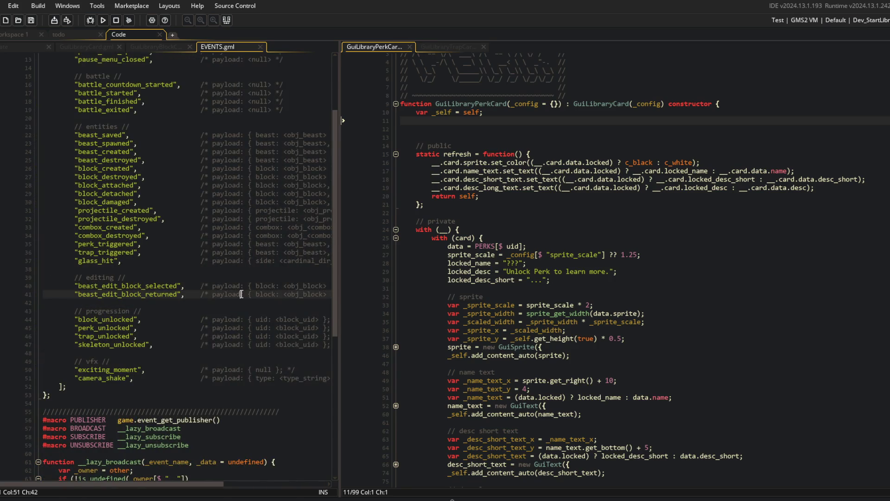
pyautogui.scroll(3, 176, 279)
pyautogui.click(185, 247)
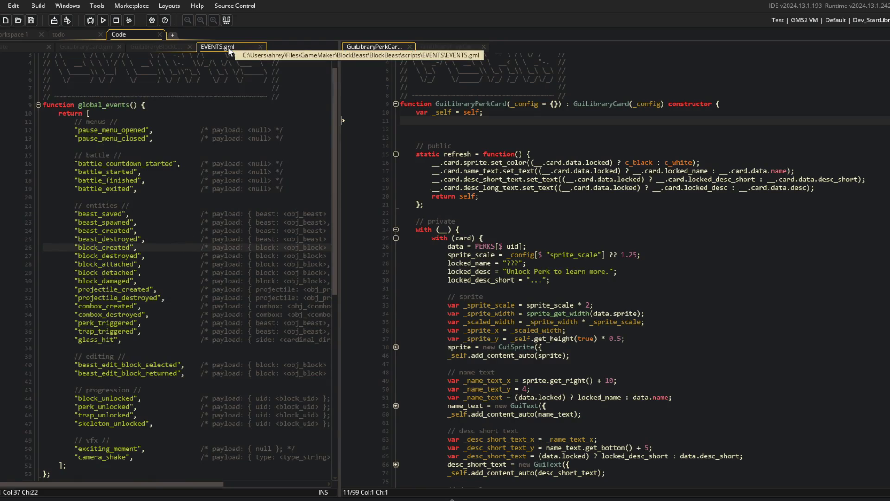
# Step: Move the camera_shake line above exciting_moment in the vfx events
pyautogui.click(253, 457)
pyautogui.hotkey('shift', 'Home')
pyautogui.press('BackSpace')
pyautogui.press('Up')
pyautogui.hotkey('ctrl', 'z')
pyautogui.hotkey('ctrl', 'z')
pyautogui.hotkey('ctrl', 'z')
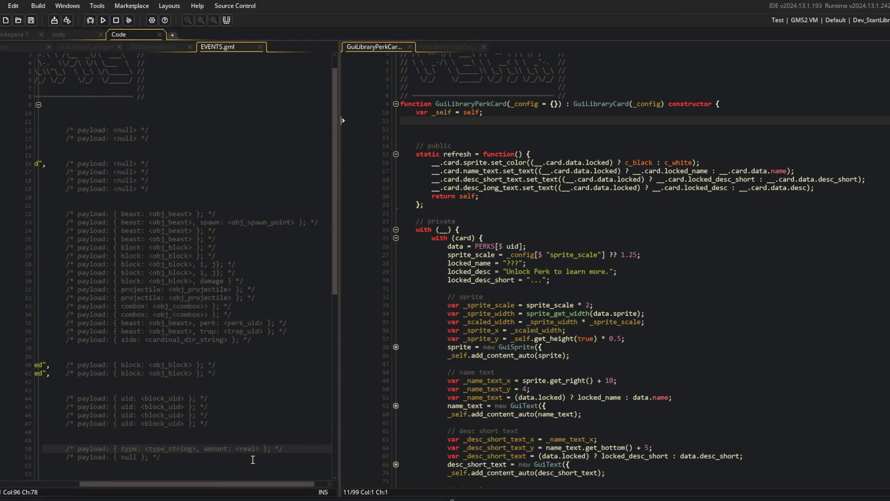
pyautogui.press('Home')
# Step: Start shifting beast_saved down the entities list and save
pyautogui.click(200, 373)
pyautogui.click(116, 214)
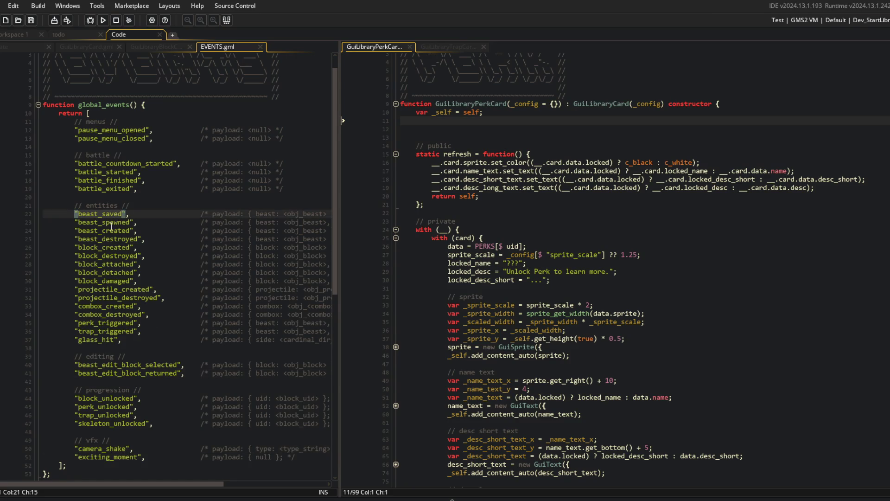
pyautogui.doubleClick(108, 230)
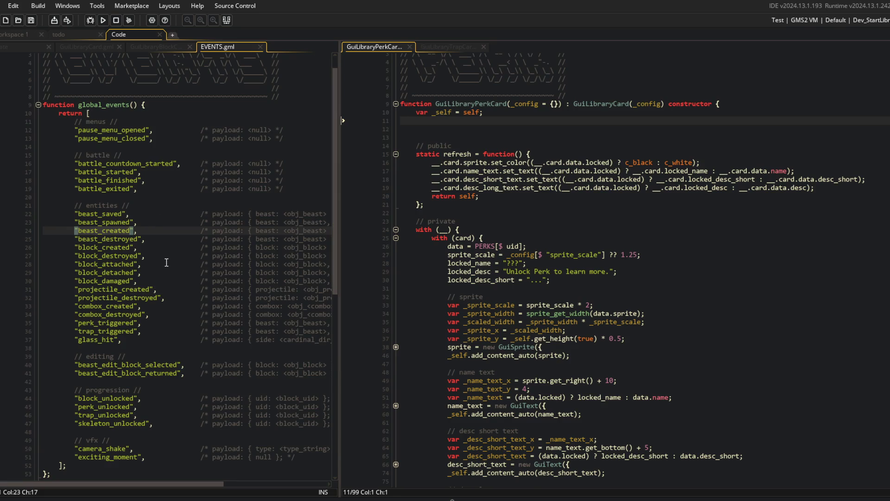
pyautogui.click(129, 213)
pyautogui.hotkey('alt', 'Down')
pyautogui.hotkey('alt', 'Down')
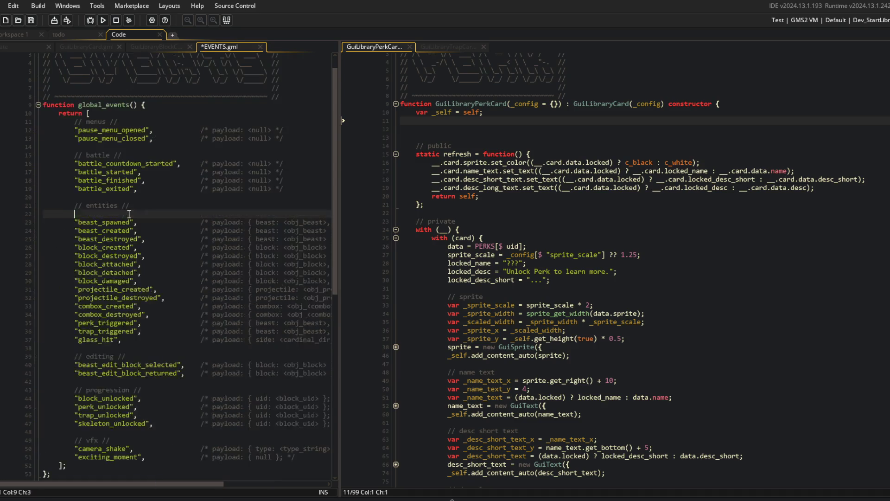
pyautogui.press('End')
pyautogui.hotkey('ctrl', 's')
# Step: Place beast_saved directly below beast_destroyed, save, and widen the events code pane
pyautogui.press('Home')
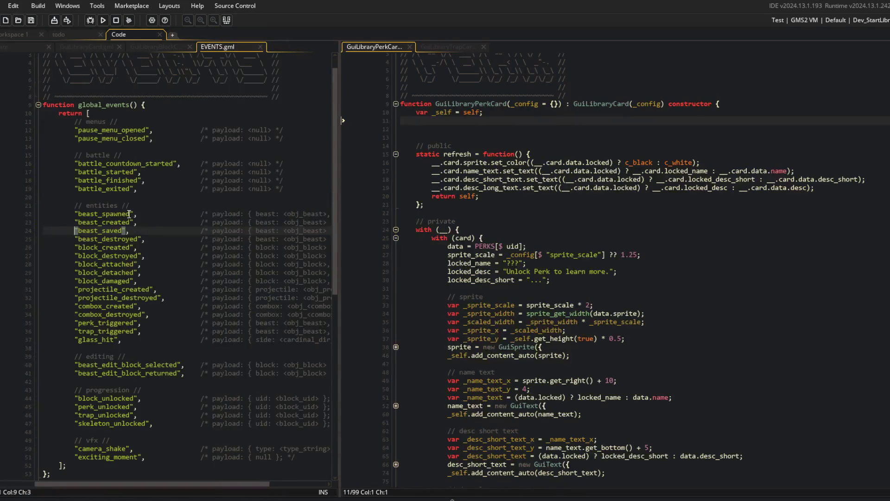
pyautogui.hotkey('ctrl', 'x')
pyautogui.hotkey('ctrl', 'v')
pyautogui.hotkey('alt', 'Down')
pyautogui.hotkey('ctrl', 's')
pyautogui.press('Up')
pyautogui.press('Home')
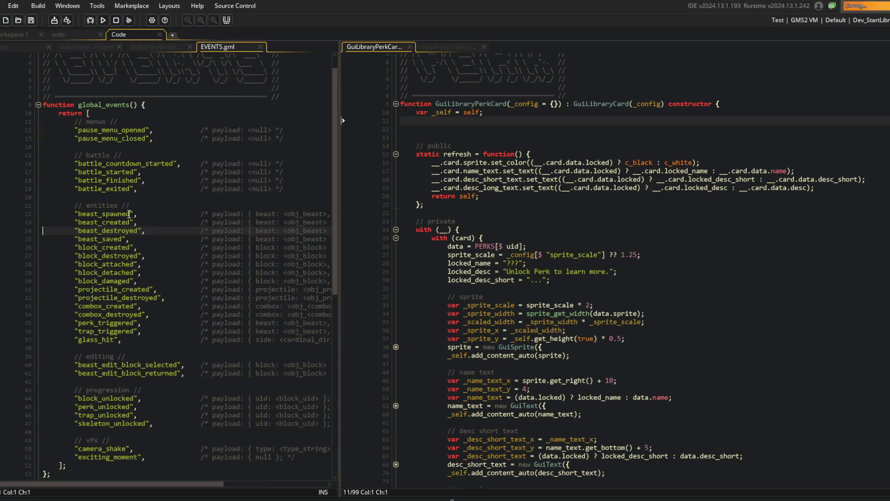
pyautogui.moveTo(339, 106); pyautogui.dragTo(480, 106)
# Step: Locate the block_damaged line among the entities events
pyautogui.click(335, 196)
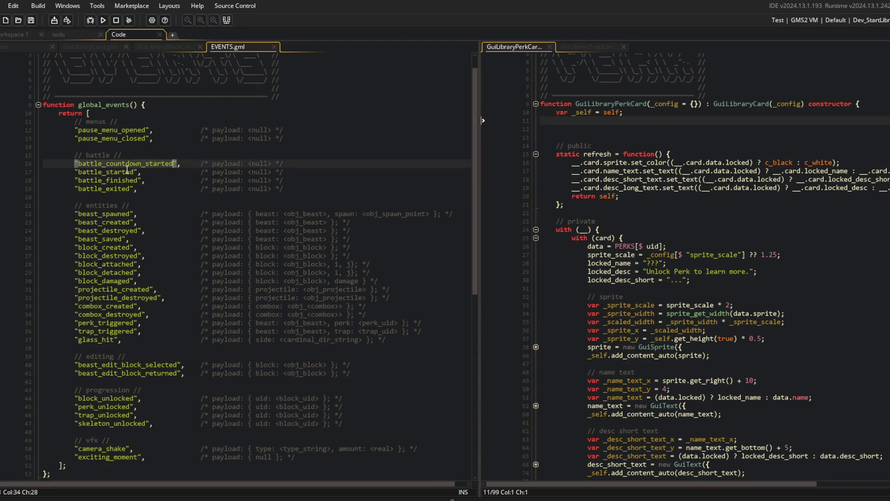
pyautogui.click(111, 173)
pyautogui.click(110, 178)
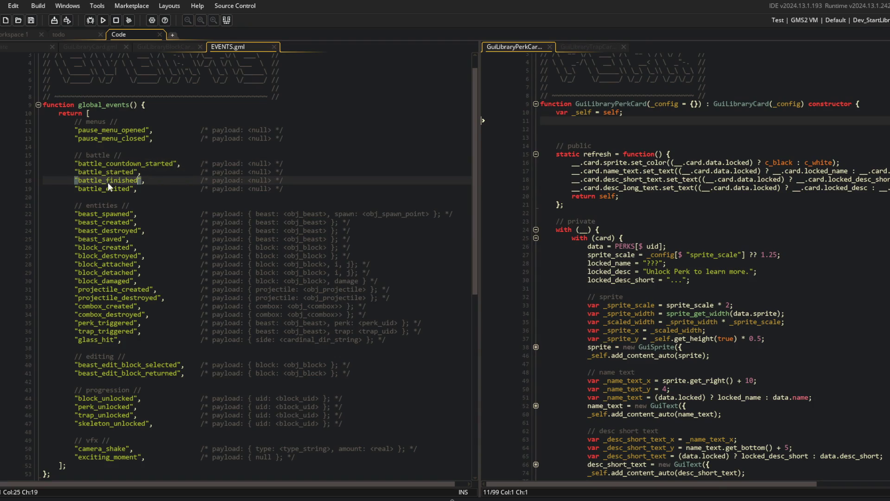
pyautogui.click(135, 165)
pyautogui.press('Up')
pyautogui.press('Up')
pyautogui.press('Up')
pyautogui.click(134, 196)
pyautogui.click(120, 256)
pyautogui.click(139, 239)
pyautogui.press('Down')
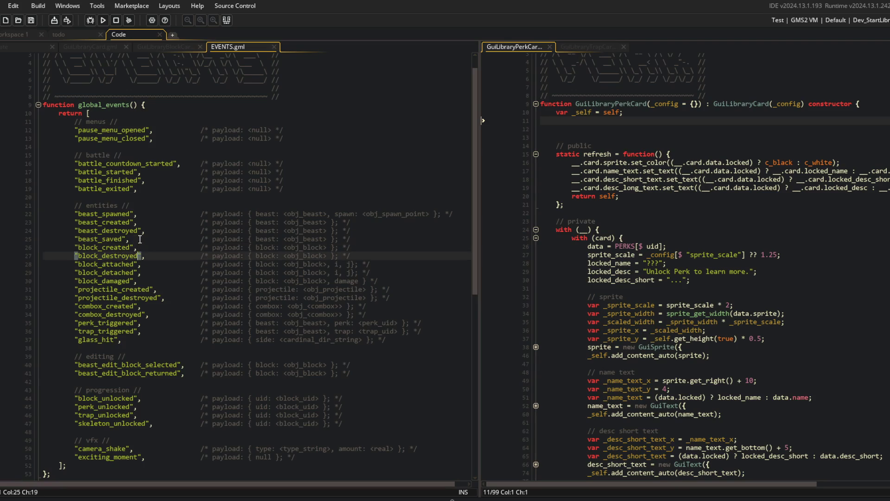
pyautogui.press('Down')
pyautogui.press('Down')
pyautogui.press('Down')
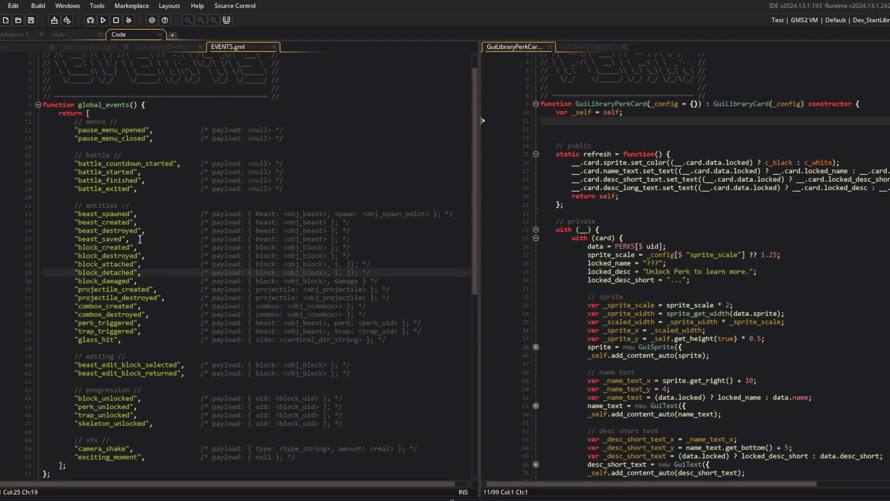
pyautogui.press('Down')
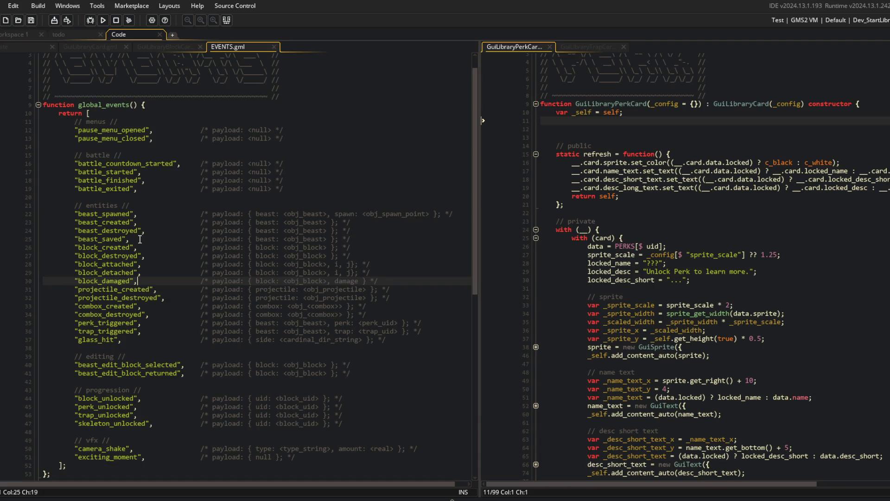
# Step: Move block_damaged up to follow block_destroyed and remove the leftover blank line
pyautogui.hotkey('alt', 'Up')
pyautogui.hotkey('alt', 'Up')
pyautogui.press('Return')
pyautogui.press('Down')
pyautogui.press('Down')
pyautogui.press('Delete')
pyautogui.press('Down')
pyautogui.press('Down')
pyautogui.press('Down')
pyautogui.press('Down')
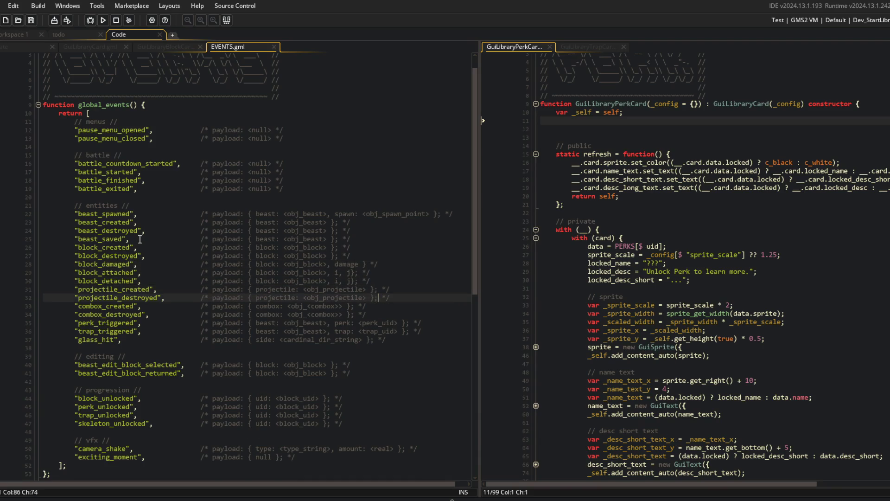
pyautogui.press('Down')
pyautogui.press('Down')
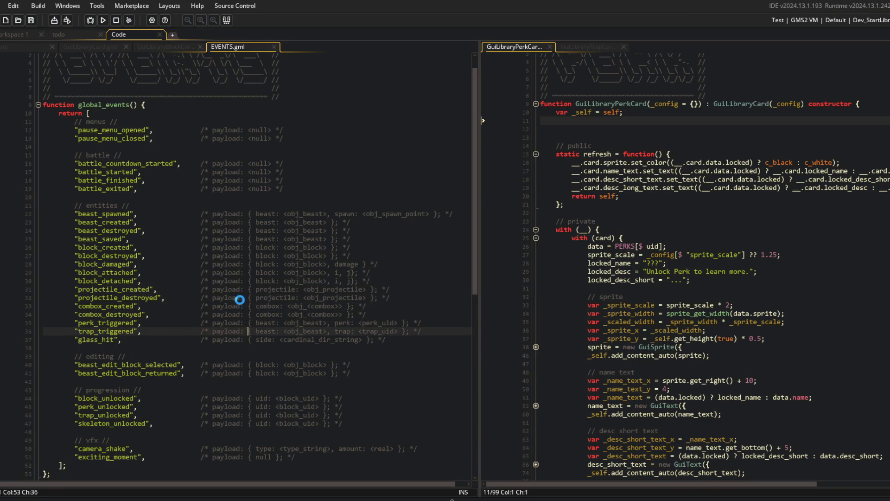
# Step: Trim whitespace from the blank lines after glass_hit and the battle events
pyautogui.scroll(-2, 150, 342)
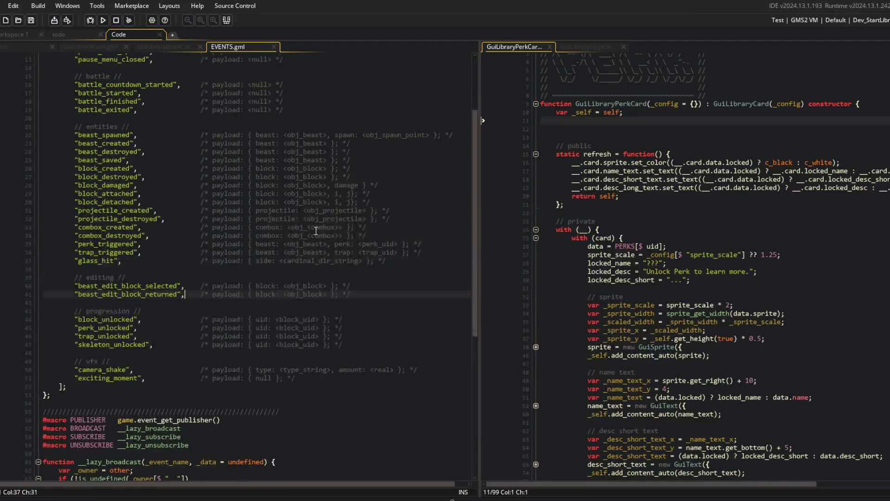
pyautogui.click(366, 245)
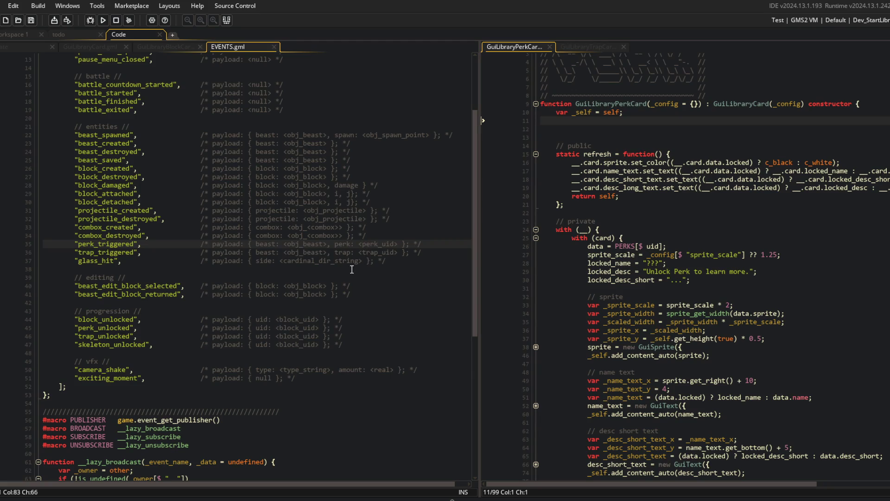
pyautogui.click(214, 327)
pyautogui.click(147, 269)
pyautogui.press('BackSpace')
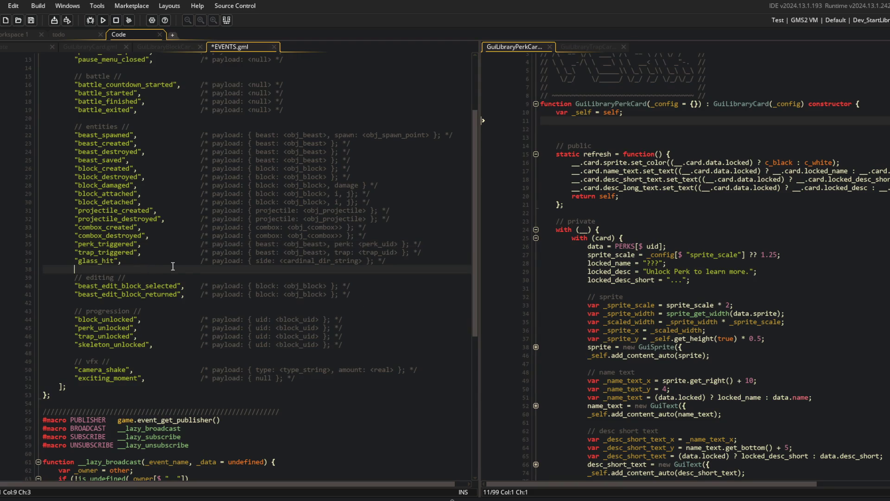
pyautogui.click(135, 302)
pyautogui.click(137, 354)
pyautogui.click(170, 379)
pyautogui.click(332, 313)
pyautogui.scroll(4, 194, 210)
pyautogui.click(223, 217)
pyautogui.press('BackSpace')
pyautogui.press('BackSpace')
pyautogui.press('BackSpace')
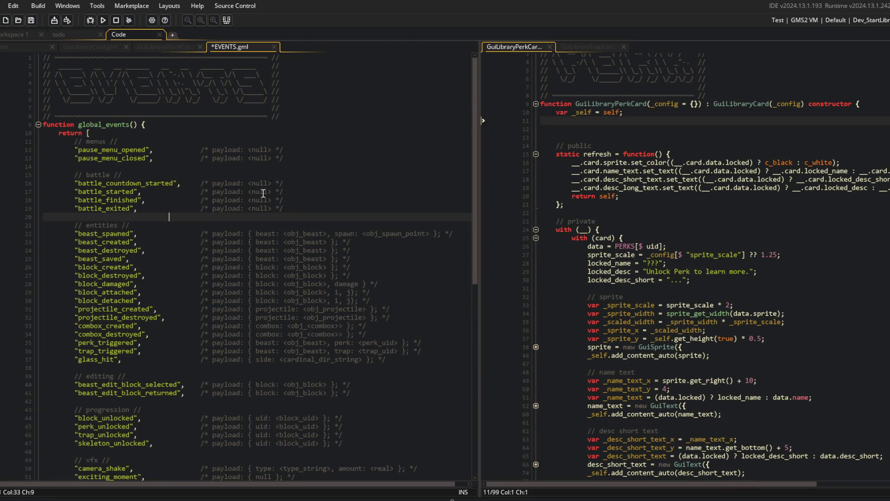
pyautogui.press('BackSpace')
pyautogui.press('BackSpace')
pyautogui.press('BackSpace')
# Step: Save EVENTS.gml and collapse all code folds
pyautogui.click(263, 169)
pyautogui.click(287, 158)
pyautogui.hotkey('ctrl', 's')
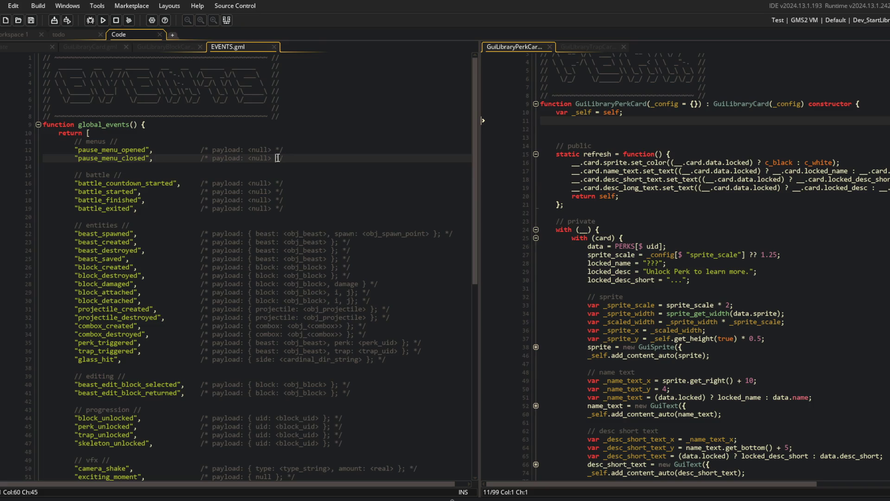
pyautogui.click(214, 140)
pyautogui.scroll(-7, 214, 139)
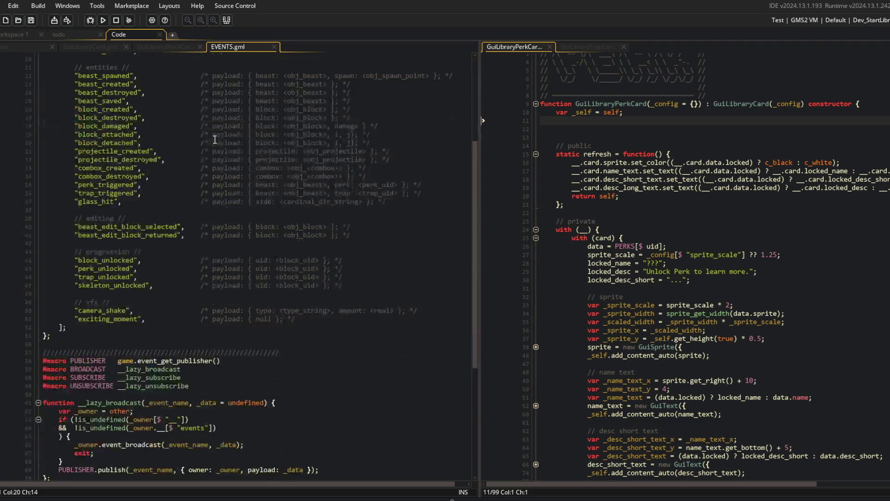
pyautogui.click(189, 251)
pyautogui.hotkey('ctrl', 'shift', '[')
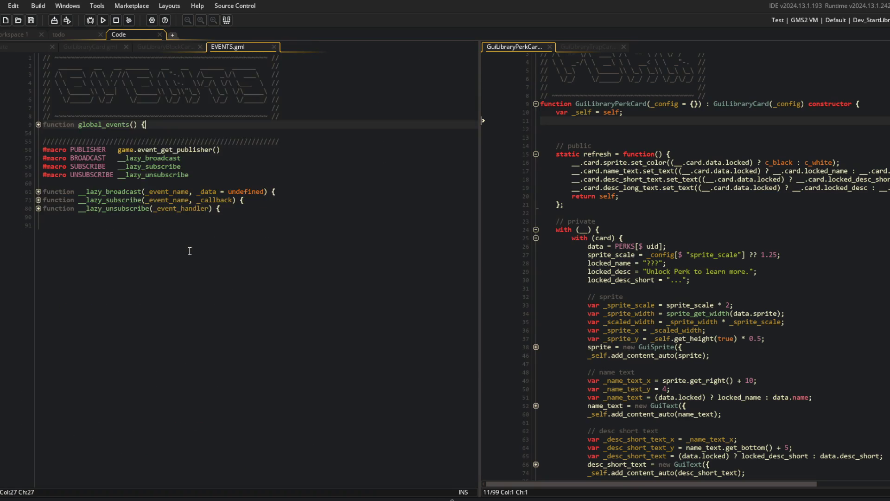
# Step: Expand the folds and delete the trailing spaces after the // entities // comment on line 21
pyautogui.hotkey('ctrl', 'shift', ']')
pyautogui.click(196, 224)
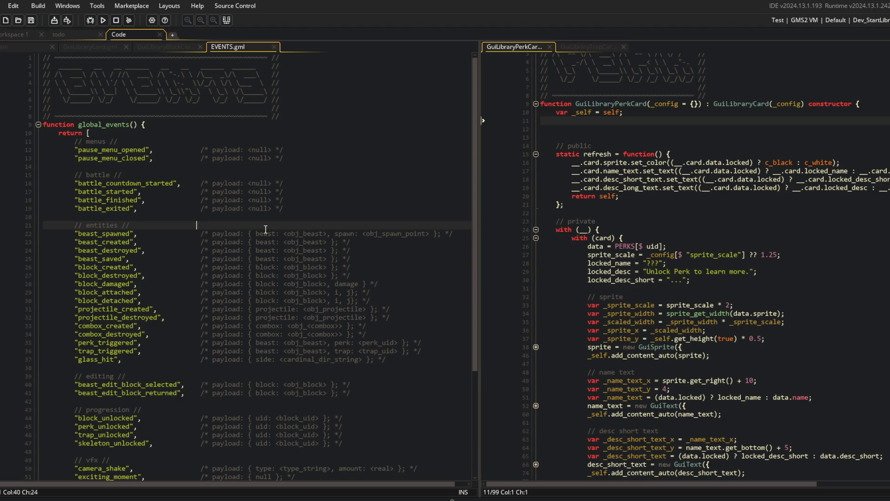
pyautogui.press('BackSpace')
pyautogui.press('BackSpace')
pyautogui.press('BackSpace')
pyautogui.hotkey('ctrl', 's')
pyautogui.press('Up')
pyautogui.press('Up')
pyautogui.press('Up')
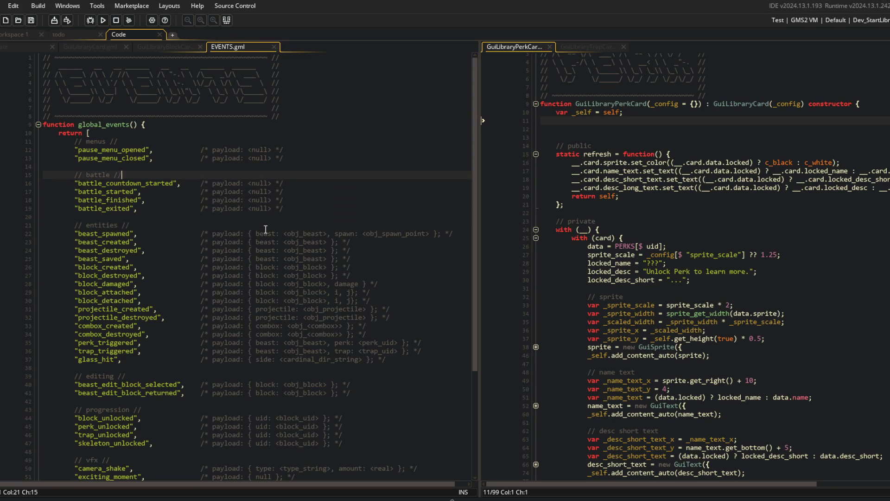
pyautogui.press('Up')
pyautogui.press('Up')
pyautogui.press('Down')
pyautogui.press('Down')
pyautogui.press('Down')
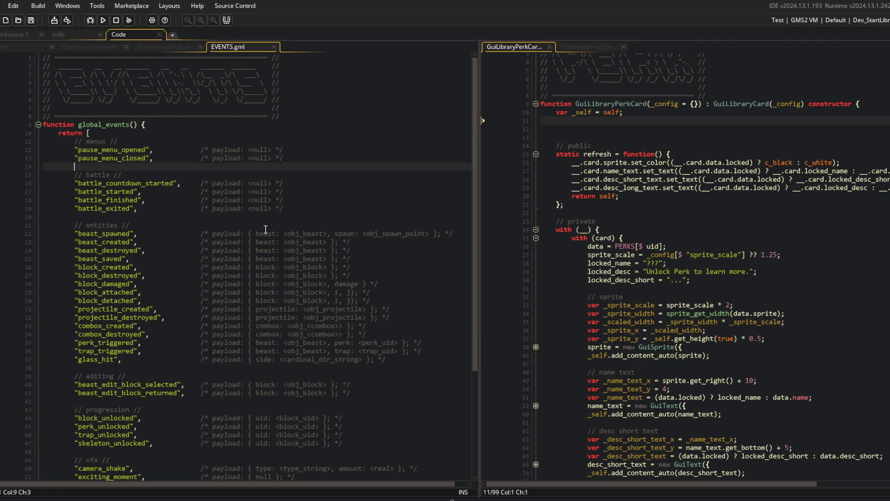
pyautogui.press('Down')
pyautogui.press('Down')
pyautogui.press('Down')
pyautogui.press('Down')
pyautogui.press('Down')
pyautogui.press('Down')
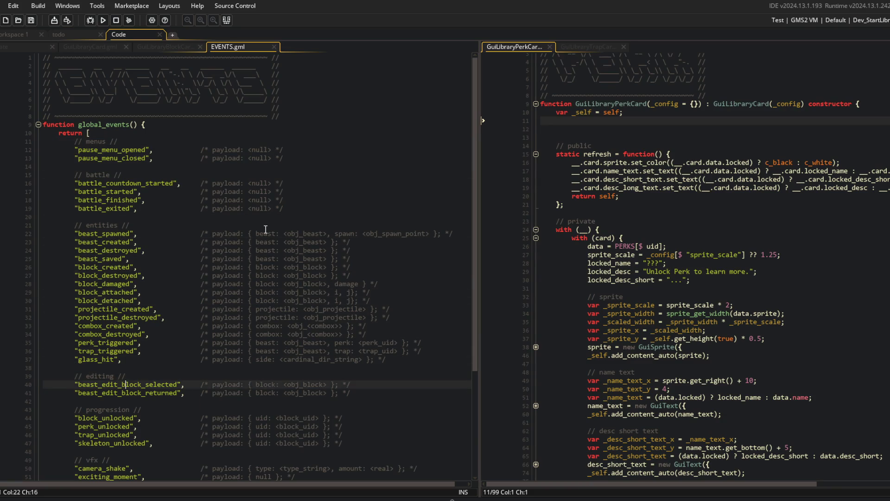
pyautogui.press('Down')
pyautogui.press('Down')
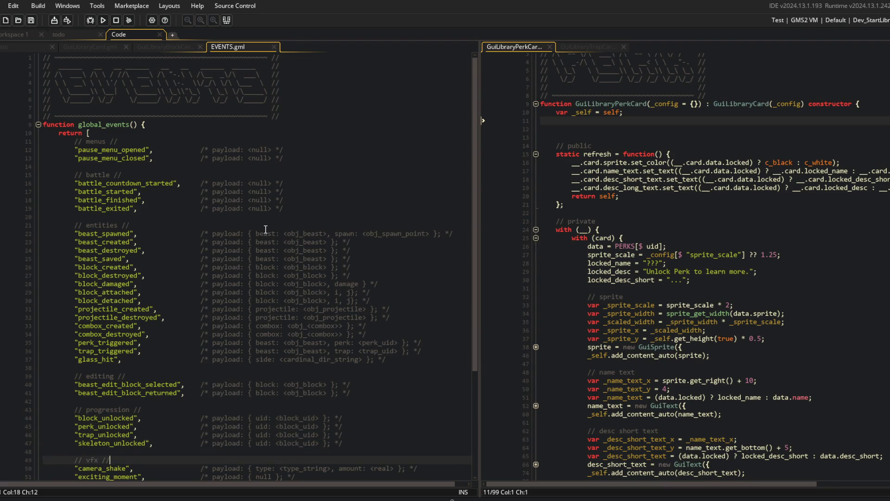
pyautogui.scroll(-3, 255, 299)
pyautogui.scroll(2, 194, 364)
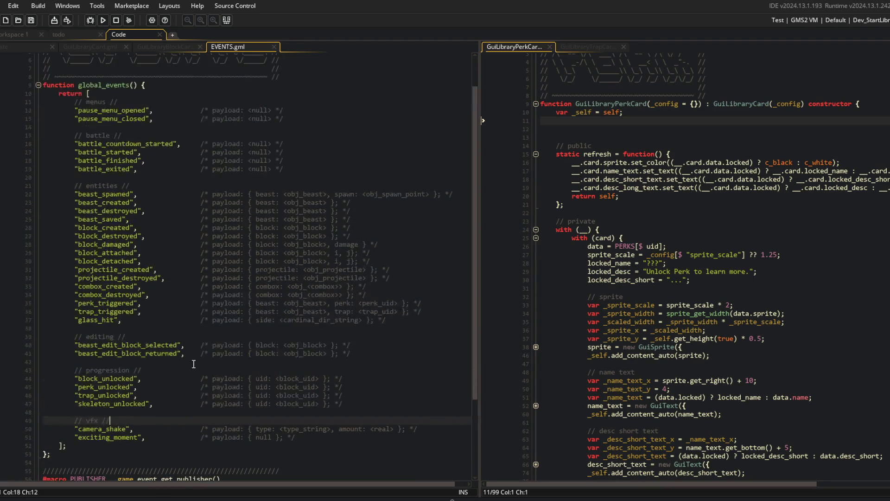
pyautogui.click(419, 172)
pyautogui.click(193, 136)
pyautogui.click(195, 126)
pyautogui.click(110, 98)
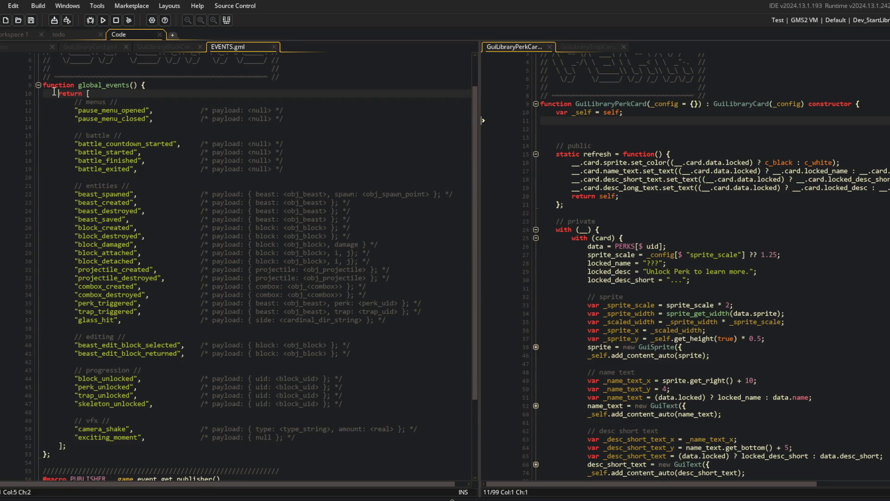
pyautogui.moveTo(43, 102)
pyautogui.mouseDown()
pyautogui.moveTo(112, 330)
pyautogui.moveTo(113, 452)
pyautogui.mouseUp()
pyautogui.click(113, 453)
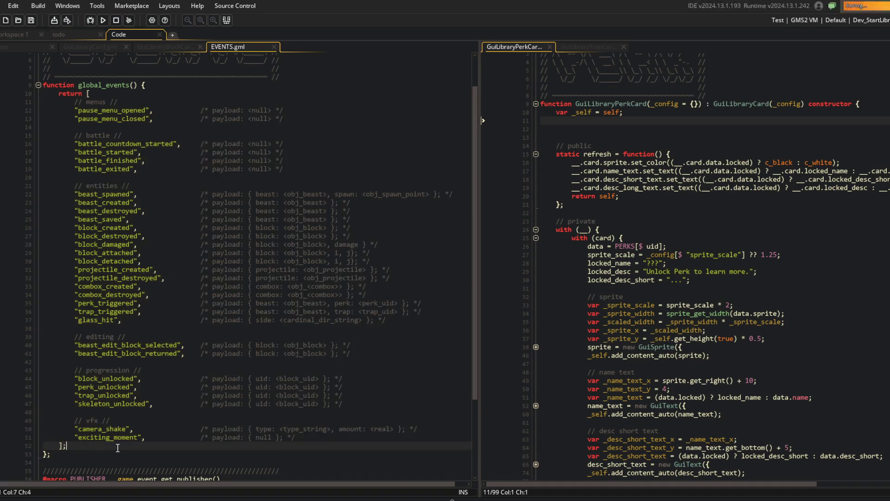
pyautogui.click(115, 445)
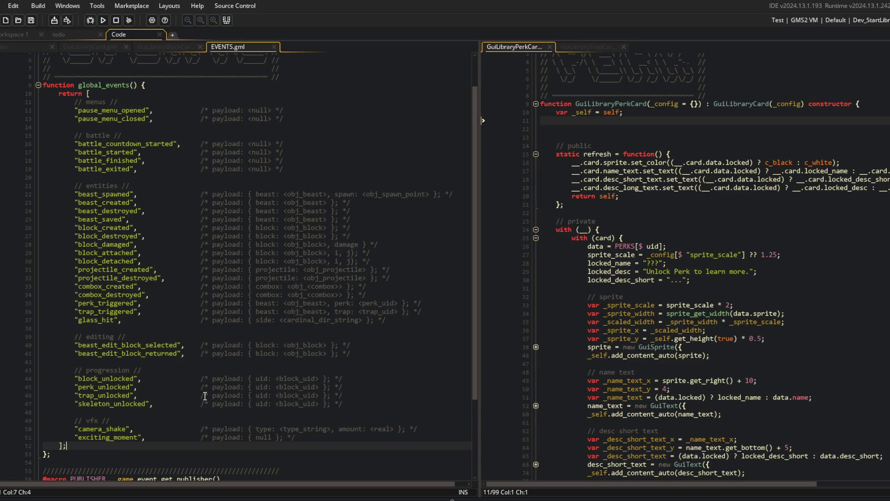
pyautogui.click(117, 320)
pyautogui.click(113, 328)
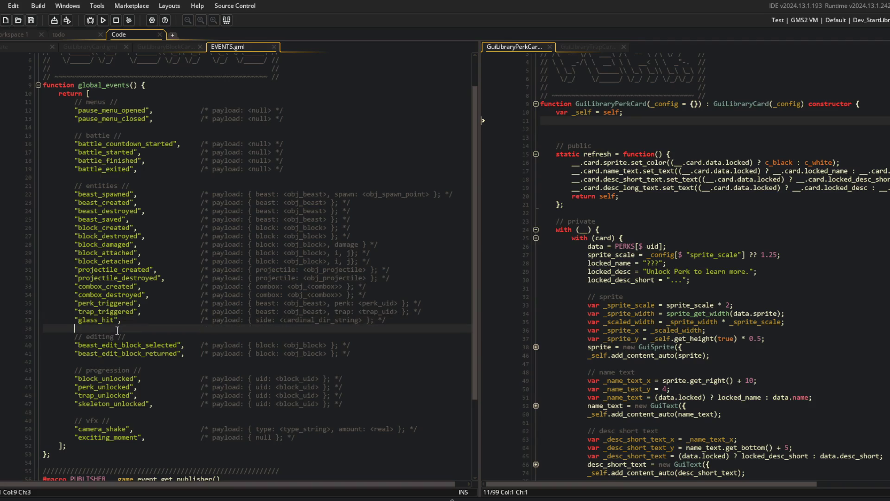
pyautogui.click(149, 180)
pyautogui.click(185, 124)
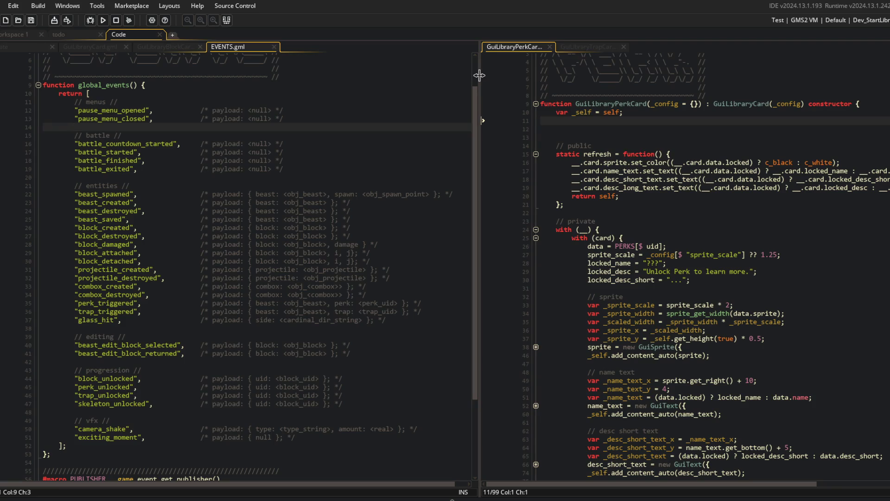
pyautogui.moveTo(479, 75)
pyautogui.mouseDown()
pyautogui.moveTo(420, 82)
pyautogui.moveTo(458, 88)
pyautogui.mouseUp()
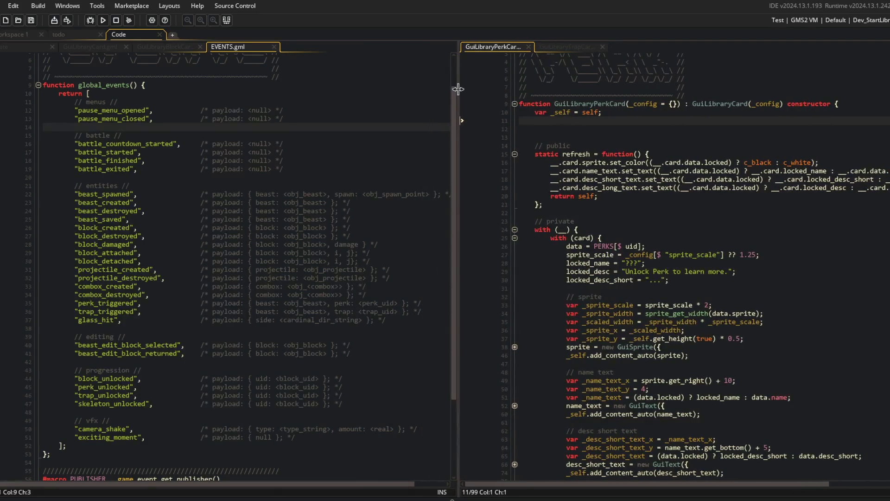
# Step: Inspect the menus and battle section comments and their blank separator lines
pyautogui.click(297, 168)
pyautogui.click(116, 178)
pyautogui.click(199, 126)
pyautogui.click(97, 136)
pyautogui.doubleClick(98, 136)
pyautogui.doubleClick(89, 102)
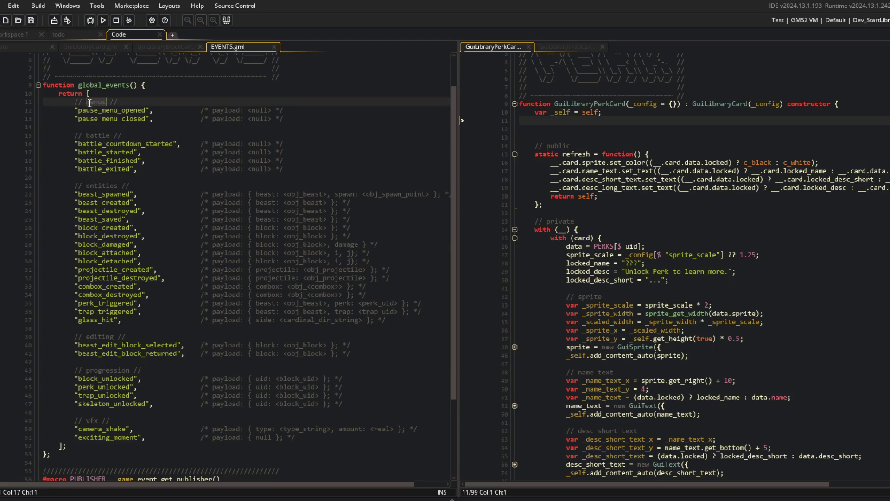
pyautogui.click(124, 125)
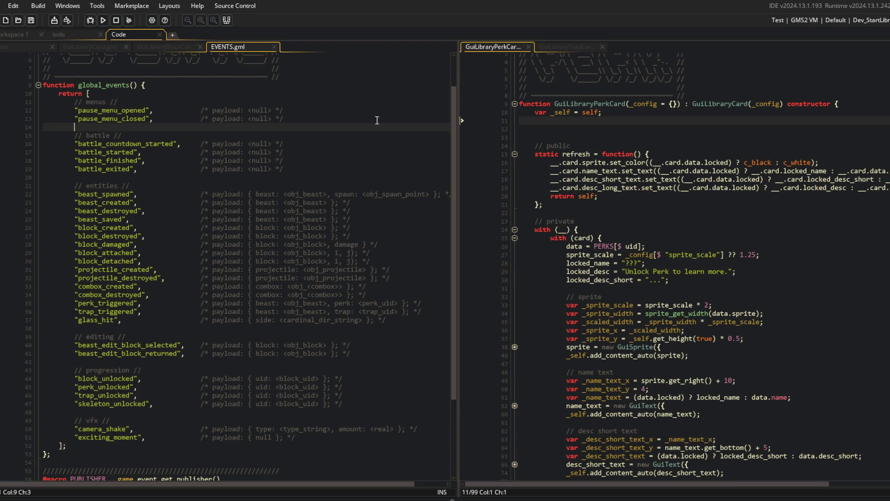
pyautogui.doubleClick(90, 138)
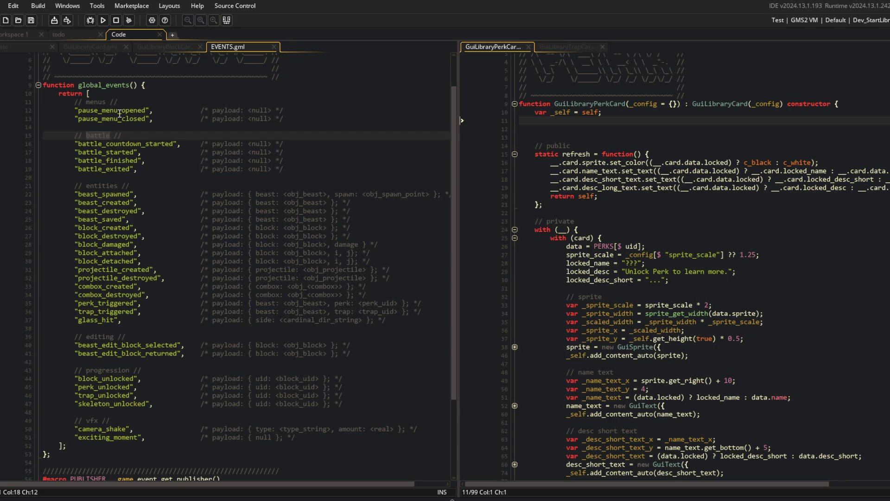
pyautogui.doubleClick(103, 101)
pyautogui.click(126, 101)
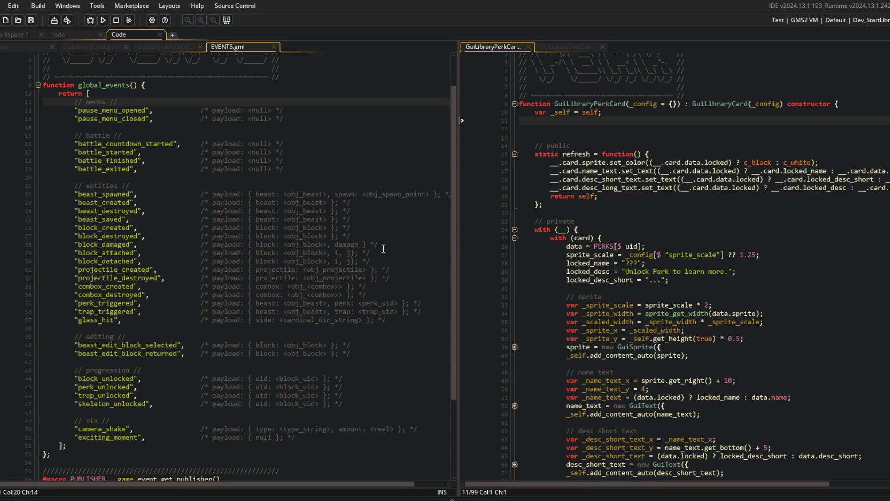
# Step: Add a space before the closing braces of the block_attached and block_detached payload comments
pyautogui.click(355, 253)
pyautogui.press('Down')
pyautogui.press('Down')
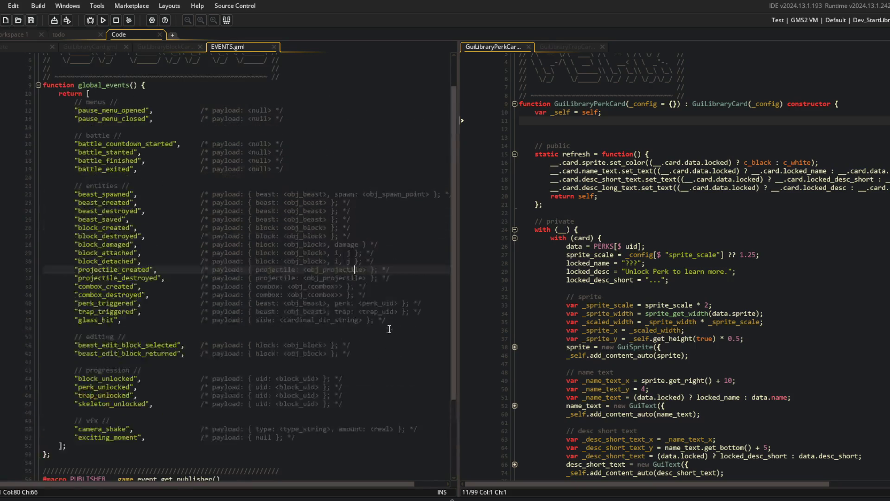
pyautogui.scroll(2, 389, 329)
pyautogui.scroll(-3, 390, 329)
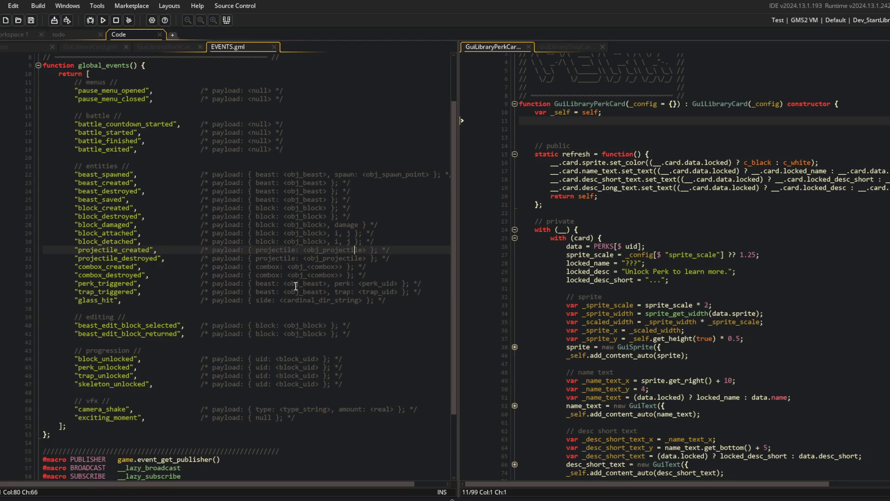
# Step: Rewrite the exciting_moment payload comment as <null> and save EVENTS.gml
pyautogui.click(284, 418)
pyautogui.press('BackSpace')
pyautogui.press('BackSpace')
pyautogui.press('BackSpace')
pyautogui.write('>')
pyautogui.press('Left')
pyautogui.press('Left')
pyautogui.press('Left')
pyautogui.press('BackSpace')
pyautogui.press('BackSpace')
pyautogui.write('<')
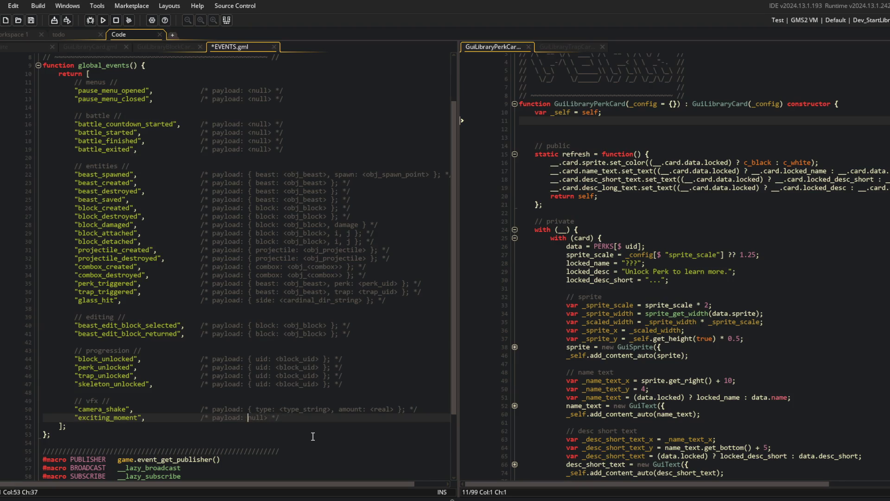
pyautogui.hotkey('ctrl', 's')
pyautogui.click(341, 309)
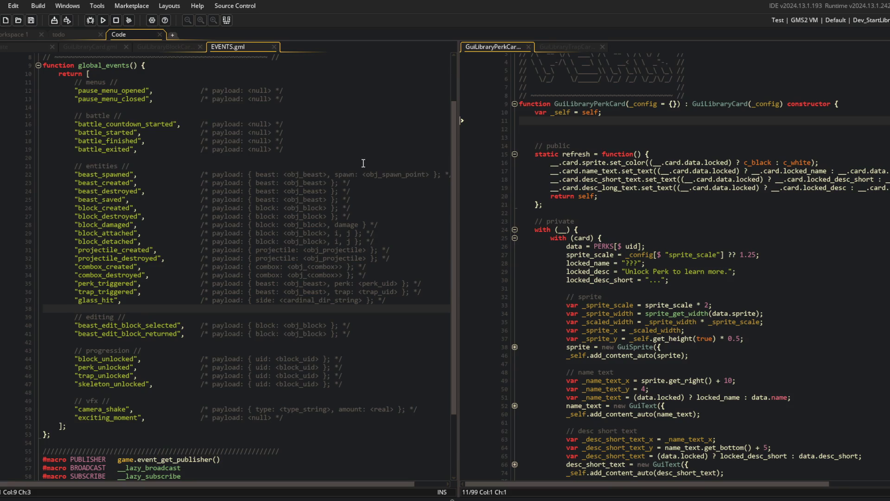
pyautogui.scroll(3, 363, 162)
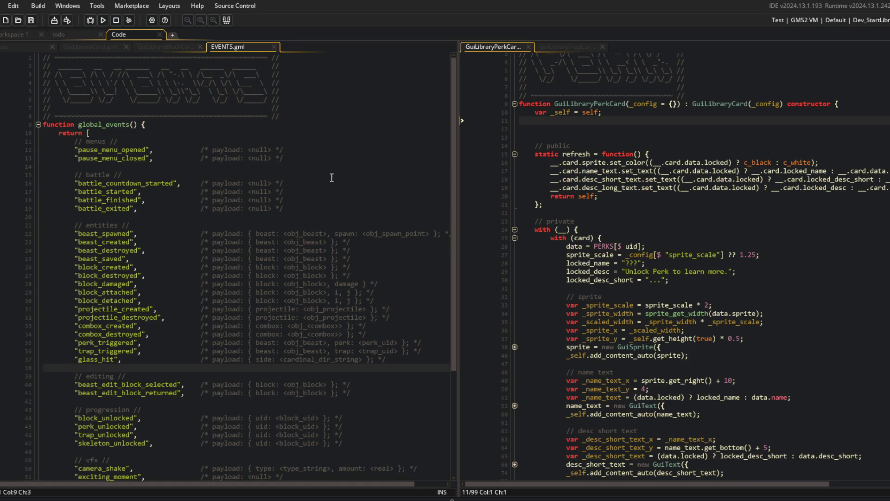
# Step: Cut the two blank lines sitting above // public in GuiLibraryPerkCard
pyautogui.click(122, 167)
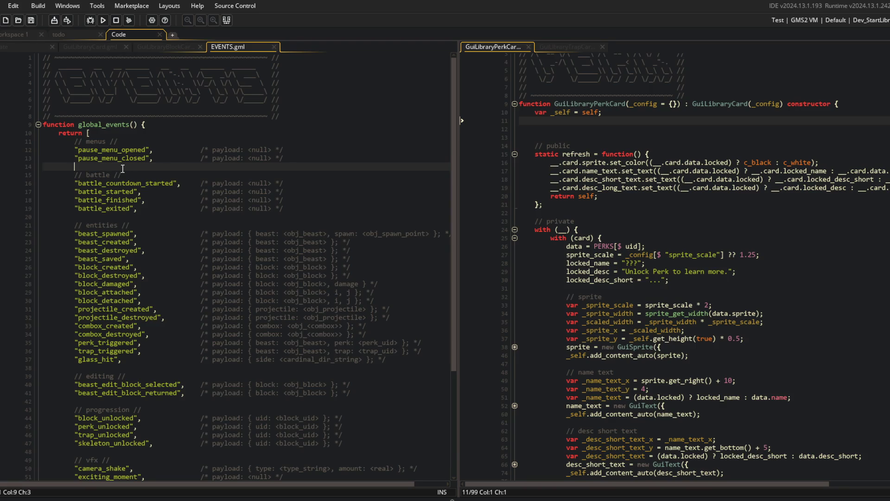
pyautogui.click(95, 142)
pyautogui.doubleClick(94, 141)
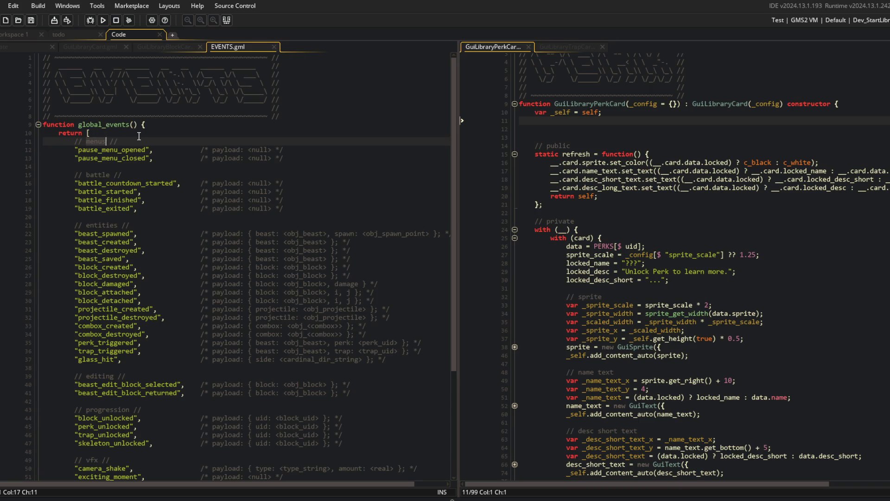
pyautogui.write('s')
pyautogui.click(158, 133)
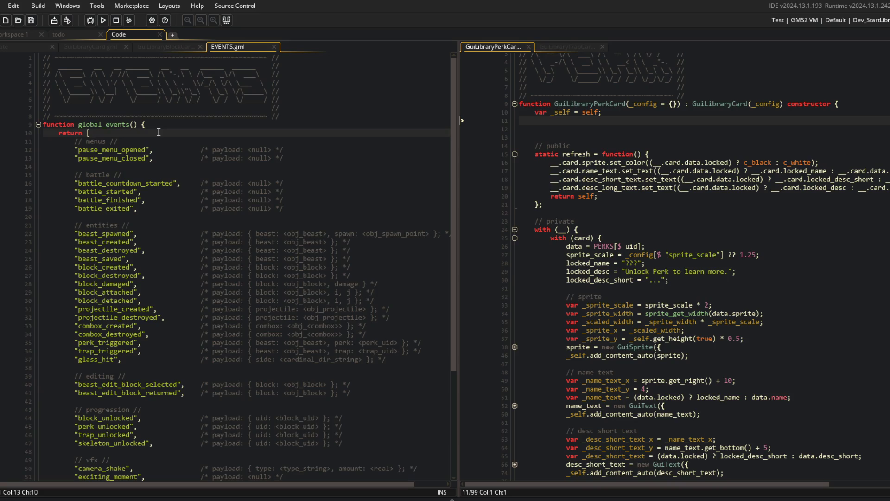
pyautogui.click(605, 126)
pyautogui.hotkey('ctrl', 'x')
pyautogui.hotkey('ctrl', 'x')
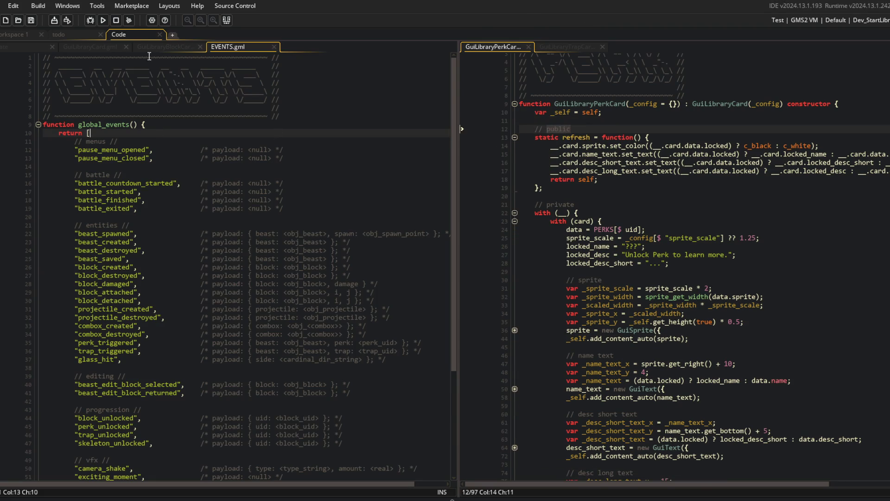
# Step: Show GuiLibraryBlockCard in the left pane and fold its code to view the outline
pyautogui.click(148, 46)
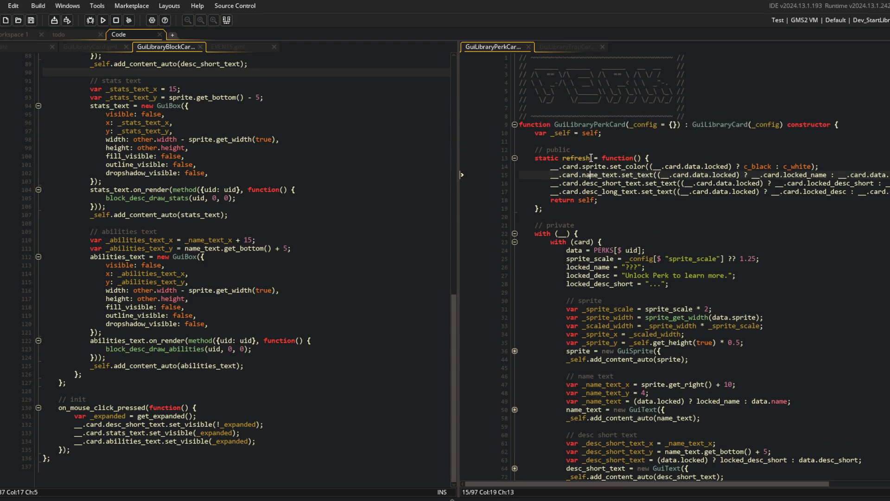
pyautogui.click(289, 117)
pyautogui.scroll(20, 198, 121)
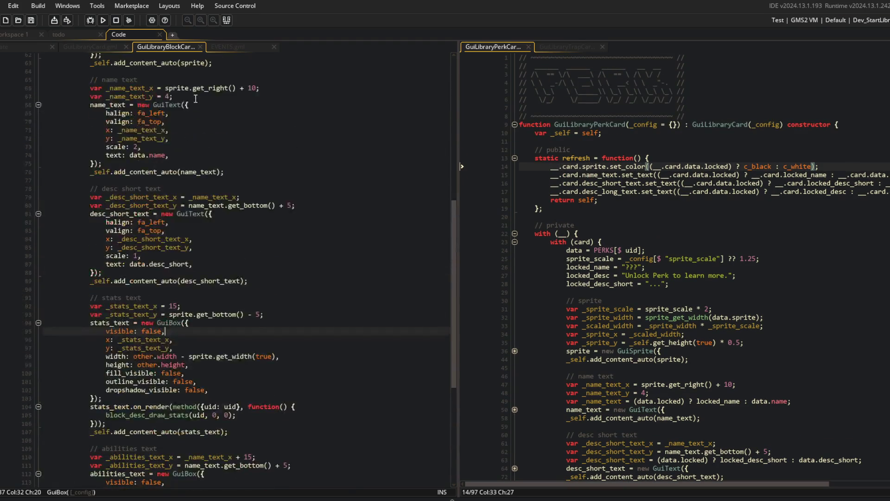
pyautogui.click(204, 171)
pyautogui.hotkey('ctrl', 'shift', '[')
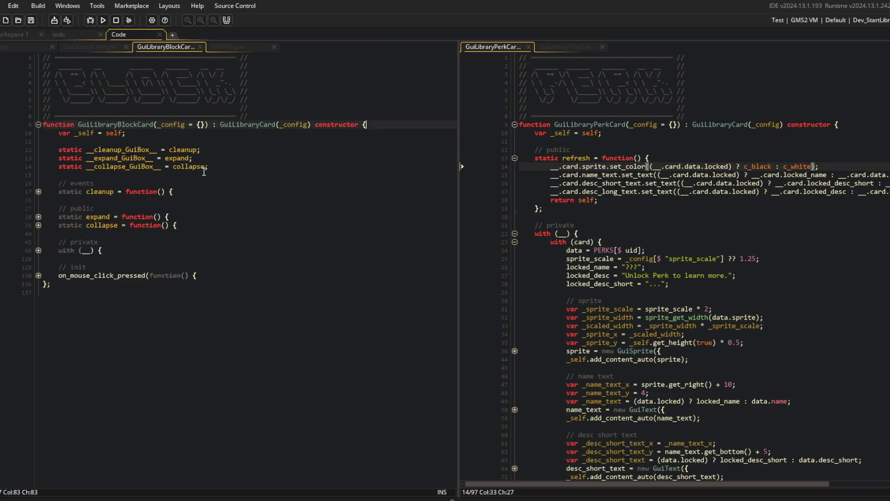
pyautogui.click(204, 172)
# Step: Check EVENTS.gml, then fold all code blocks in GuiLibraryCard.gml
pyautogui.click(222, 47)
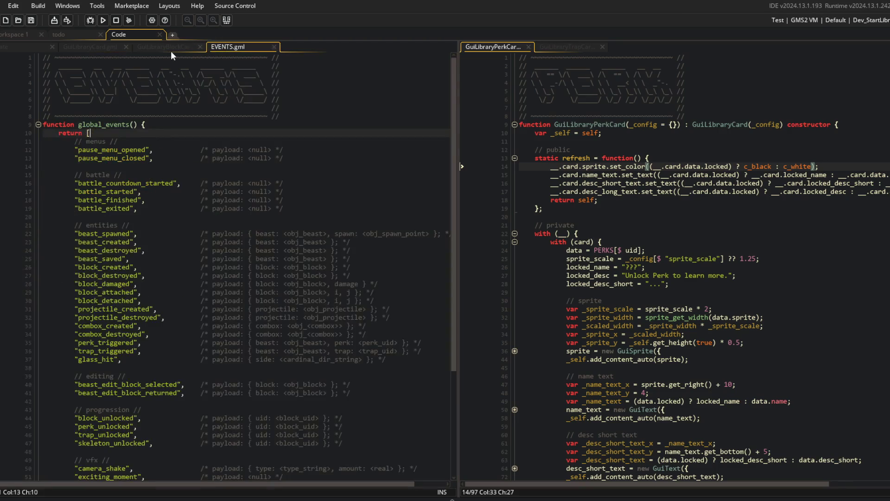
pyautogui.scroll(-5, 233, 67)
pyautogui.click(253, 183)
pyautogui.press('Down')
pyautogui.press('Down')
pyautogui.press('Down')
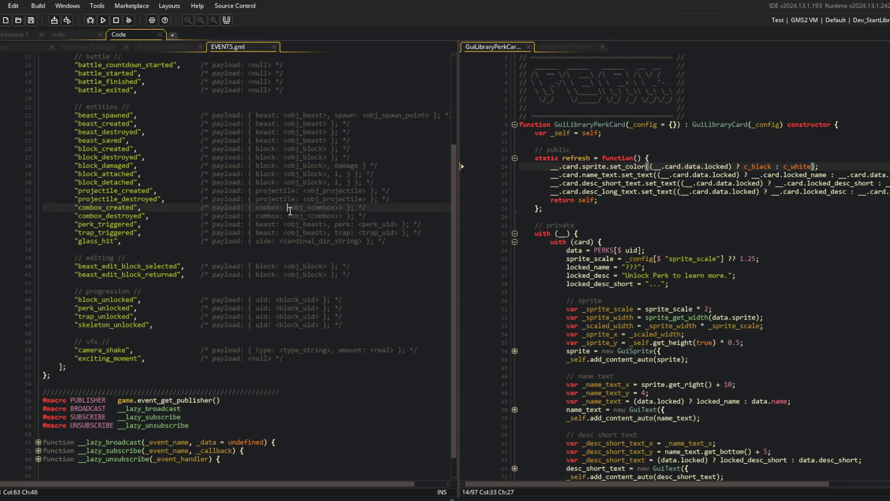
pyautogui.click(104, 46)
pyautogui.click(207, 124)
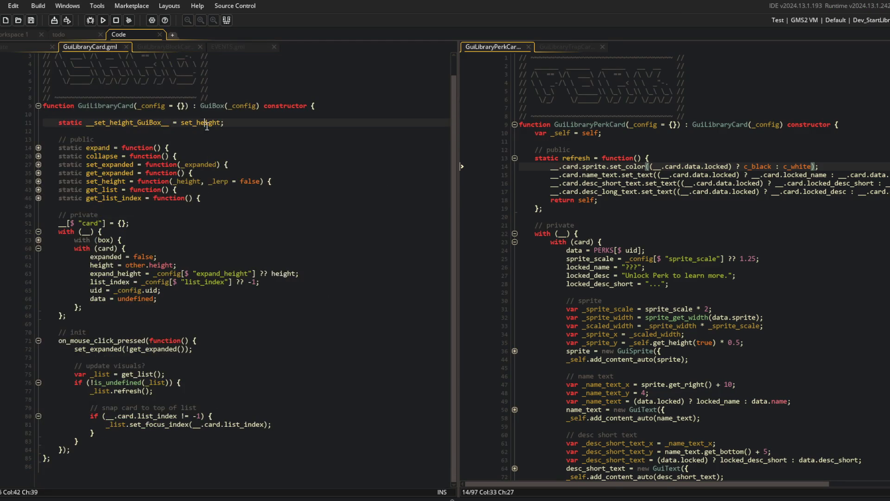
pyautogui.hotkey('ctrl', 'm')
pyautogui.click(180, 429)
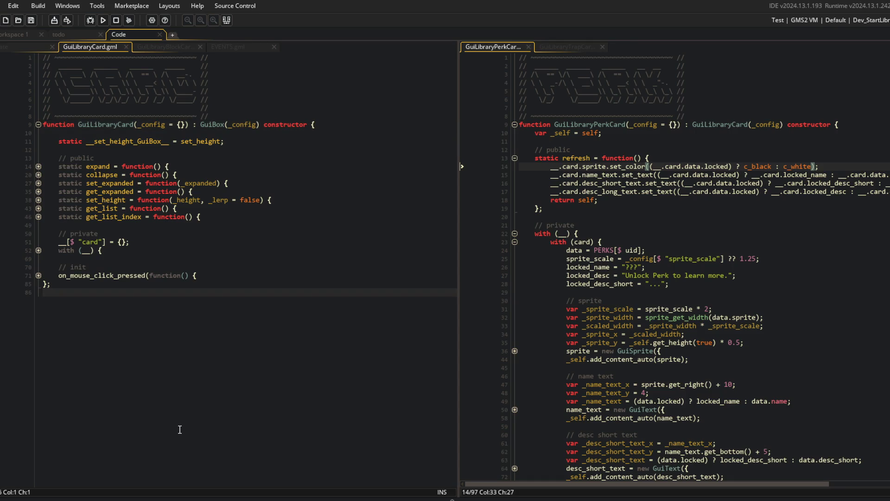
# Step: Fold all code blocks in the ui_library create event
pyautogui.click(25, 46)
pyautogui.click(127, 166)
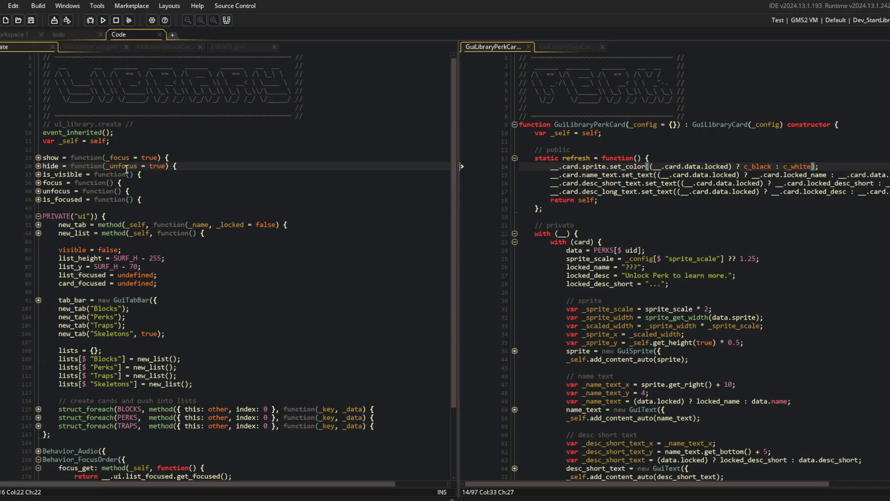
pyautogui.hotkey('ctrl', 'm')
pyautogui.click(79, 306)
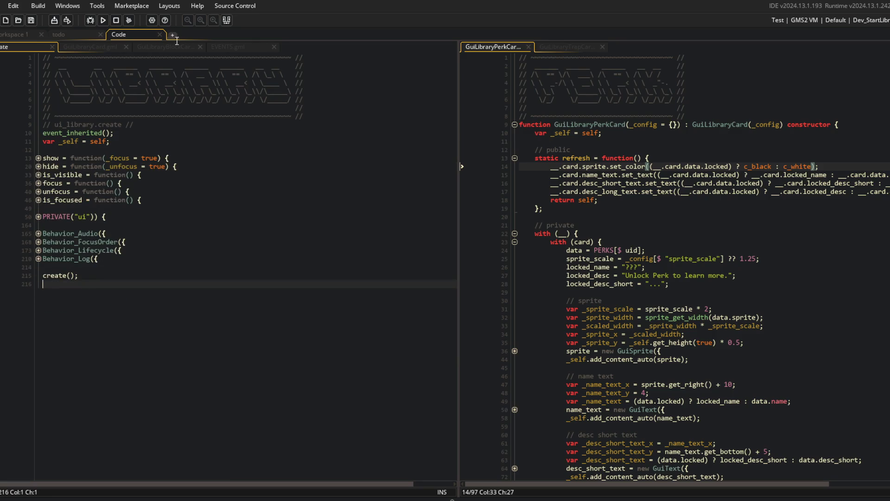
# Step: Return GuiLibraryBlockCard to the left pane with the caret on its blank final line
pyautogui.click(154, 47)
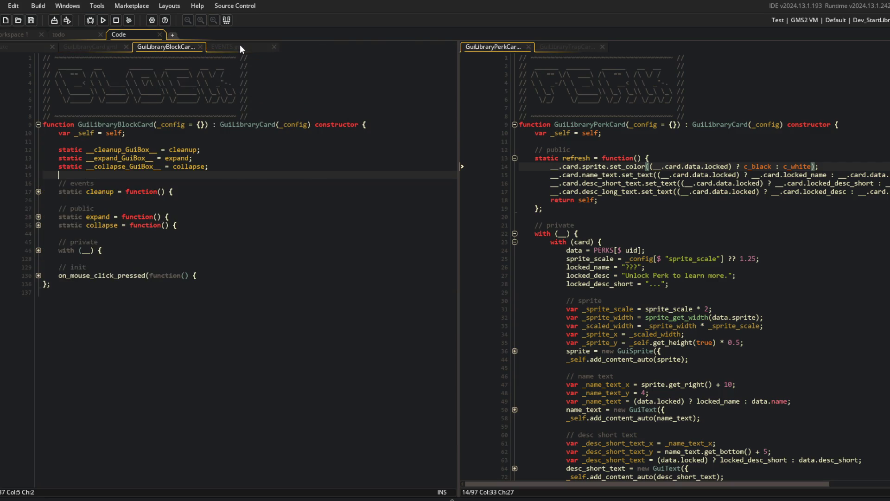
pyautogui.click(240, 47)
pyautogui.scroll(5, 167, 234)
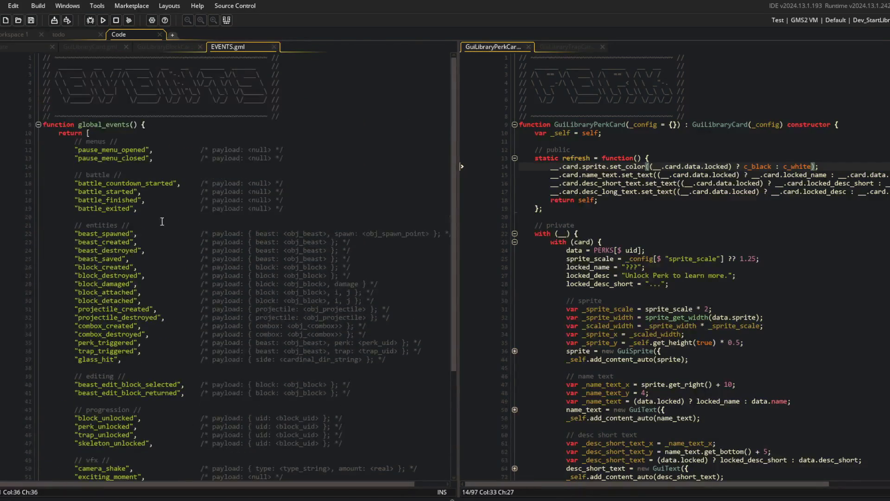
pyautogui.click(138, 167)
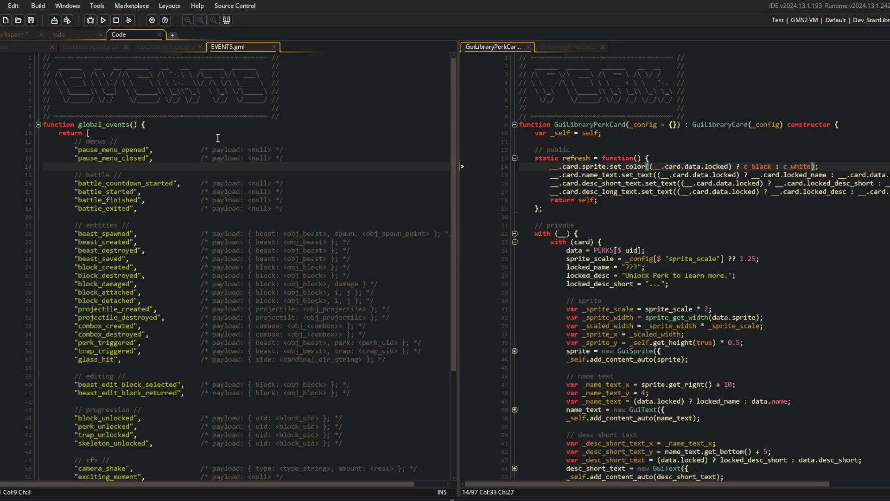
pyautogui.click(170, 45)
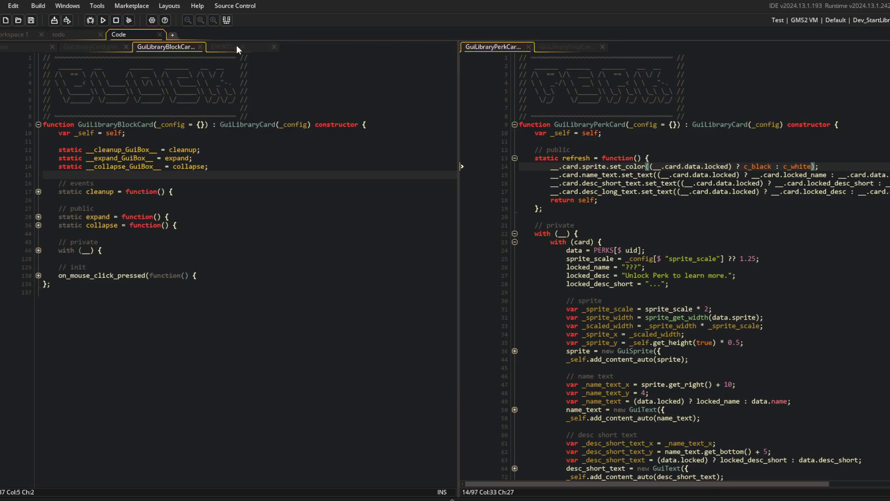
pyautogui.click(178, 350)
# Step: Remove the stray indent from the GuiLibraryBlockCard last blank line and save the script
pyautogui.press('BackSpace')
pyautogui.click(237, 166)
pyautogui.hotkey('ctrl', 's')
pyautogui.click(153, 335)
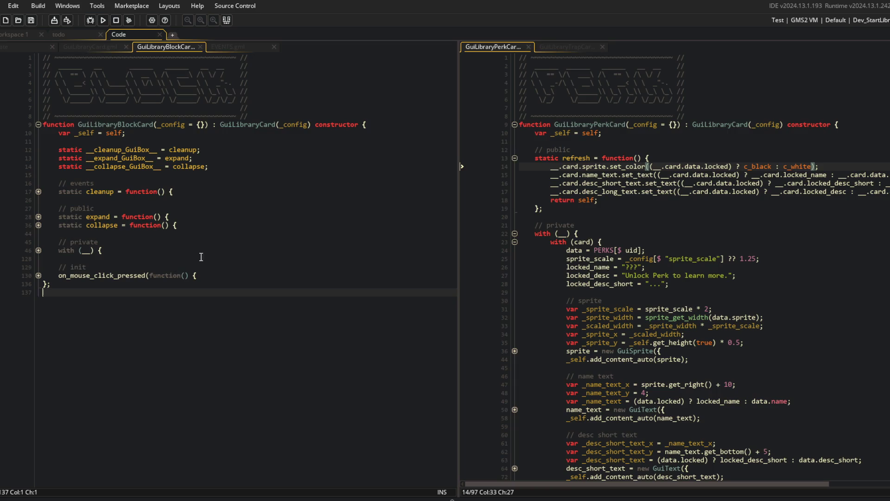
# Step: Glance at EVENTS, then step through the block card's // init, // public and // events comments
pyautogui.click(219, 46)
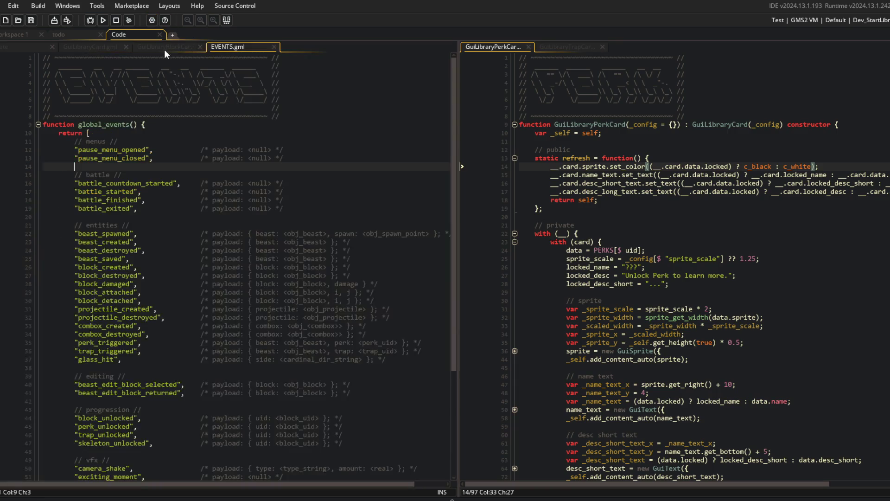
pyautogui.click(165, 48)
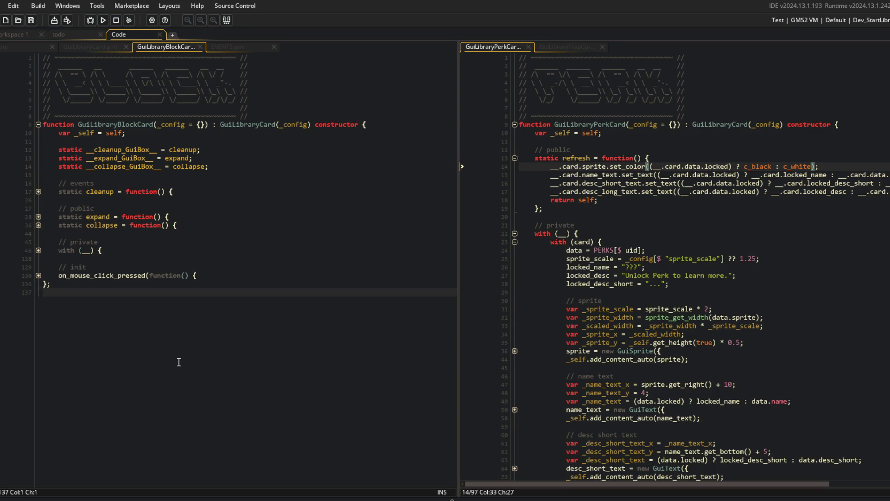
pyautogui.click(128, 260)
pyautogui.click(116, 272)
pyautogui.click(125, 267)
pyautogui.click(144, 233)
pyautogui.click(139, 241)
pyautogui.click(135, 217)
pyautogui.click(130, 208)
pyautogui.click(119, 184)
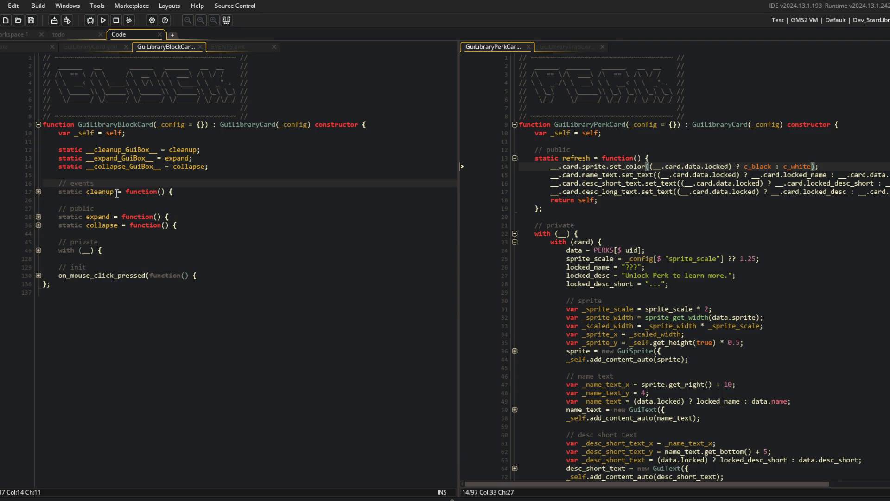
# Step: Review the block card's // private, // public and // events comment lines again
pyautogui.click(109, 349)
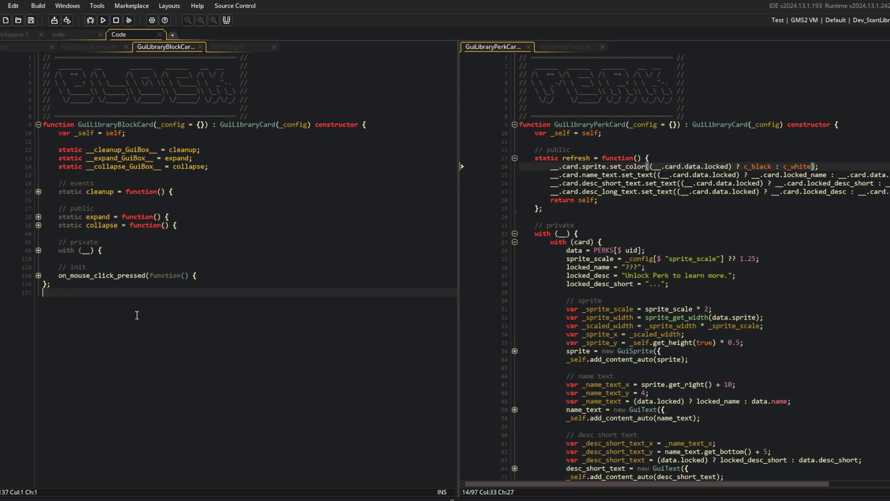
pyautogui.click(141, 241)
pyautogui.click(143, 208)
pyautogui.click(147, 181)
pyautogui.click(112, 320)
# Step: Widen the perk card code pane and close the EVENTS script
pyautogui.moveTo(459, 149); pyautogui.dragTo(352, 156)
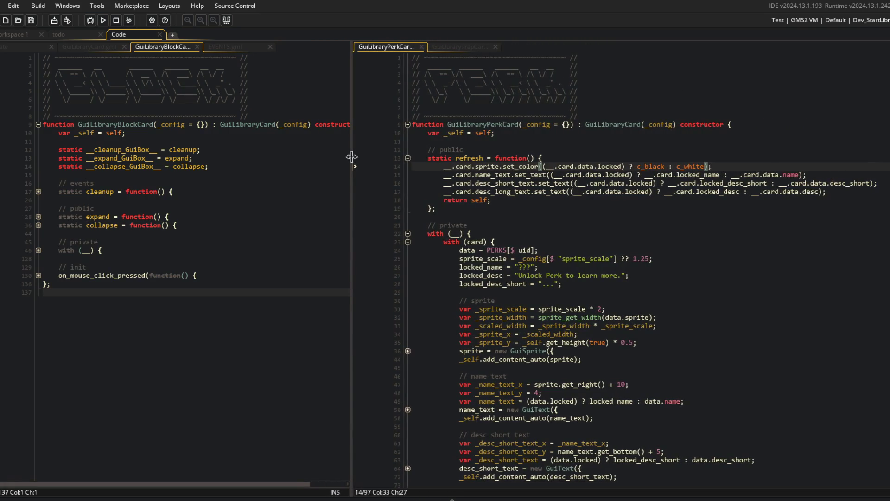
pyautogui.click(230, 51)
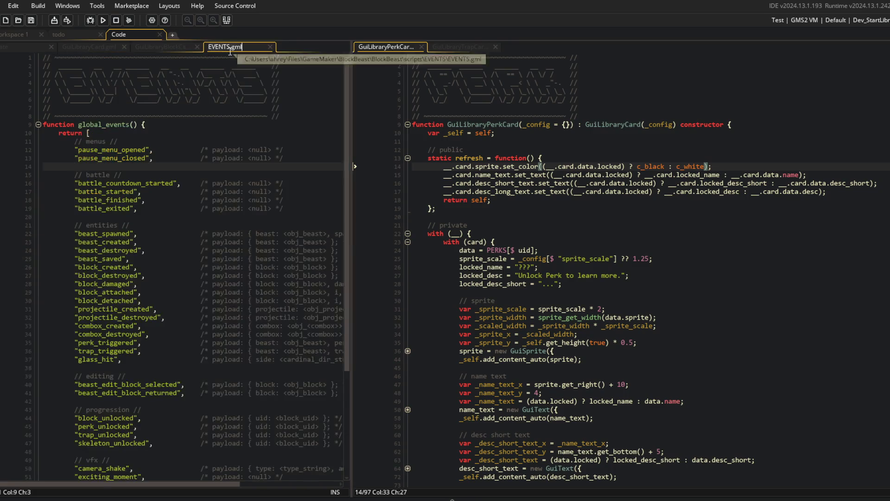
pyautogui.middleClick(224, 49)
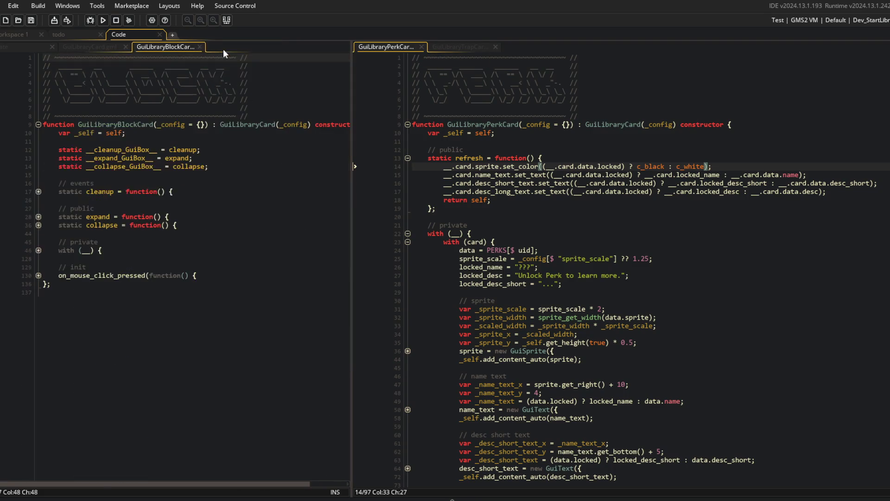
pyautogui.click(117, 141)
pyautogui.click(237, 200)
# Step: Reopen EVENTS.gml through the asset search and look around line 28
pyautogui.hotkey('ctrl', 't')
pyautogui.write('events')
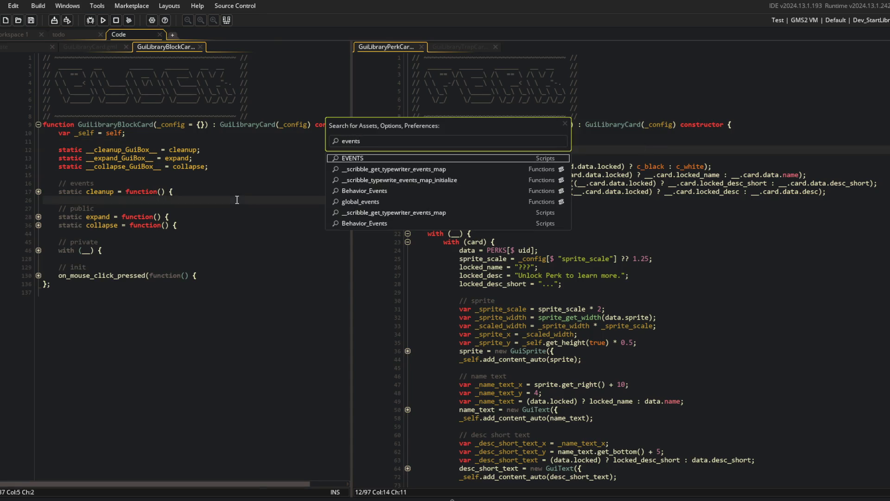
pyautogui.press('Return')
pyautogui.scroll(-4, 235, 199)
pyautogui.click(236, 199)
pyautogui.scroll(1, 220, 237)
# Step: Fold the perk card's code and add blank lines above // public, then save
pyautogui.click(543, 241)
pyautogui.click(478, 149)
pyautogui.hotkey('ctrl', 'alt', '[')
pyautogui.hotkey('ctrl', ']')
pyautogui.press('Down')
pyautogui.press('Down')
pyautogui.press('Down')
pyautogui.hotkey('ctrl', 'alt', ']')
pyautogui.press('Up')
pyautogui.press('Up')
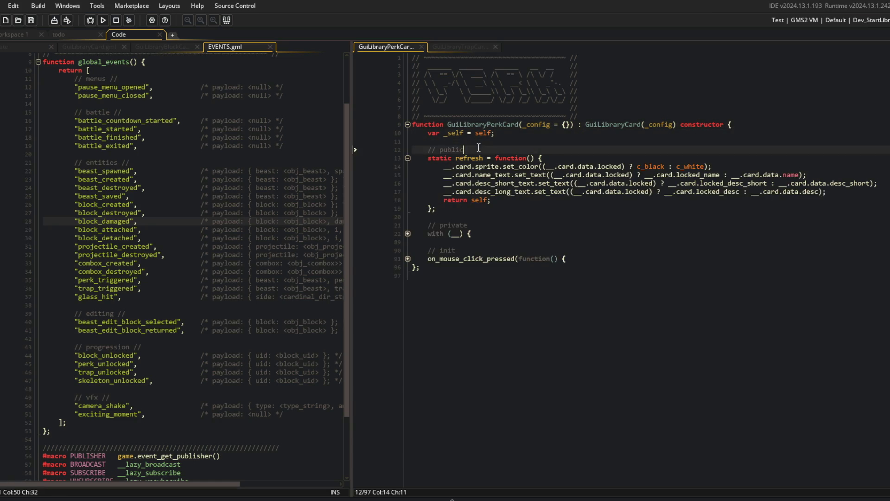
pyautogui.press('Return')
pyautogui.press('Return')
pyautogui.press('Up')
pyautogui.hotkey('ctrl', 's')
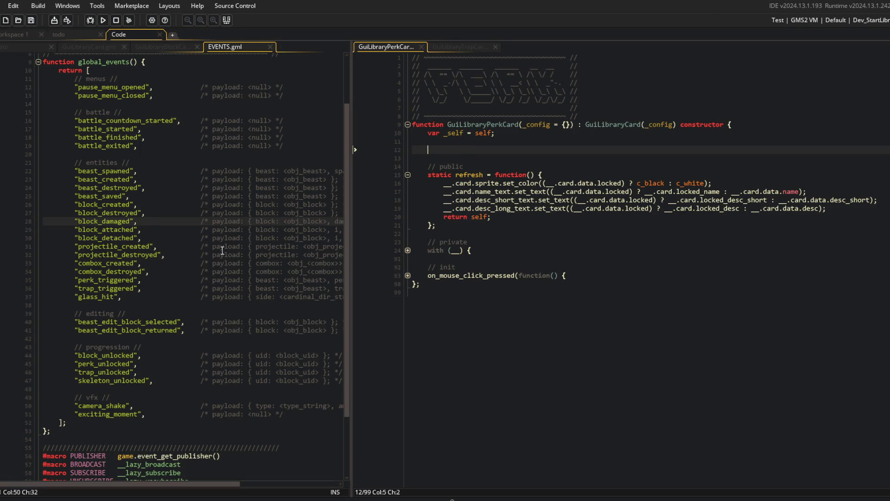
# Step: Widen the EVENTS pane and review the end of its events list at line 53
pyautogui.scroll(3, 254, 236)
pyautogui.scroll(-4, 186, 260)
pyautogui.scroll(2, 170, 271)
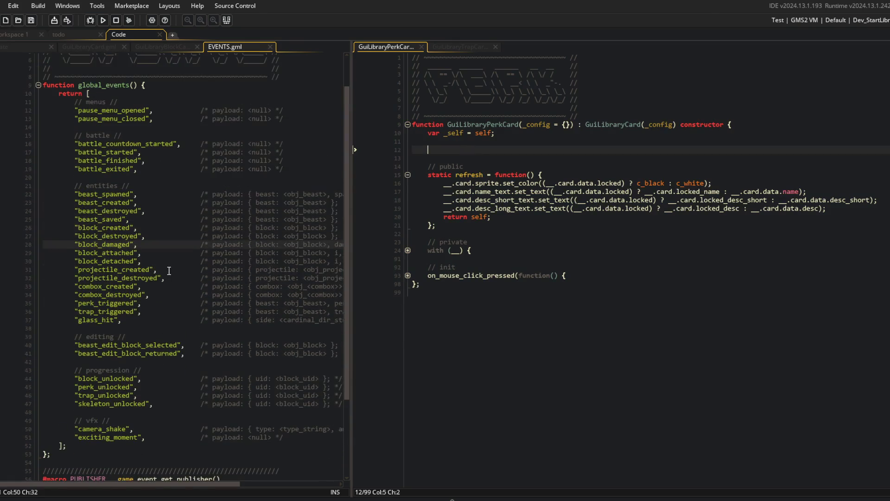
pyautogui.moveTo(351, 190)
pyautogui.mouseDown()
pyautogui.moveTo(388, 193)
pyautogui.moveTo(385, 204)
pyautogui.mouseUp()
pyautogui.click(192, 446)
pyautogui.click(164, 451)
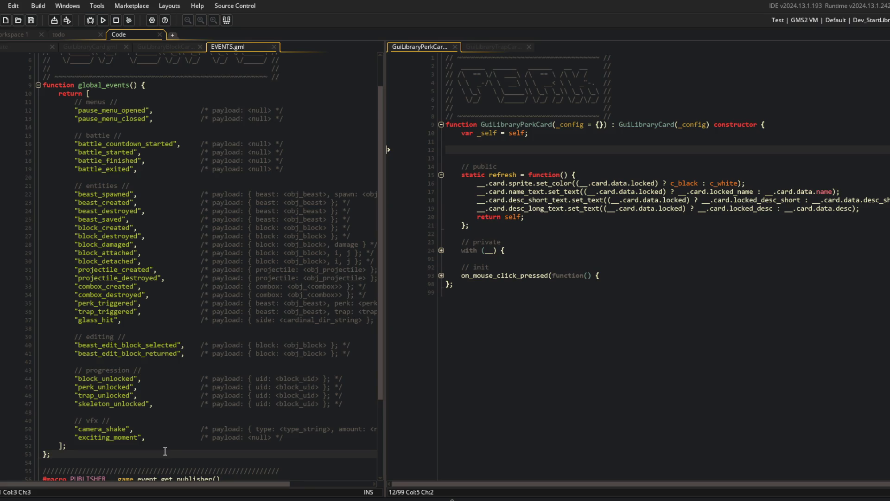
pyautogui.click(206, 463)
pyautogui.click(199, 454)
# Step: Add an empty Behavior_Events({ }); call on perk card line 12 and save
pyautogui.click(551, 234)
pyautogui.click(493, 149)
pyautogui.write('Behavior_')
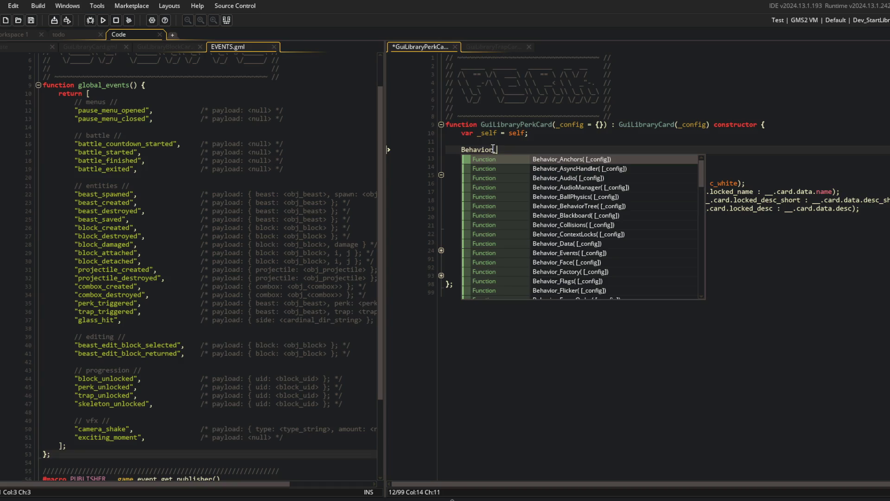
pyautogui.write('Eve')
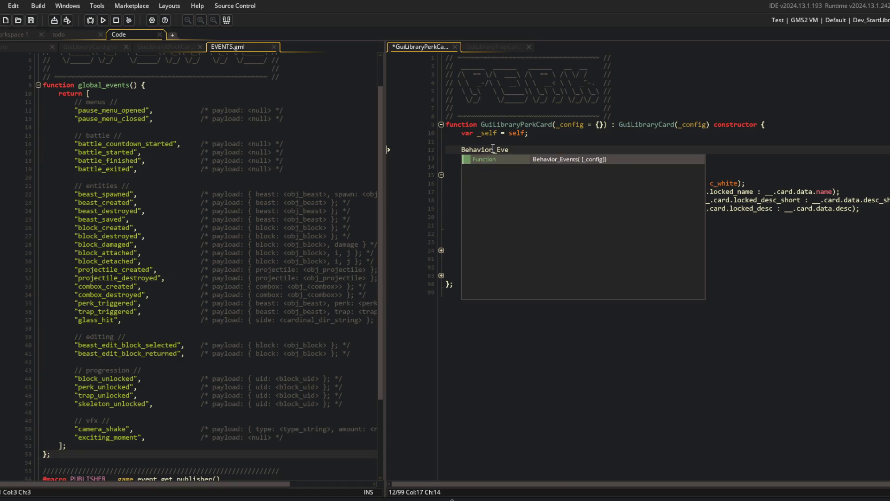
pyautogui.press('Return')
pyautogui.write('{')
pyautogui.press('Return')
pyautogui.press('Return')
pyautogui.hotkey('ctrl', 'End')
pyautogui.write(';')
pyautogui.click(490, 165)
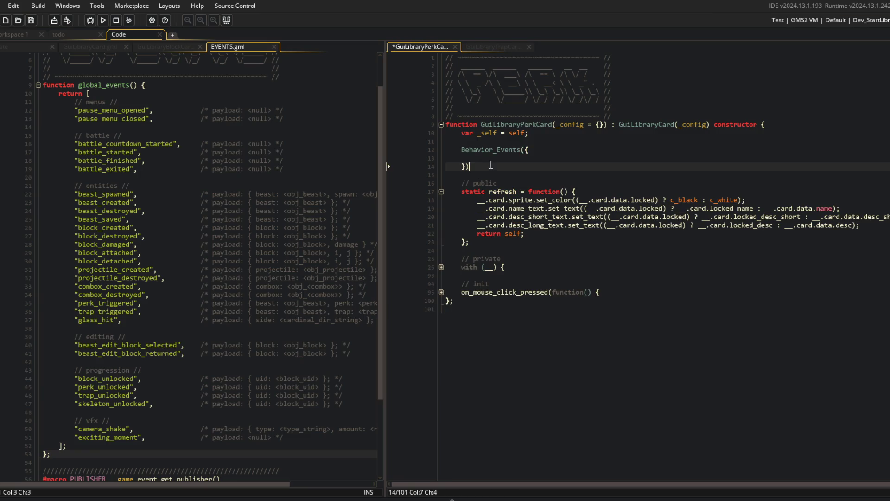
pyautogui.hotkey('ctrl', 's')
pyautogui.click(239, 153)
pyautogui.click(165, 47)
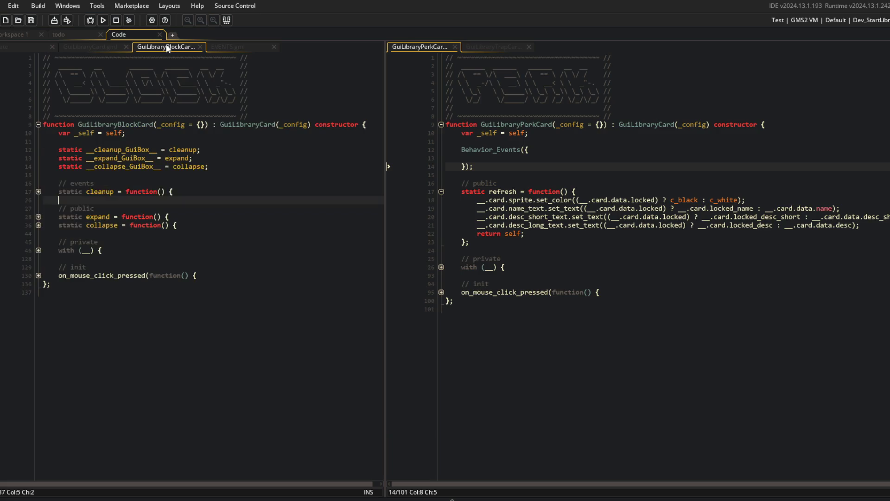
# Step: Find GuiEditorPerkCard in the asset search and open it in the left pane
pyautogui.click(198, 152)
pyautogui.click(142, 152)
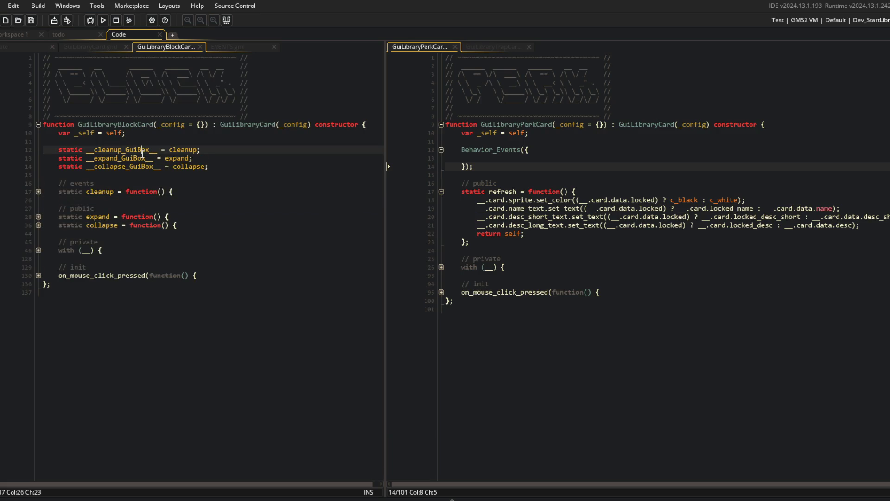
pyautogui.hotkey('ctrl', 't')
pyautogui.write('GiuiB')
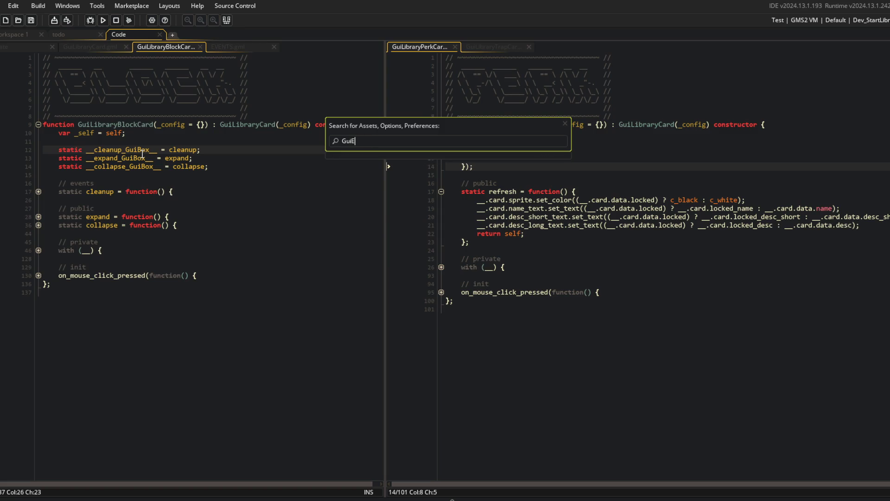
pyautogui.write('dito')
pyautogui.press('Down')
pyautogui.press('Return')
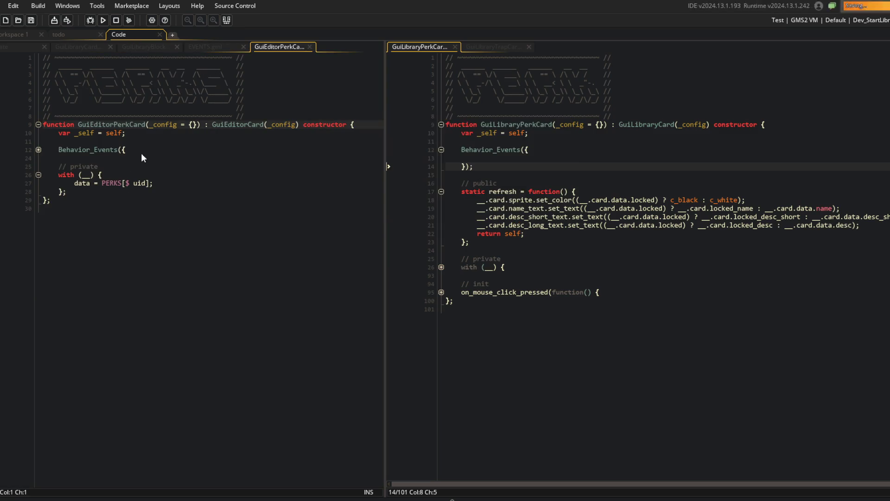
# Step: Open GuiEditorCard with update/render folded and cleanup expanded; move GuiEditorPerkCard to the right pane
pyautogui.click(43, 149)
pyautogui.press('End')
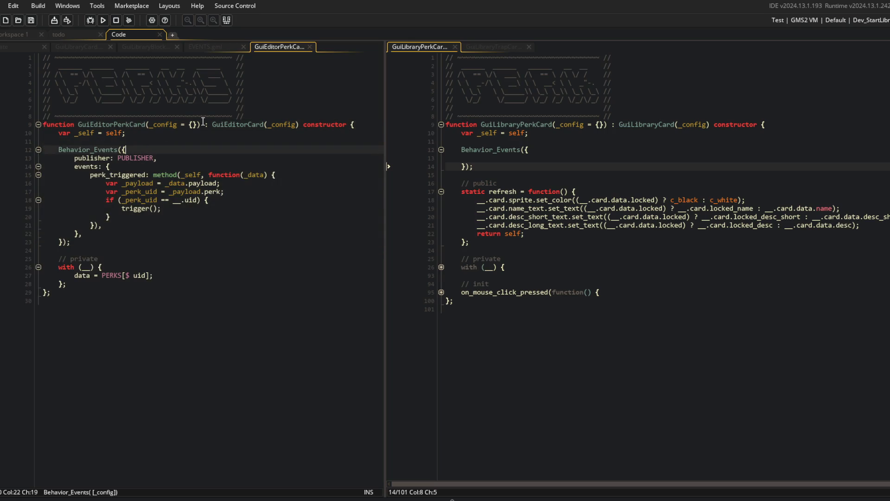
pyautogui.middleClick(245, 124)
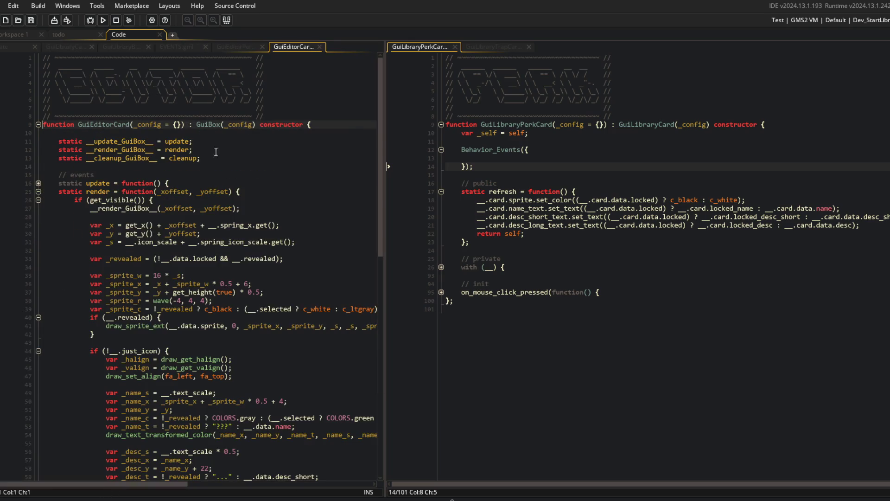
pyautogui.click(38, 183)
pyautogui.click(38, 200)
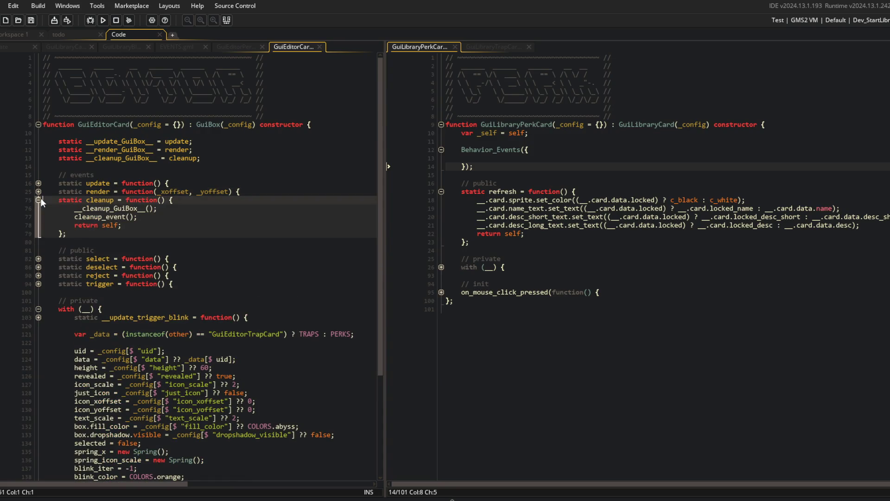
pyautogui.moveTo(236, 48)
pyautogui.mouseDown()
pyautogui.moveTo(299, 56)
pyautogui.moveTo(570, 46)
pyautogui.mouseUp()
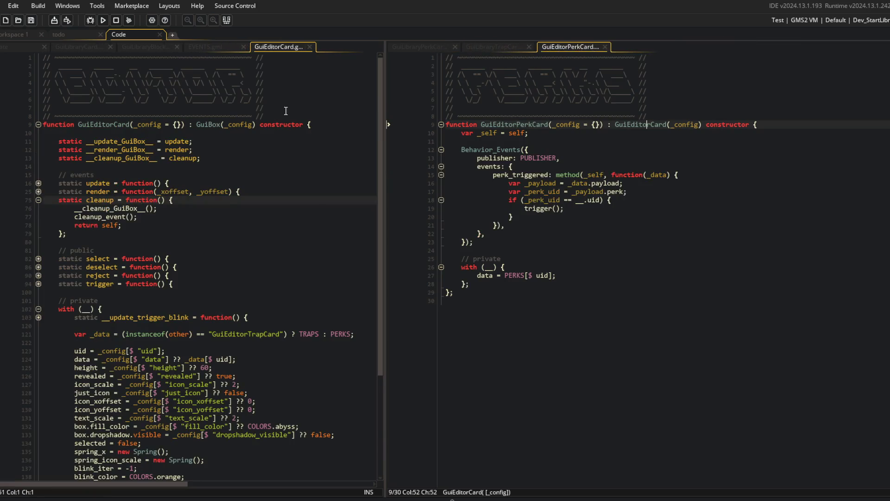
pyautogui.click(601, 97)
# Step: Open GuiEditorTrapCard in the right pane and fold GuiEditorCard's cleanup function
pyautogui.hotkey('ctrl', 't')
pyautogui.write('Gui')
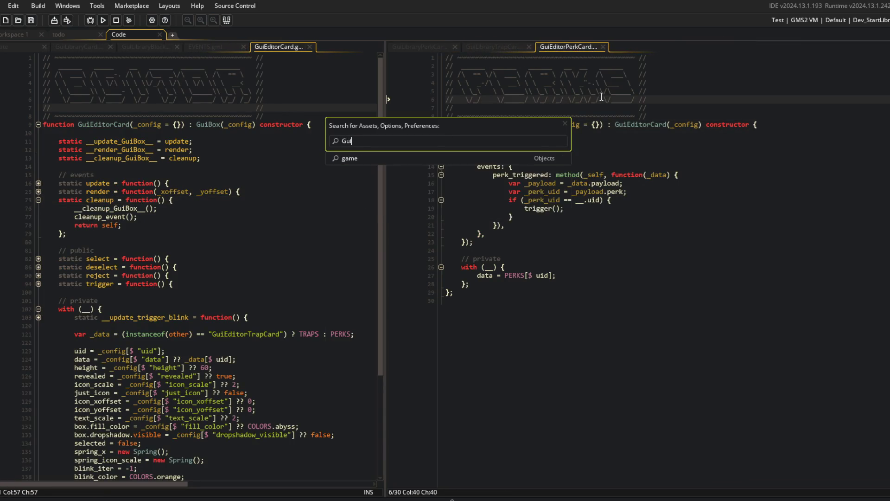
pyautogui.write('Editor')
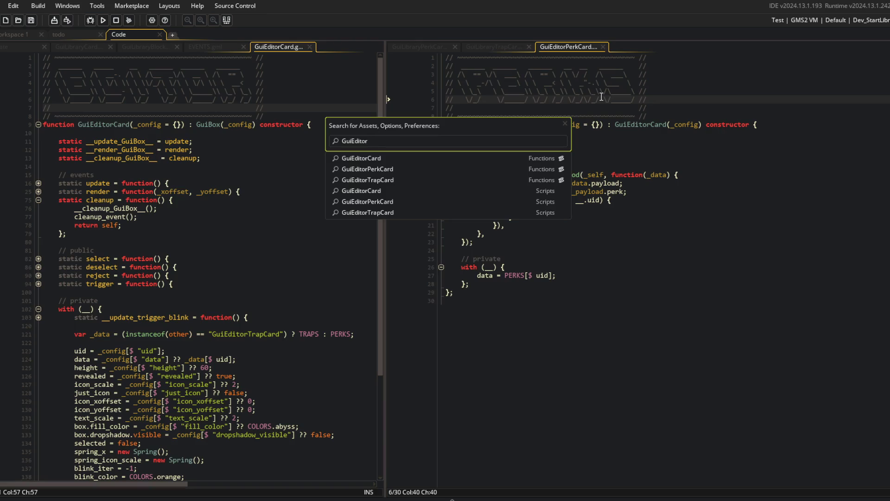
pyautogui.write('a')
pyautogui.press('Return')
pyautogui.click(578, 46)
pyautogui.click(616, 46)
pyautogui.click(274, 183)
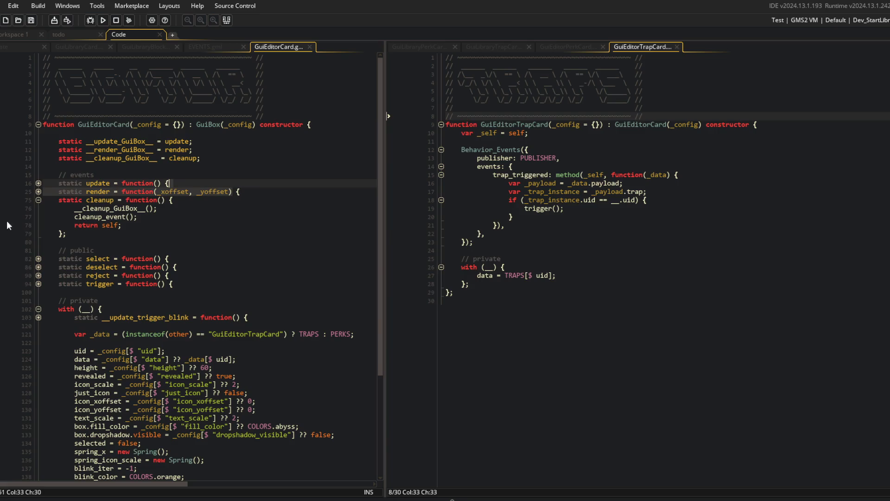
pyautogui.click(39, 199)
# Step: Add the static __cleanup_GuiEditorCard__ = cleanup alias below the self declaration
pyautogui.click(534, 142)
pyautogui.press('Return')
pyautogui.press('Return')
pyautogui.press('Up')
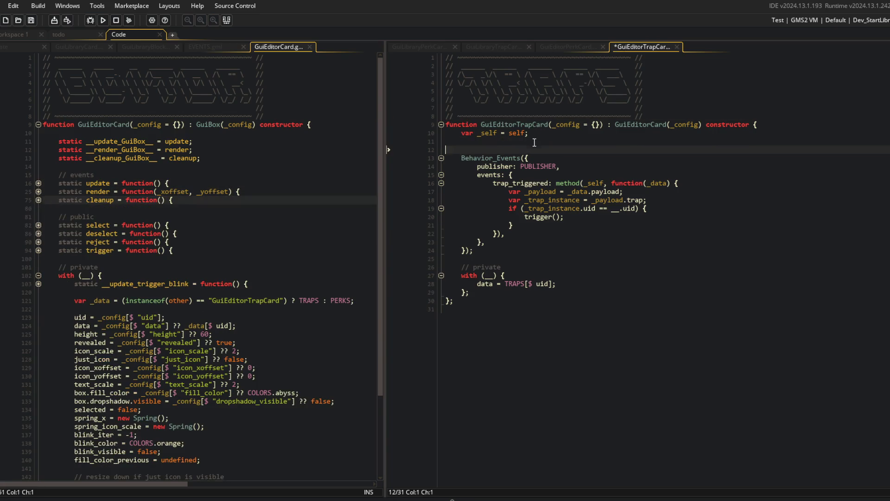
pyautogui.write('static __clea')
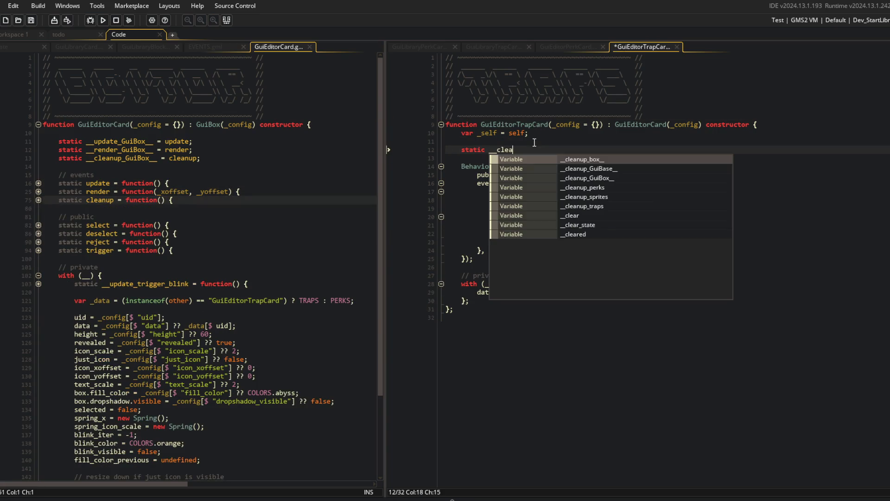
pyautogui.write('nuE')
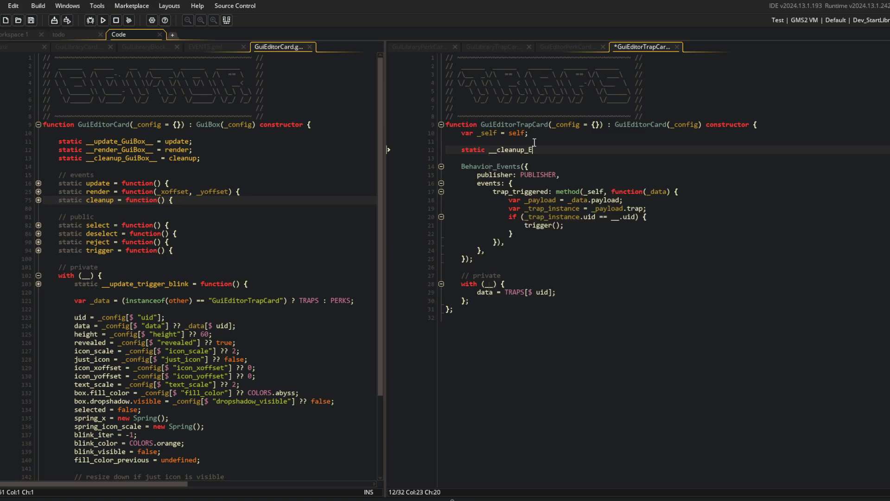
pyautogui.write('duiEditorCard__ =cleanup;')
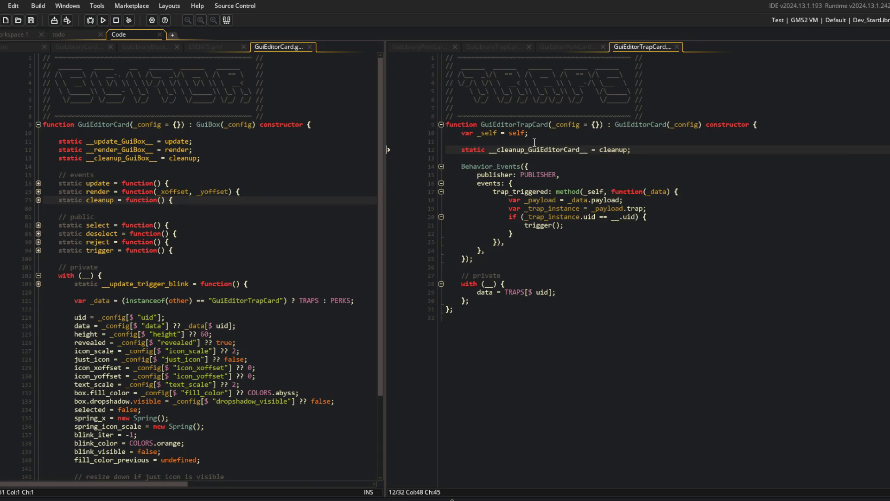
# Step: Below Behavior_Events, add a // events comment and begin static cleanup = function() {
pyautogui.press('Down')
pyautogui.press('Down')
pyautogui.press('Down')
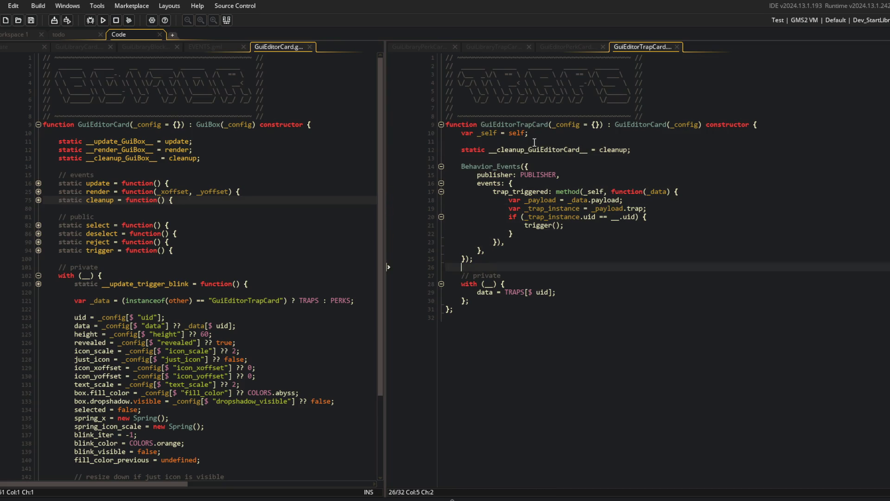
pyautogui.press('Return')
pyautogui.press('Return')
pyautogui.press('Up')
pyautogui.write('// eve')
pyautogui.press('Return')
pyautogui.write('static cleanup = function() {')
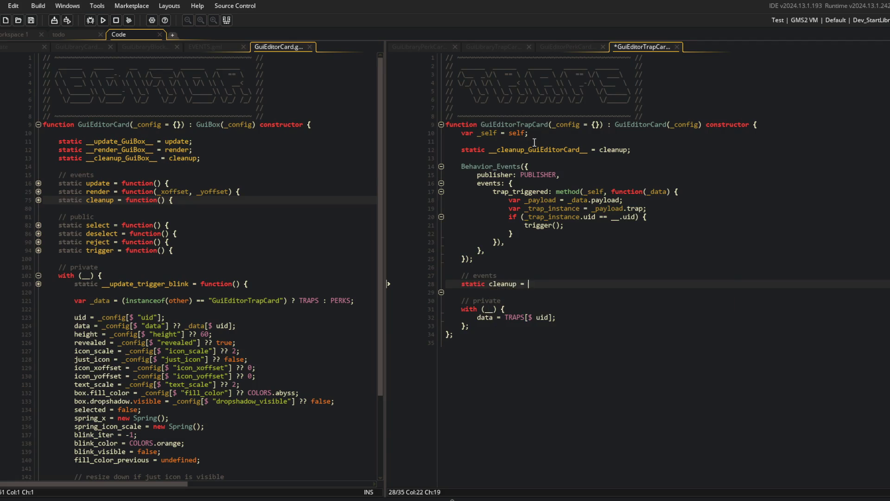
# Step: Fill the cleanup body with __cleanup_GuiEditorCard__(); and cleanup_event(); calls
pyautogui.press('Return')
pyautogui.press('Return')
pyautogui.write('};')
pyautogui.press('Up')
pyautogui.write('clean')
pyautogui.hotkey('ctrl', 'BackSpace')
pyautogui.write('__cleanup_G')
pyautogui.press('Return')
pyautogui.write('()')
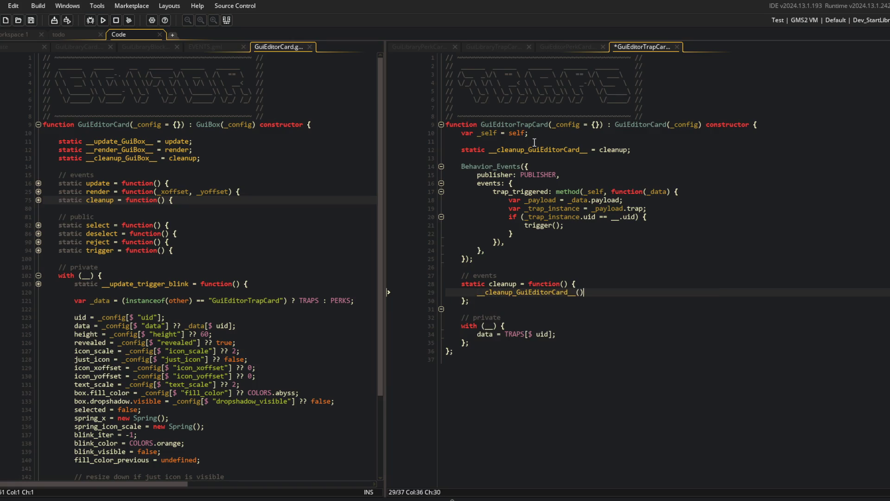
pyautogui.write(';')
pyautogui.press('Return')
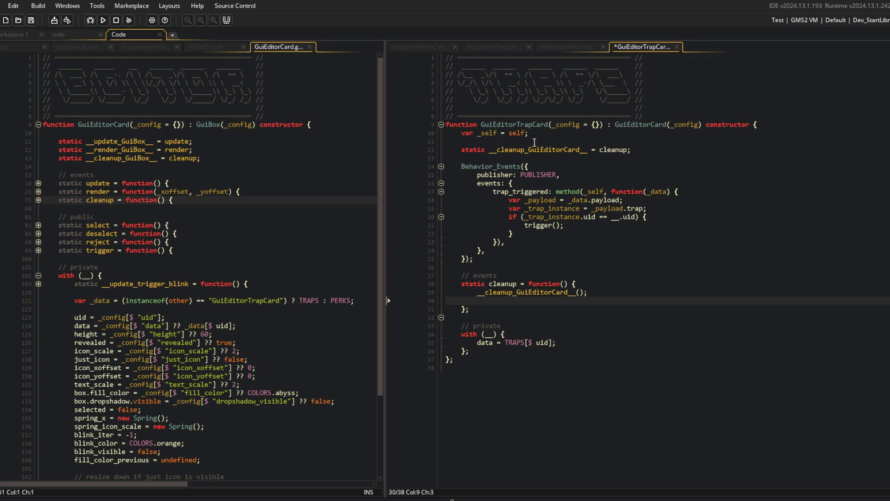
pyautogui.write('vent_clean')
pyautogui.hotkey('ctrl', 'BackSpace')
pyautogui.write('cleanup_ev')
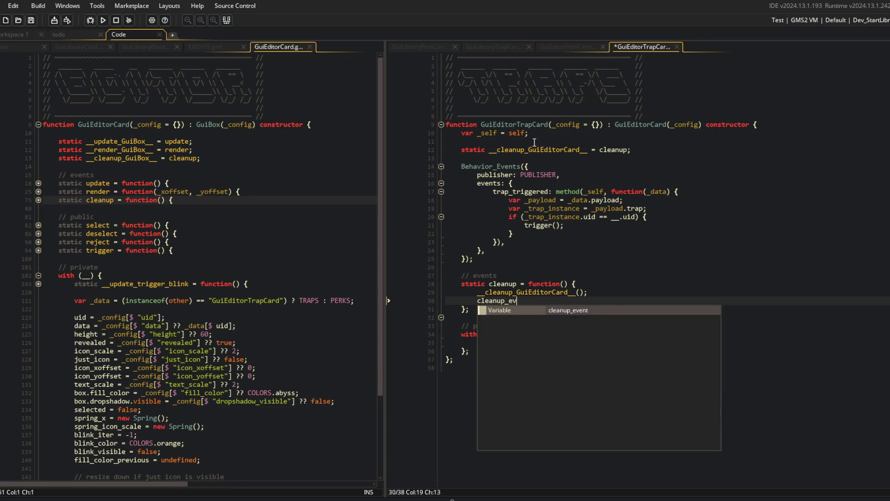
pyautogui.press('Return')
pyautogui.write('();')
# Step: End the cleanup function with return self; and save GuiEditorTrapCard
pyautogui.press('Return')
pyautogui.write('return esle')
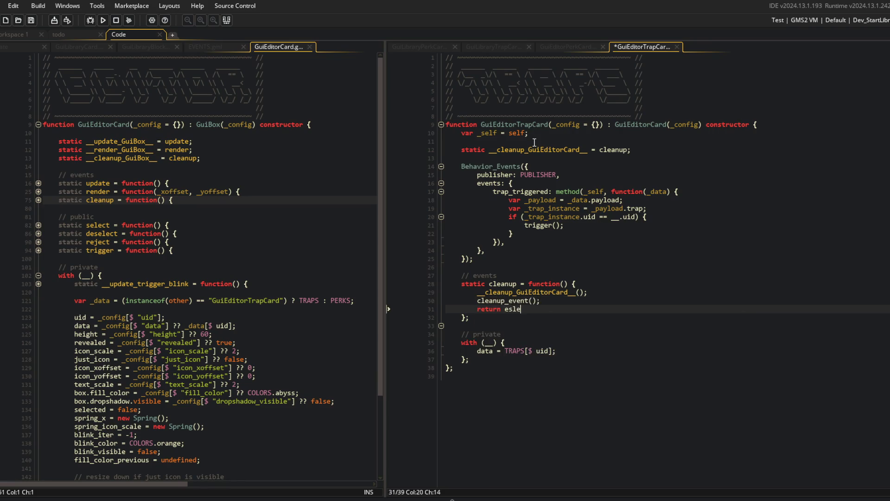
pyautogui.press('BackSpace')
pyautogui.press('BackSpace')
pyautogui.press('BackSpace')
pyautogui.write('elf')
pyautogui.press('BackSpace')
pyautogui.press('BackSpace')
pyautogui.press('BackSpace')
pyautogui.write('self')
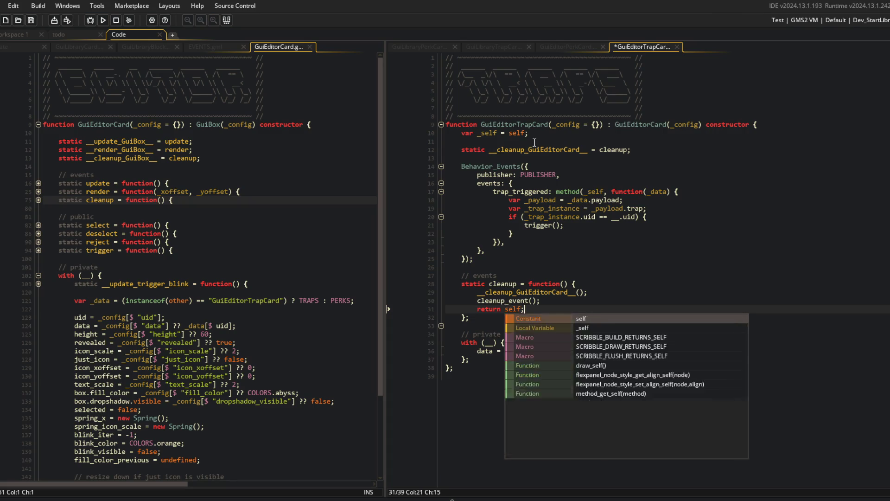
pyautogui.write(';')
pyautogui.press('Down')
pyautogui.hotkey('ctrl', 's')
# Step: Cut the new events cleanup block to the clipboard
pyautogui.hotkey('shift', 'Up')
pyautogui.hotkey('shift', 'Up')
pyautogui.hotkey('shift', 'Up')
pyautogui.hotkey('shift', 'Home')
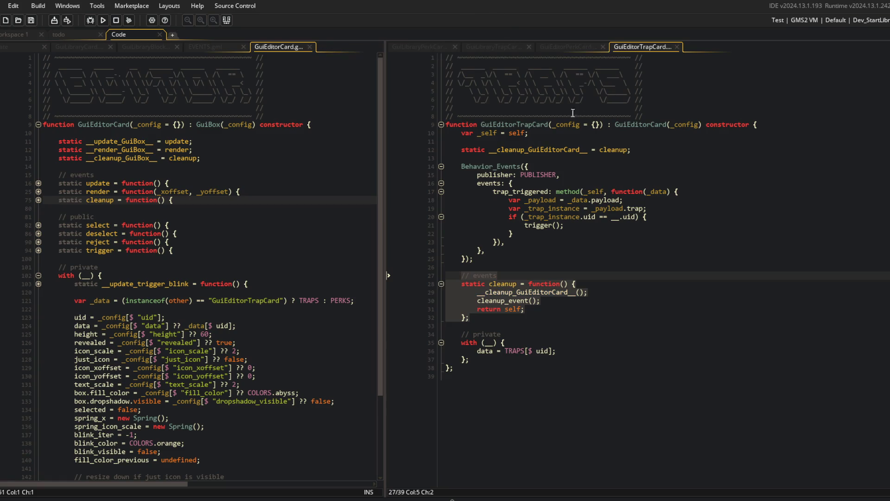
pyautogui.hotkey('ctrl', 'x')
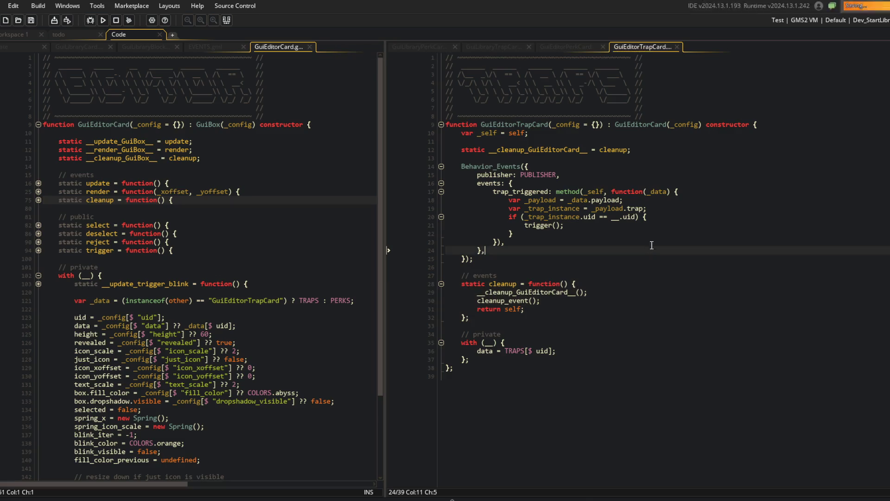
# Step: Restore the block in GuiEditorTrapCard and paste it after GuiEditorPerkCard's Behavior_Events block
pyautogui.hotkey('ctrl', 'v')
pyautogui.click(608, 159)
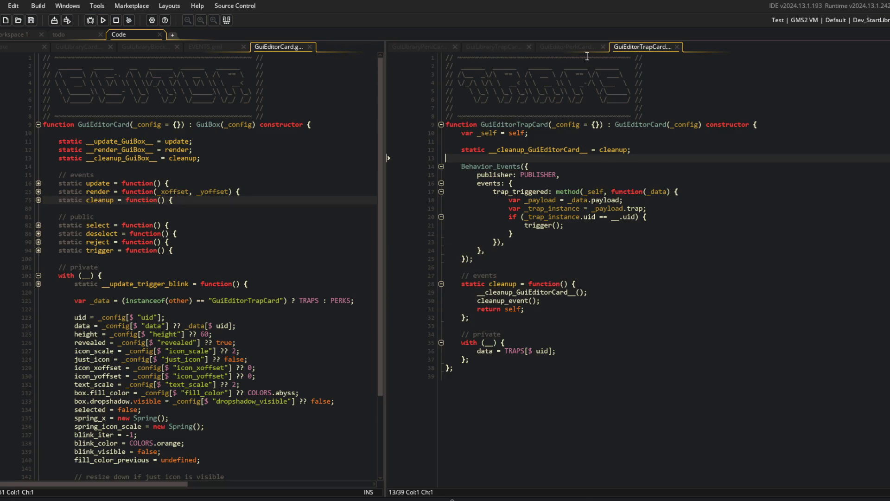
pyautogui.click(586, 49)
pyautogui.click(624, 47)
pyautogui.click(572, 50)
pyautogui.click(630, 49)
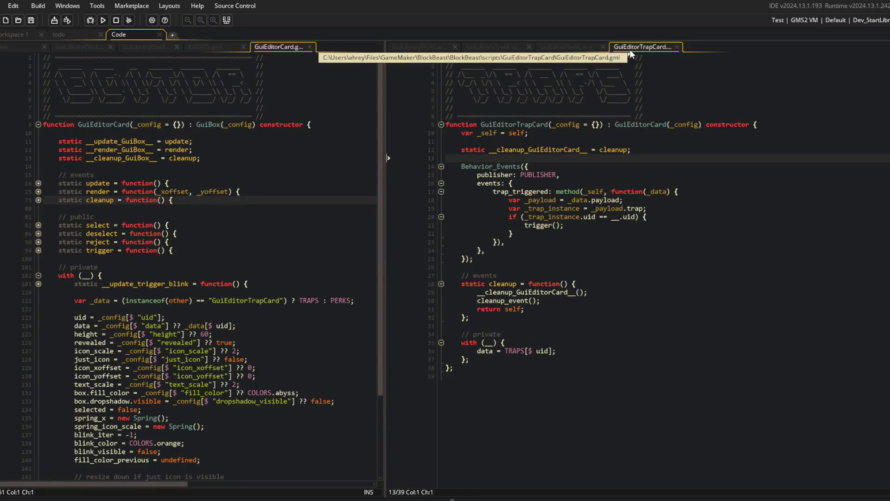
pyautogui.click(583, 47)
pyautogui.click(493, 242)
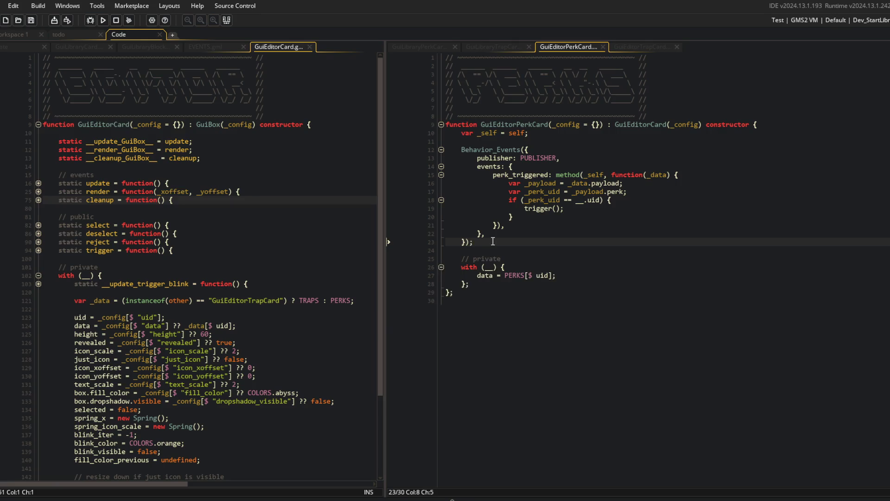
pyautogui.hotkey('ctrl', 'v')
pyautogui.click(523, 250)
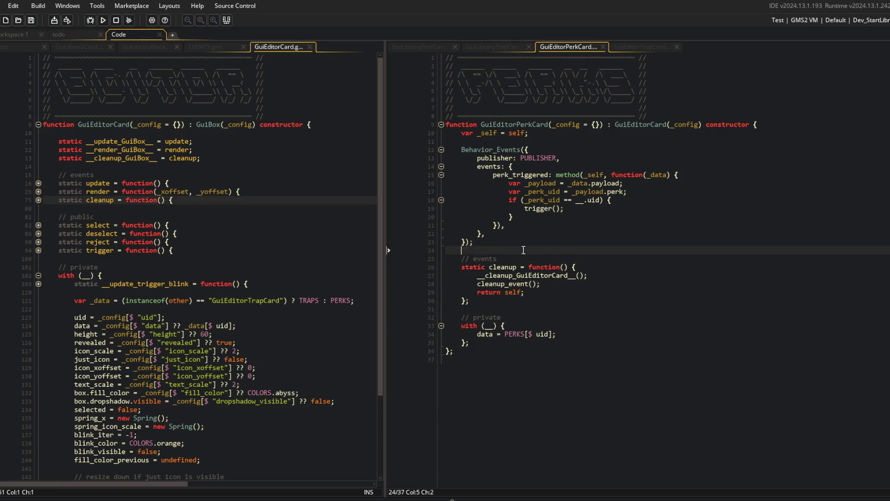
# Step: Copy the __cleanup_GuiEditorCard__ alias line from the trap card into the perk card below _self
pyautogui.click(636, 48)
pyautogui.click(580, 46)
pyautogui.click(641, 49)
pyautogui.press('Up')
pyautogui.press('End')
pyautogui.hotkey('shift', 'Home')
pyautogui.click(568, 47)
pyautogui.click(551, 144)
pyautogui.press('Return')
pyautogui.press('Return')
pyautogui.press('Up')
pyautogui.hotkey('ctrl', 'v')
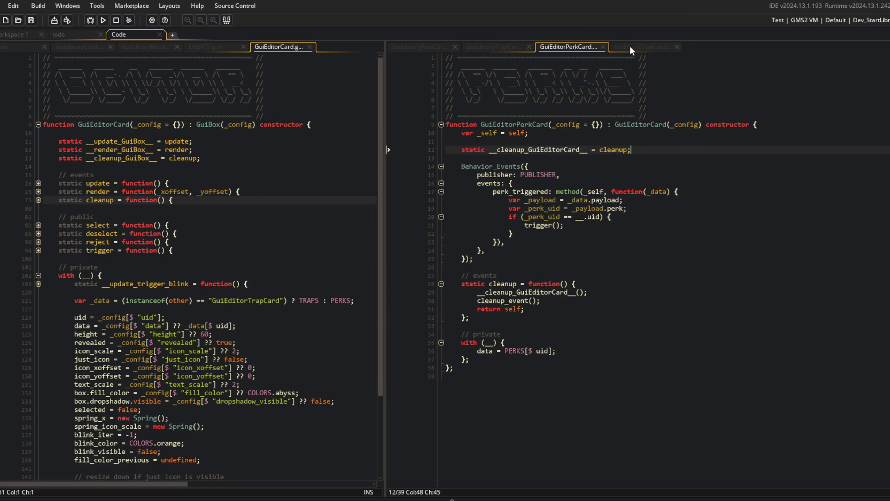
pyautogui.click(634, 57)
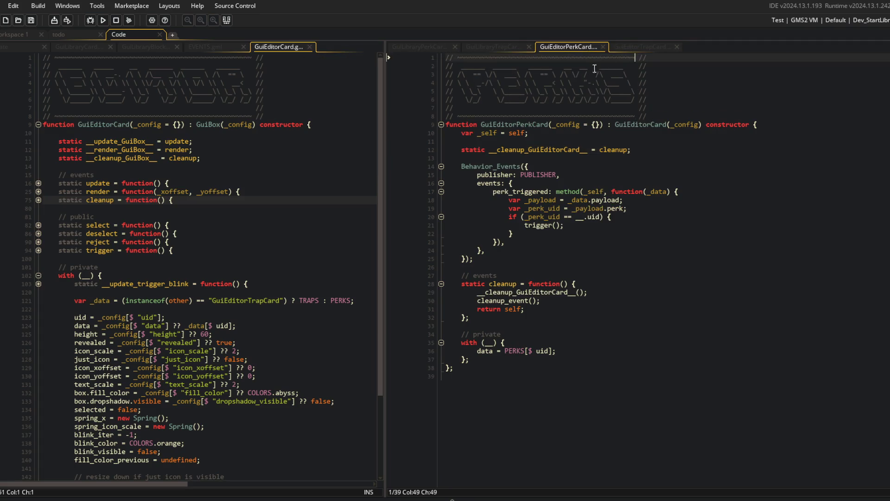
pyautogui.click(624, 46)
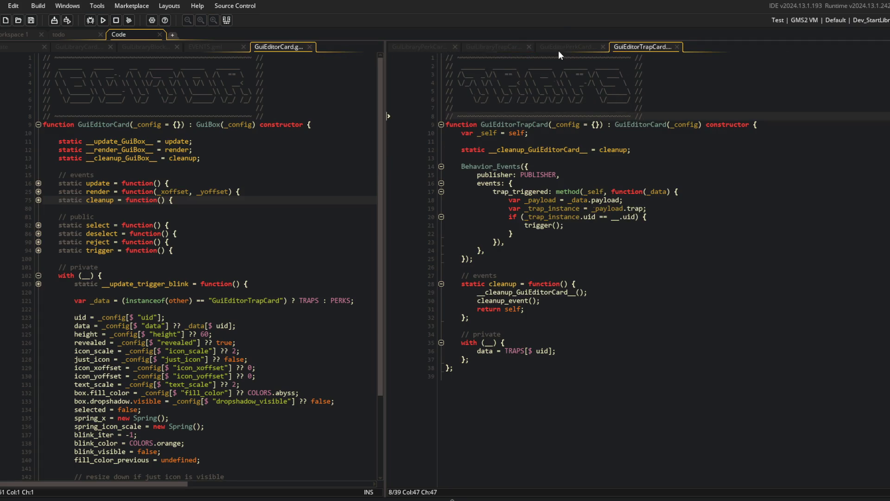
# Step: Close the GuiEditorTrapCard, GuiEditorPerkCard and GuiEditorCard scripts, showing GuiLibraryBlockCard beside GuiLibraryPerkCard
pyautogui.hotkey('ctrl', 'w')
pyautogui.hotkey('ctrl', 'w')
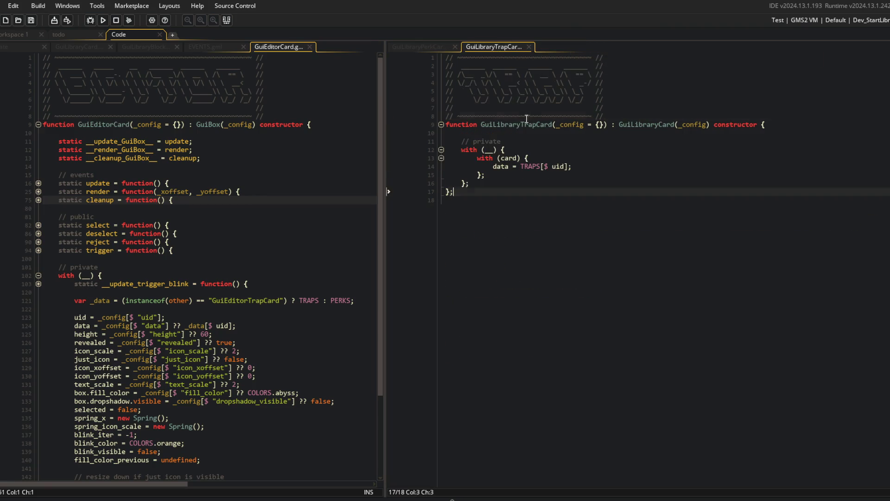
pyautogui.doubleClick(526, 116)
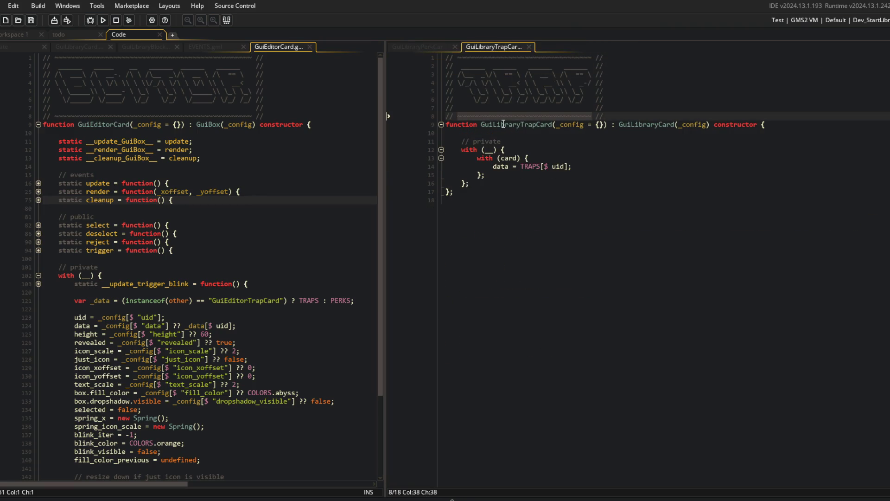
pyautogui.click(516, 277)
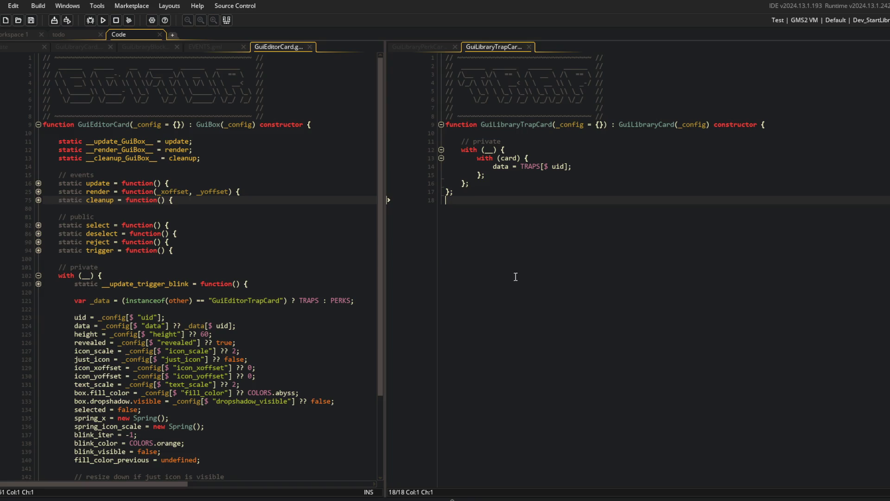
pyautogui.click(425, 48)
pyautogui.click(297, 172)
pyautogui.middleClick(282, 46)
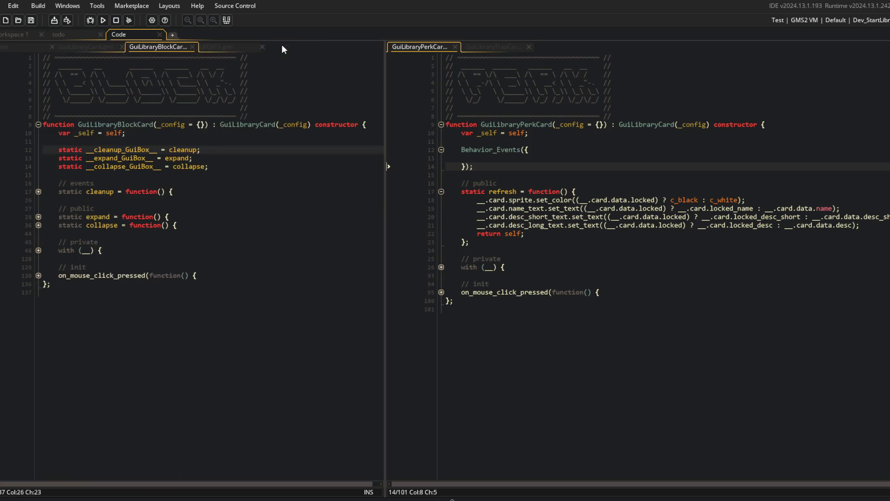
pyautogui.click(249, 117)
pyautogui.click(517, 168)
# Step: Add an // events section with an empty static cleanup function to GuiLibraryPerkCard and save
pyautogui.press('Return')
pyautogui.press('Return')
pyautogui.press('BackSpace')
pyautogui.press('BackSpace')
pyautogui.write('events')
pyautogui.press('Return')
pyautogui.write('static cleanup = function() {')
pyautogui.press('Return')
pyautogui.write(';')
pyautogui.hotkey('ctrl', 's')
# Step: Insert static __cleanup_GuiLibraryCard__ = cleanup; above the Behavior_Events call
pyautogui.press('Up')
pyautogui.press('Up')
pyautogui.press('Up')
pyautogui.press('Up')
pyautogui.press('Up')
pyautogui.press('Up')
pyautogui.press('Return')
pyautogui.press('Return')
pyautogui.press('Up')
pyautogui.write('statoc ')
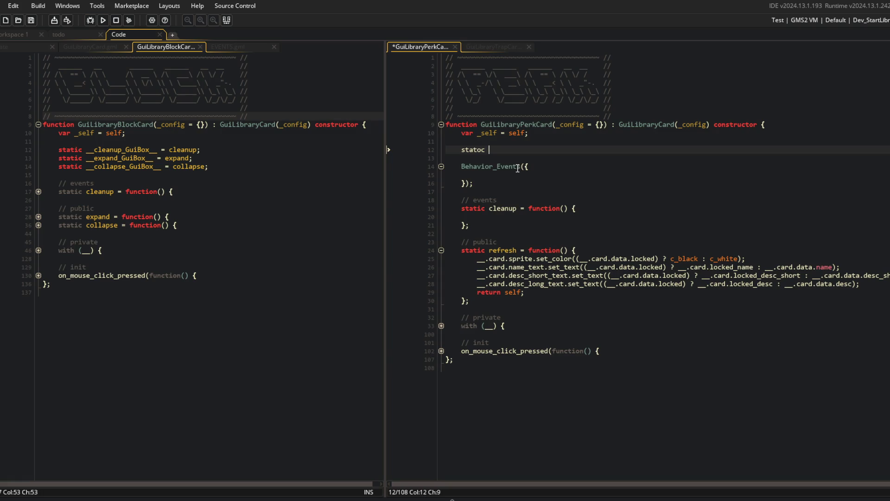
pyautogui.press('BackSpace')
pyautogui.press('BackSpace')
pyautogui.press('BackSpace')
pyautogui.write('ic __clean')
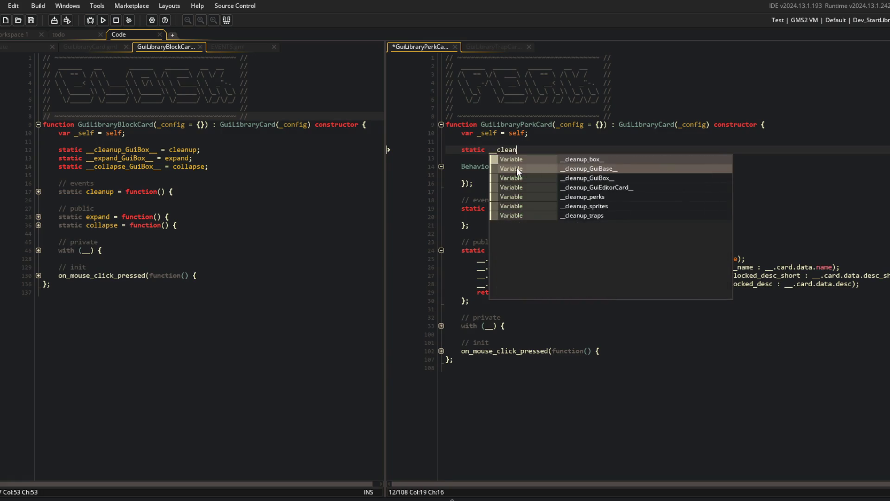
pyautogui.write('up_GuiLibrar')
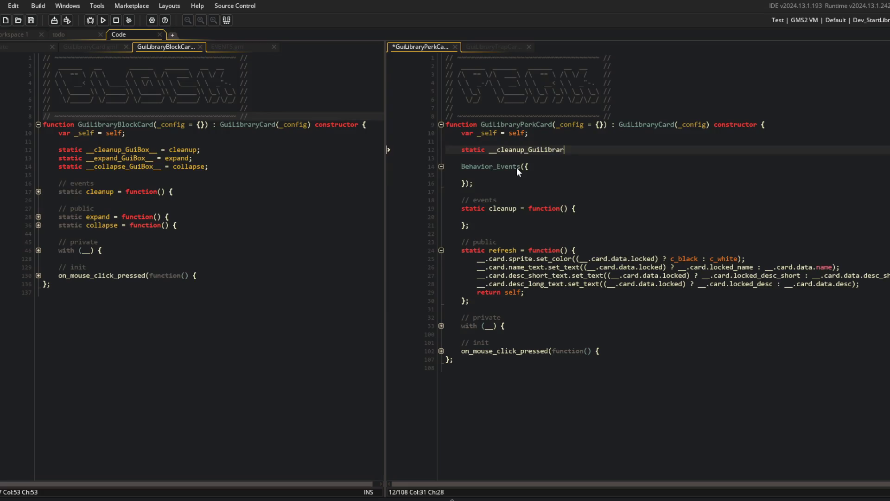
pyautogui.write('yCard__ = cl')
pyautogui.write('eanup;')
pyautogui.hotkey('ctrl', 's')
# Step: Call __cleanup_GuiLibraryCard__() inside the cleanup function body
pyautogui.press('Down')
pyautogui.press('Down')
pyautogui.press('Down')
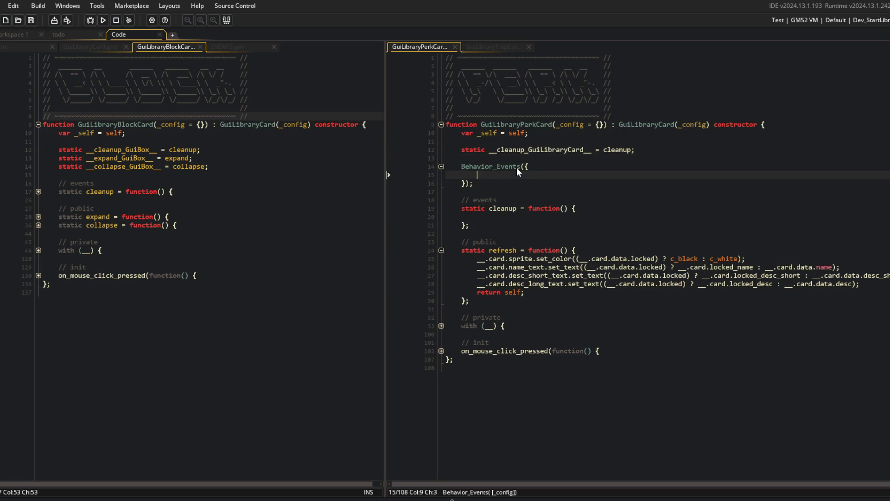
pyautogui.press('Down')
pyautogui.press('Down')
pyautogui.write('__cle')
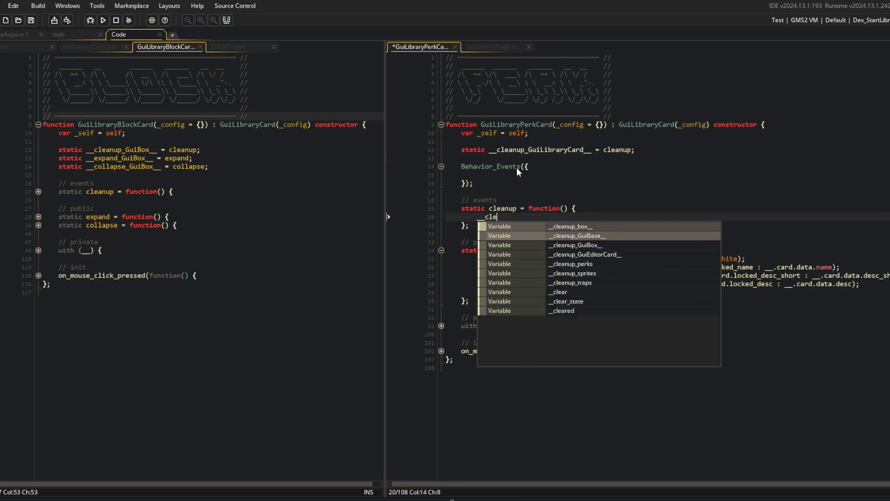
pyautogui.write('anup_GuiLibrar')
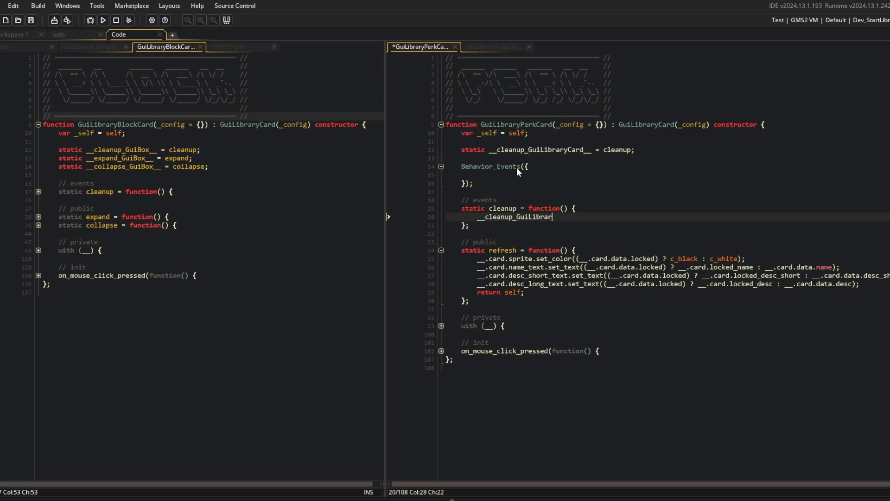
pyautogui.write('yCard__();')
pyautogui.hotkey('ctrl', 's')
# Step: Add cleanup_event(); and return self; to the cleanup body and save
pyautogui.press('Return')
pyautogui.write('cleanup_')
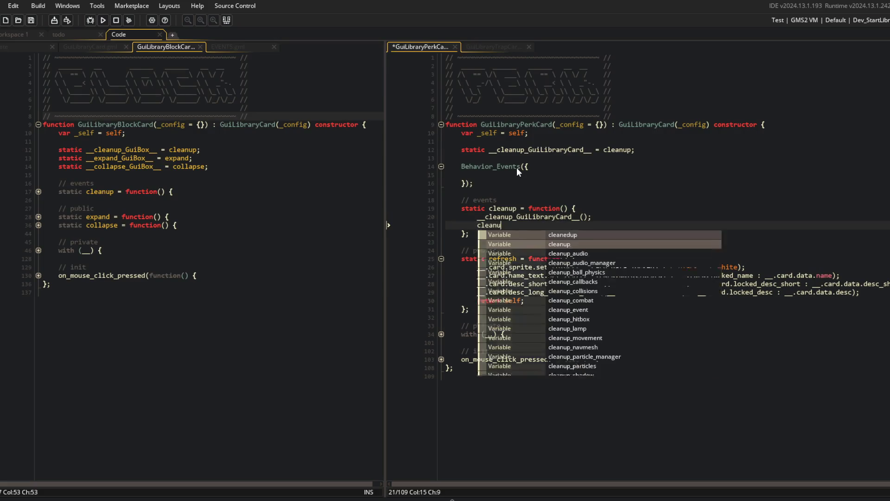
pyautogui.press('Escape')
pyautogui.hotkey('ctrl', 'BackSpace')
pyautogui.write('clean')
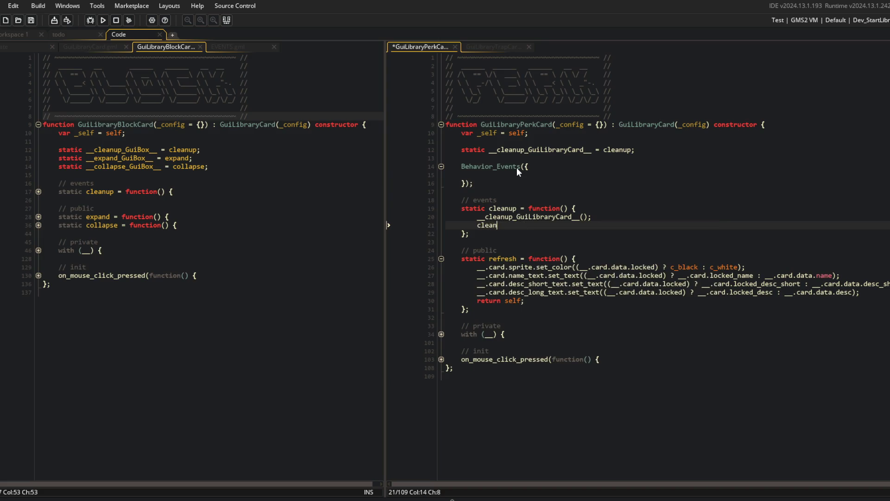
pyautogui.write('up_ev')
pyautogui.press('Return')
pyautogui.write('();')
pyautogui.press('Return')
pyautogui.write('return self;')
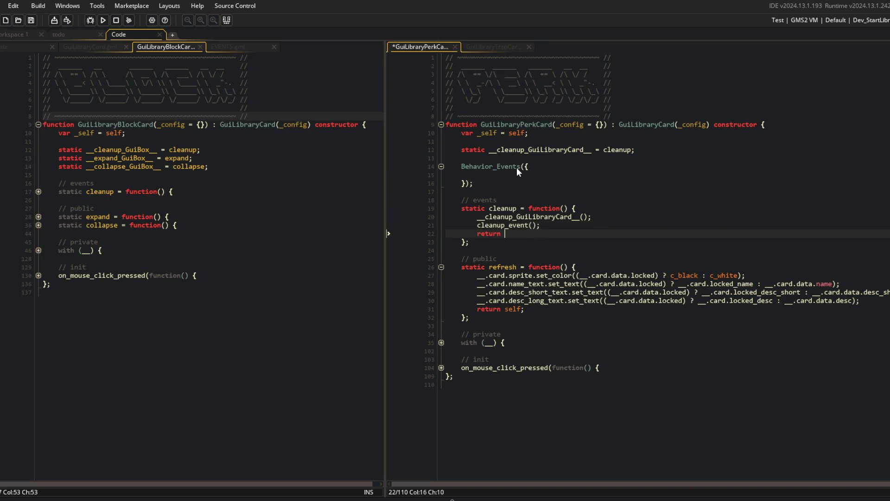
pyautogui.hotkey('ctrl', 's')
# Step: Select and copy the cleanup alias and events cleanup block from GuiLibraryPerkCard
pyautogui.press('Down')
pyautogui.hotkey('shift', 'Up')
pyautogui.hotkey('shift', 'Up')
pyautogui.hotkey('shift', 'Up')
pyautogui.hotkey('shift', 'Home')
pyautogui.click(517, 167)
pyautogui.click(497, 47)
# Step: Paste the cleanup alias and override into GuiLibraryTrapCard and add var _self = self;, saving
pyautogui.click(527, 135)
pyautogui.press('Return')
pyautogui.press('Return')
pyautogui.hotkey('ctrl', 'Tab')
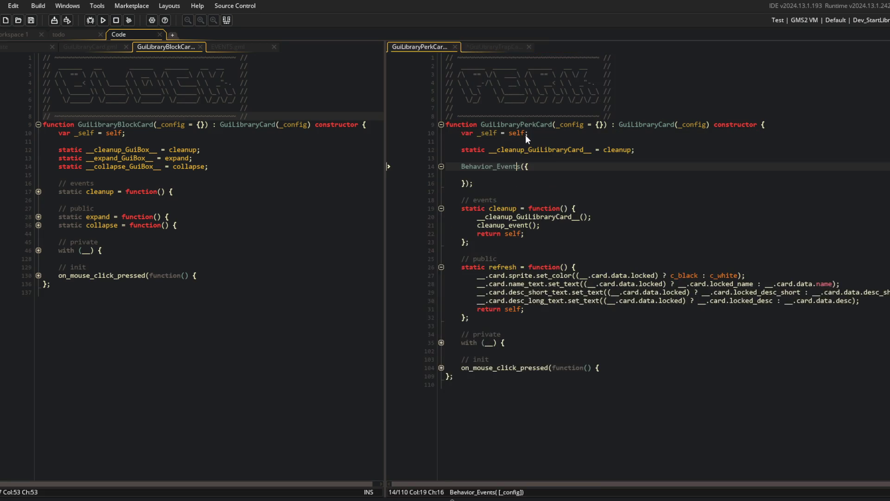
pyautogui.hotkey('shift', 'Down')
pyautogui.hotkey('shift', 'Down')
pyautogui.hotkey('shift', 'Down')
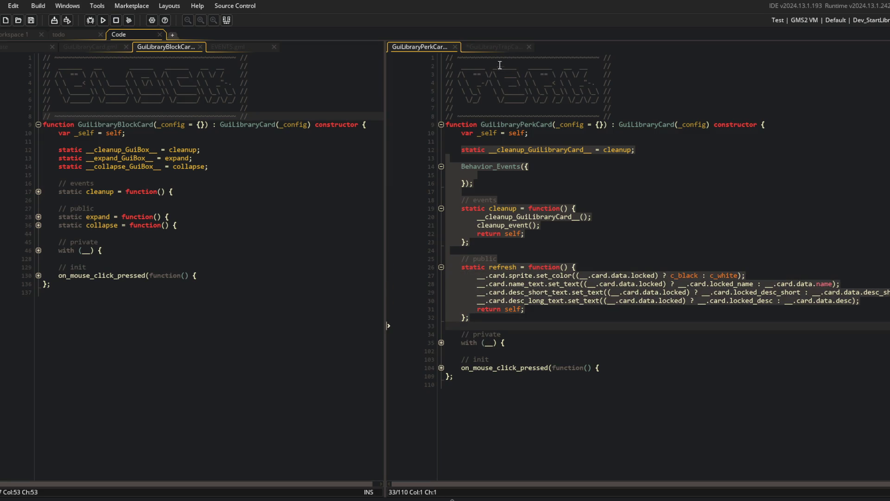
pyautogui.click(481, 45)
pyautogui.click(498, 142)
pyautogui.hotkey('ctrl', 'v')
pyautogui.click(501, 133)
pyautogui.write('var _self = self;')
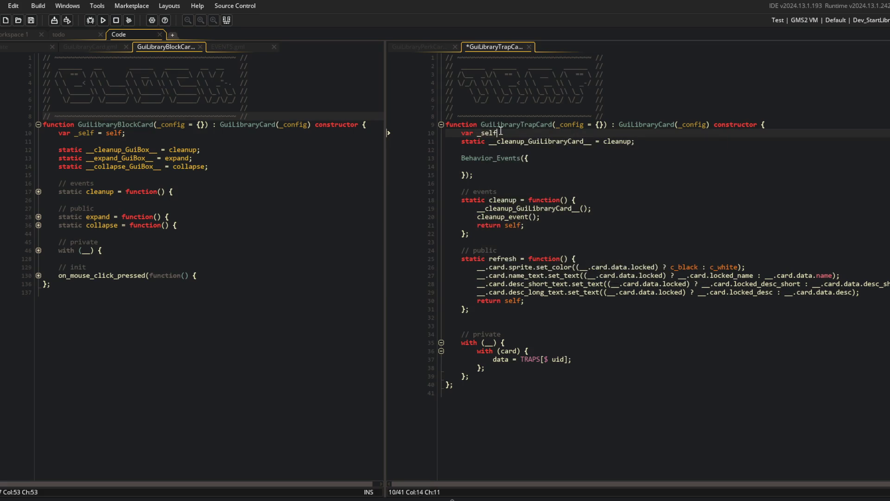
pyautogui.hotkey('ctrl', 's')
pyautogui.press('Return')
# Step: Copy GuiLibraryPerkCard's private with-block section through the end of the file
pyautogui.click(653, 275)
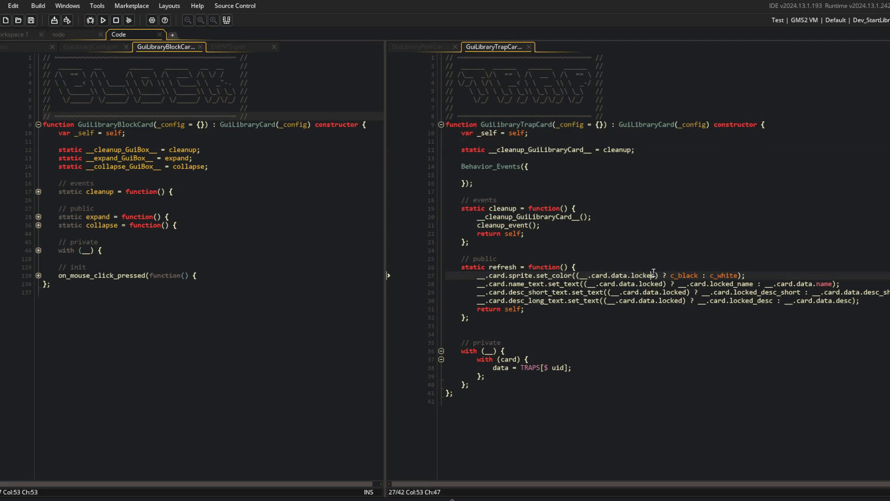
pyautogui.click(634, 228)
pyautogui.click(501, 259)
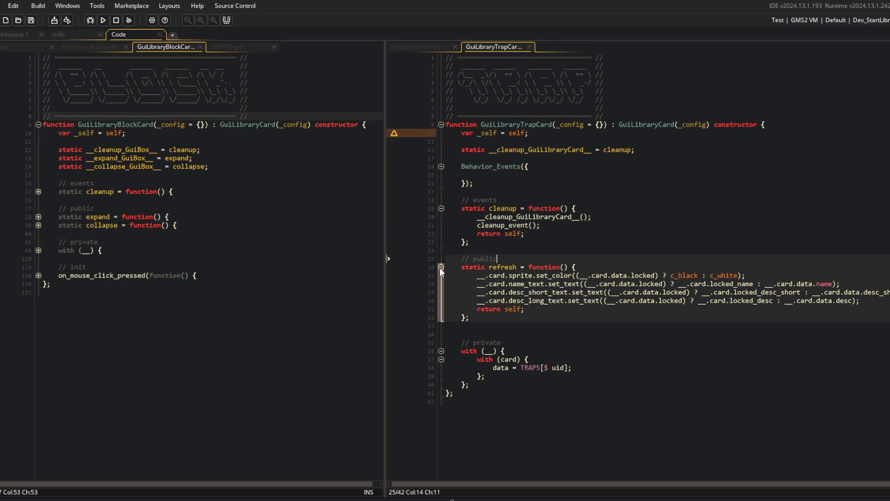
pyautogui.click(422, 48)
pyautogui.click(441, 342)
pyautogui.click(441, 350)
pyautogui.scroll(-3, 495, 331)
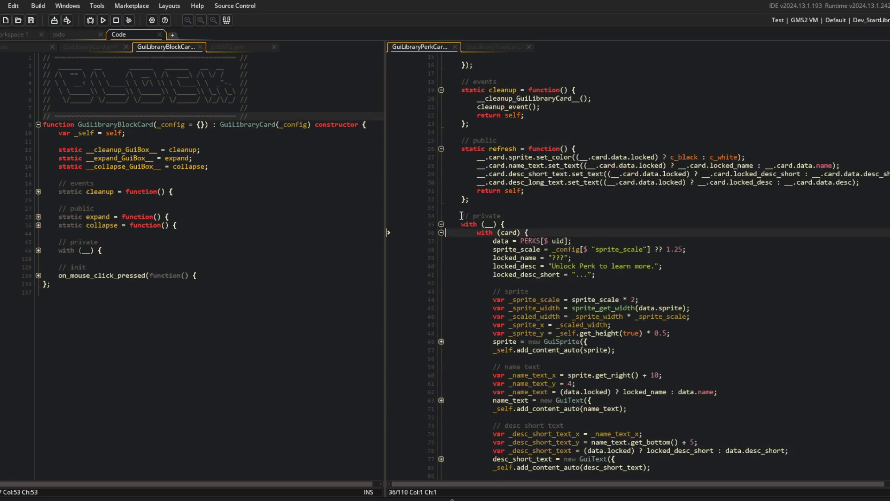
pyautogui.scroll(-5, 464, 278)
pyautogui.hotkey('ctrl', 'shift', 'End')
pyautogui.scroll(5, 605, 207)
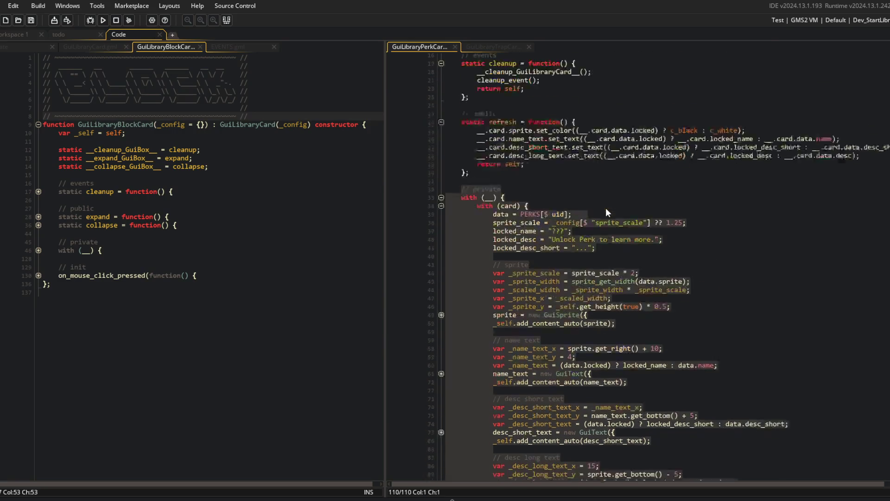
# Step: Replace GuiLibraryTrapCard's private section with the copied perk card code
pyautogui.click(503, 45)
pyautogui.click(462, 342)
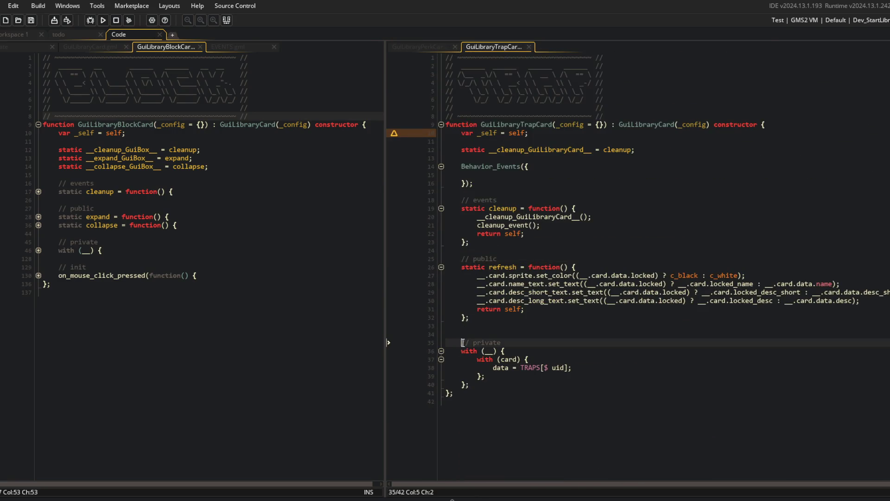
pyautogui.hotkey('ctrl', 'shift', 'End')
pyautogui.hotkey('ctrl', 'v')
pyautogui.scroll(10, 538, 246)
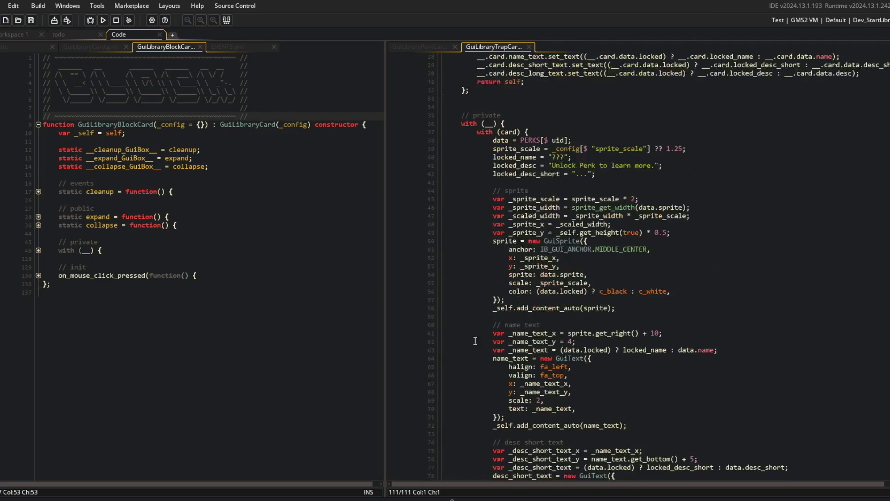
# Step: Change PERKS to TRAPS, remove an extra blank line, and make the text read 'Unlock Trap to learn more.'
pyautogui.doubleClick(529, 239)
pyautogui.write('TRAPS')
pyautogui.press('Escape')
pyautogui.click(472, 197)
pyautogui.press('Delete')
pyautogui.click(566, 183)
pyautogui.doubleClick(587, 255)
pyautogui.write('Trap')
pyautogui.click(640, 239)
pyautogui.click(661, 261)
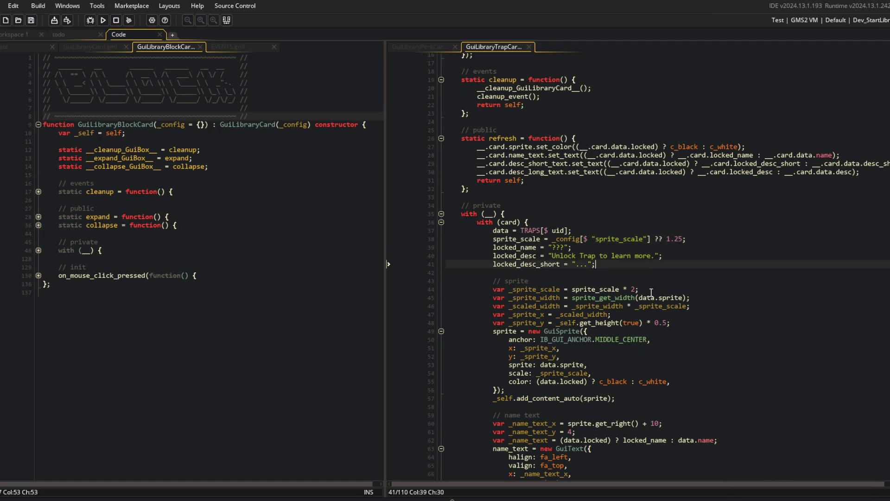
# Step: Review the adapted trap card code, then return to GuiLibraryPerkCard's Behavior_Events call
pyautogui.scroll(-8, 651, 292)
pyautogui.scroll(-5, 651, 293)
pyautogui.scroll(10, 650, 293)
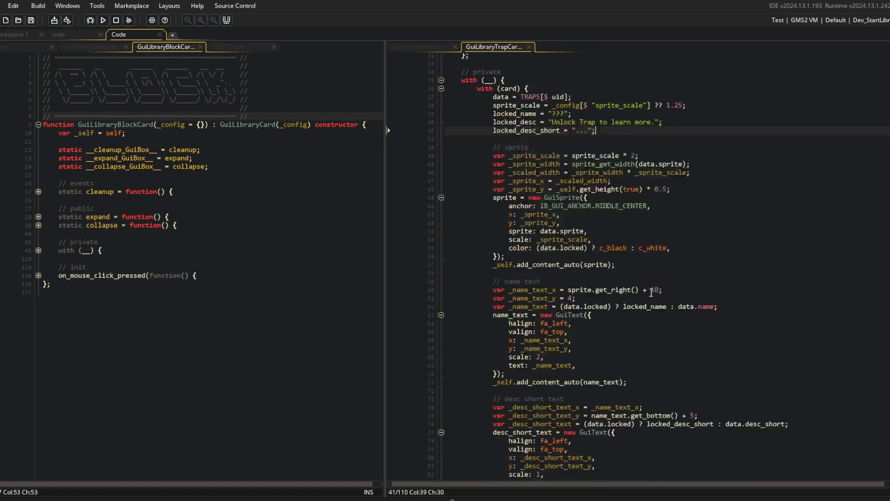
pyautogui.scroll(9, 651, 293)
pyautogui.click(600, 332)
pyautogui.click(546, 222)
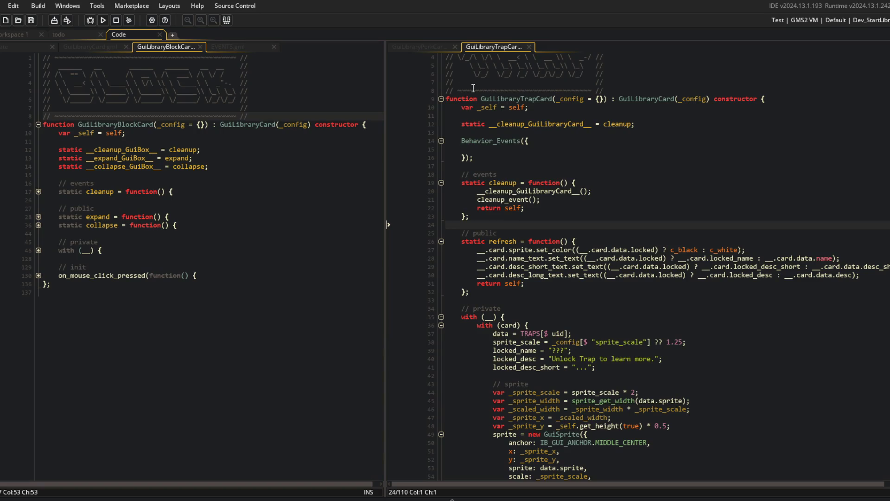
pyautogui.click(442, 49)
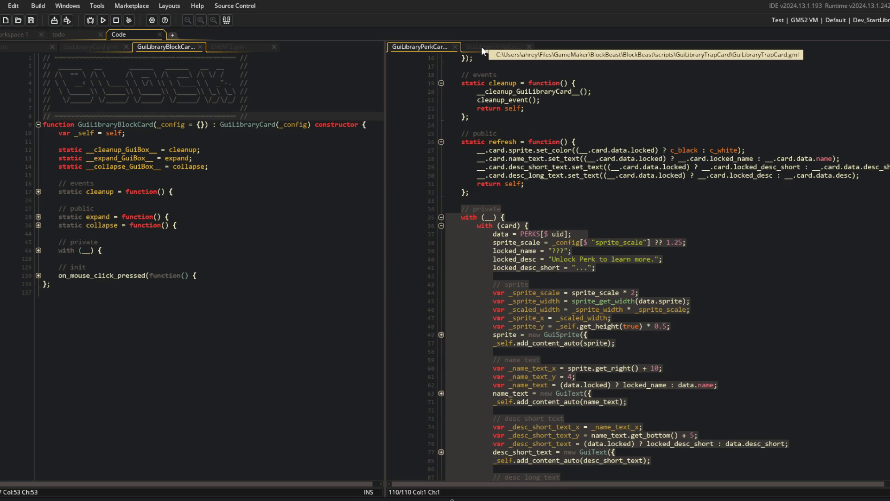
pyautogui.scroll(5, 542, 122)
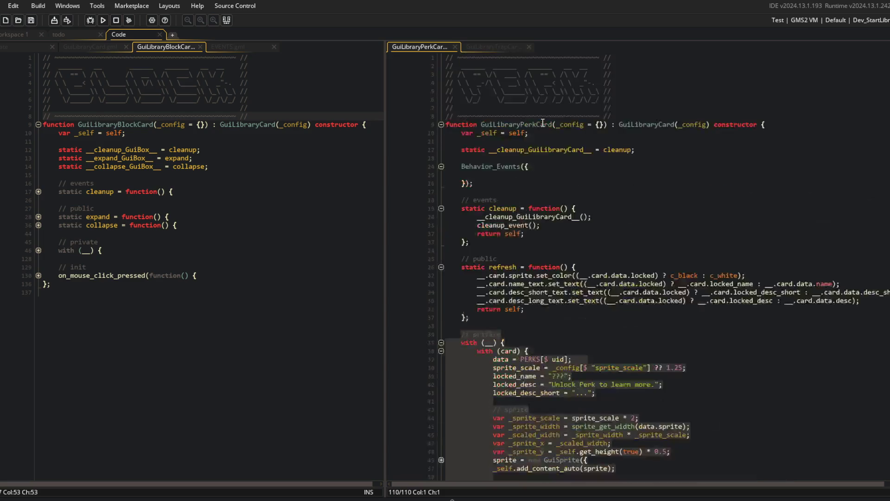
pyautogui.click(597, 178)
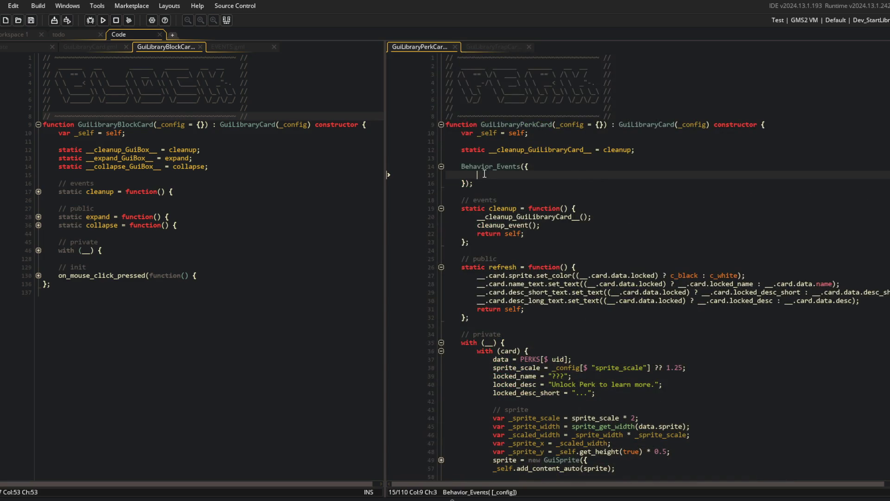
# Step: Add publisher: PUBLISHER and a perk_unlocked events handler taking _data with var _payload = _data.payload;
pyautogui.write('publishe')
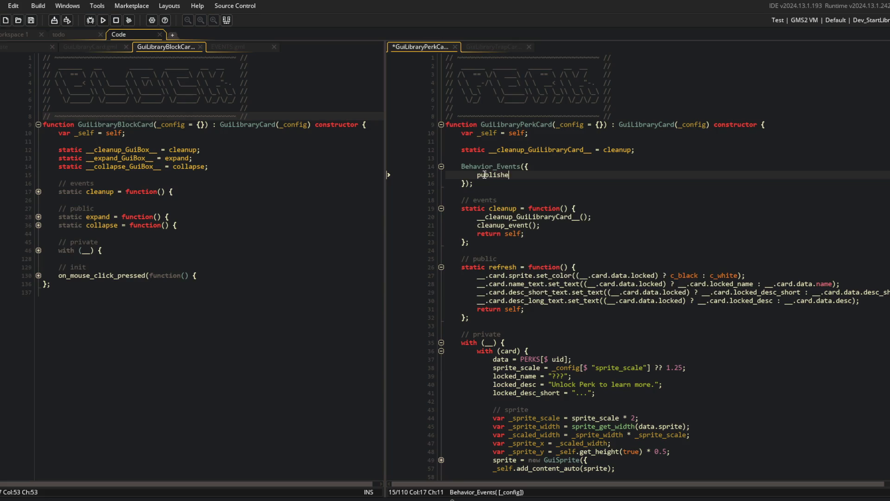
pyautogui.write('r: PUBLIS')
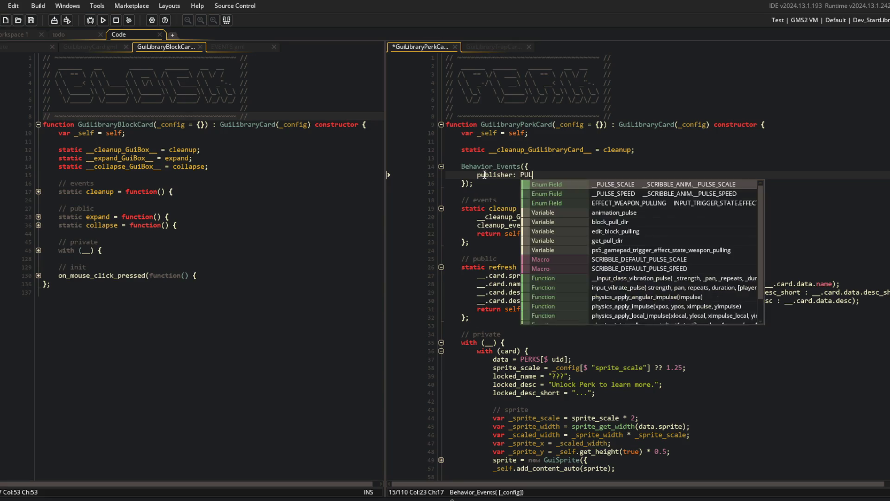
pyautogui.write('HER,')
pyautogui.press('Return')
pyautogui.write('events: {')
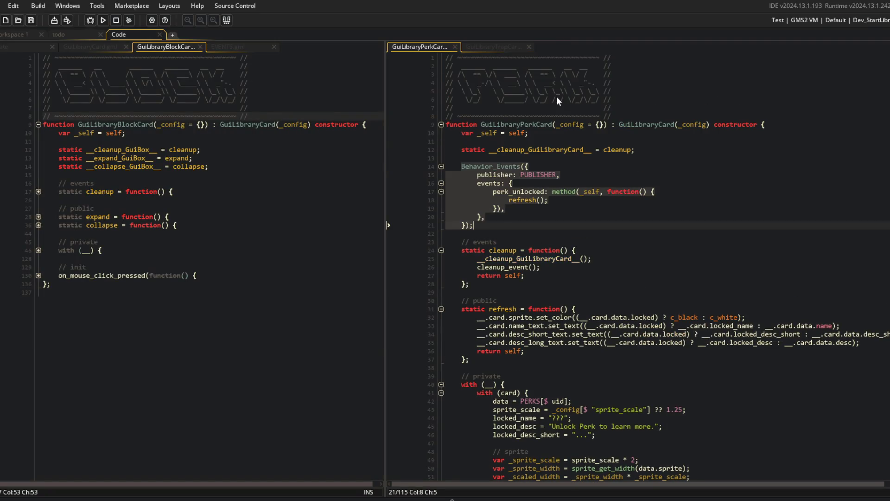
pyautogui.press('Up')
pyautogui.press('Up')
pyautogui.press('Up')
pyautogui.press('End')
pyautogui.press('Left')
pyautogui.press('Left')
pyautogui.press('Left')
pyautogui.write('_data')
pyautogui.press('End')
pyautogui.press('Return')
pyautogui.write('var _payload = _data.payload;')
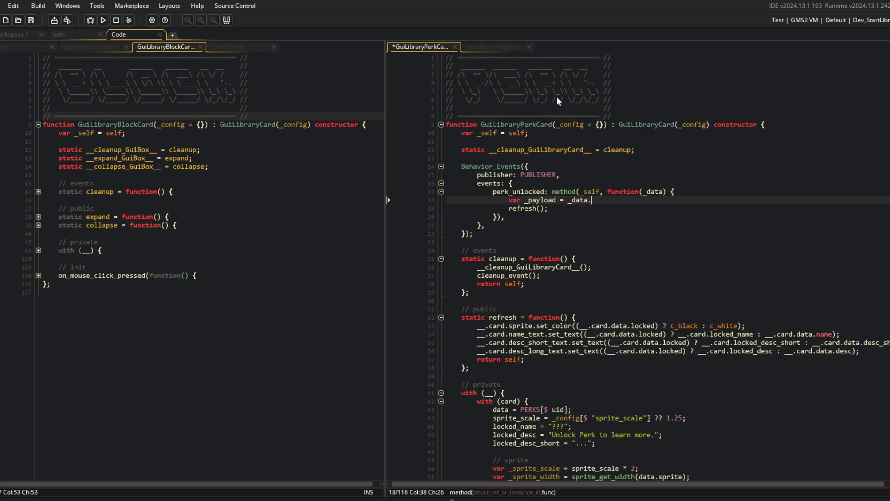
pyautogui.hotkey('ctrl', 's')
# Step: Make the handler call refresh() only when _payload.uid == __.card.uid, and save
pyautogui.press('Return')
pyautogui.write('if (_')
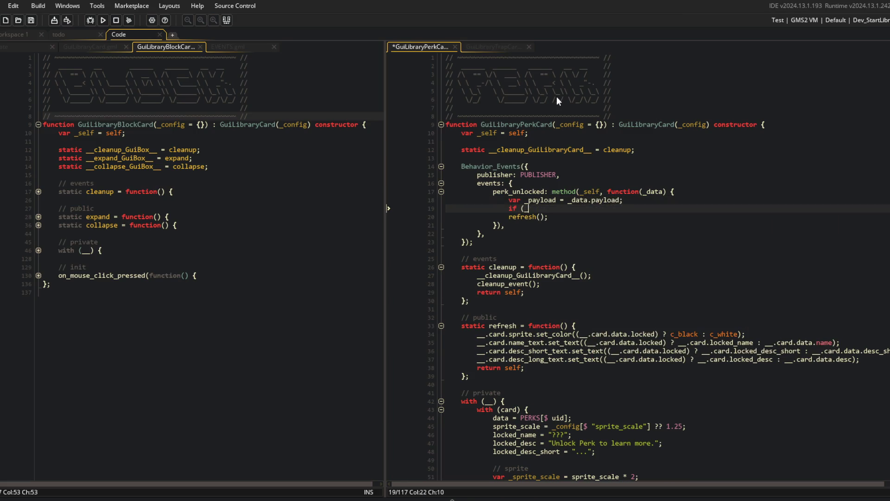
pyautogui.write('payload.uid == __.')
pyautogui.write('c')
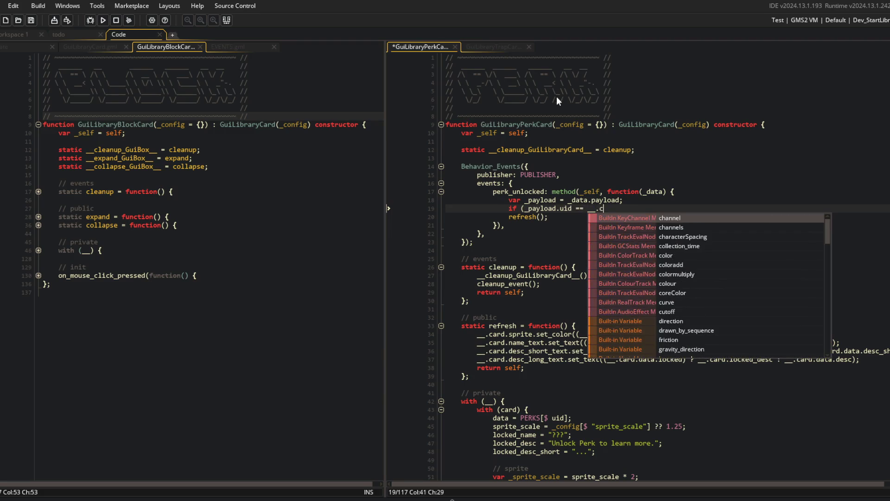
pyautogui.write('ard.uid) {')
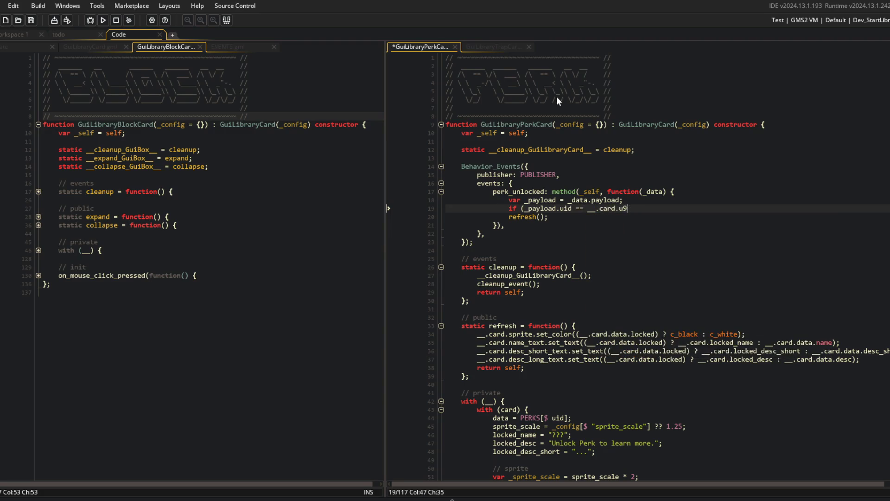
pyautogui.press('Down')
pyautogui.press('Return')
pyautogui.write('}')
pyautogui.hotkey('ctrl', 's')
pyautogui.click(223, 225)
pyautogui.click(38, 250)
# Step: Inspect the block card's with block and its static cleanup code
pyautogui.click(38, 250)
pyautogui.click(38, 255)
pyautogui.click(39, 251)
pyautogui.click(38, 251)
pyautogui.click(150, 203)
# Step: Check how the base GuiLibraryCard assigns the card uid, then close that file
pyautogui.click(84, 47)
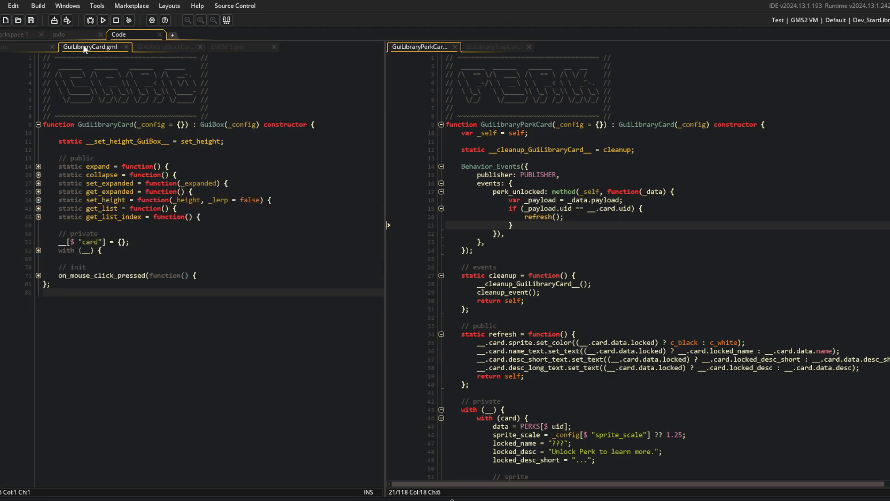
pyautogui.click(38, 250)
pyautogui.click(38, 267)
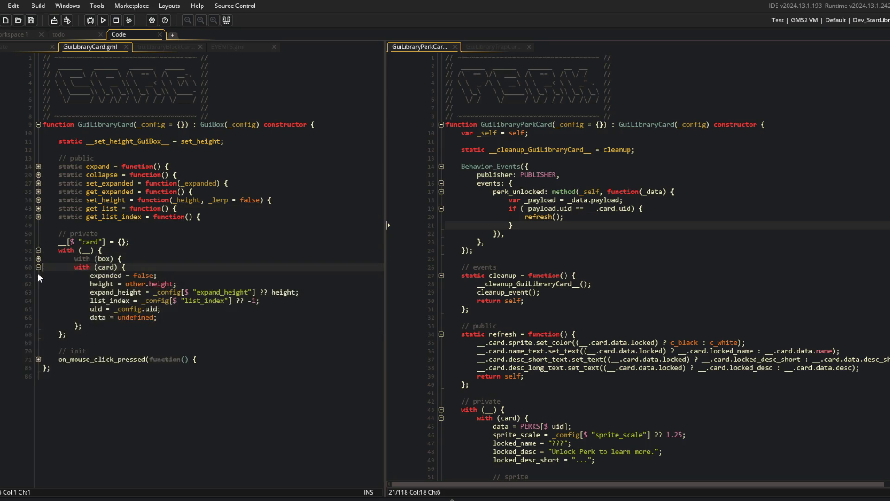
pyautogui.click(141, 300)
pyautogui.click(141, 309)
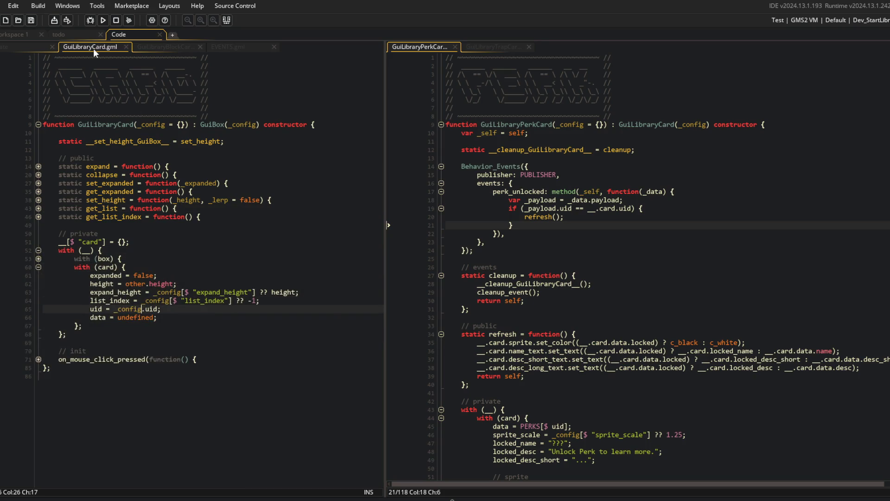
pyautogui.middleClick(93, 48)
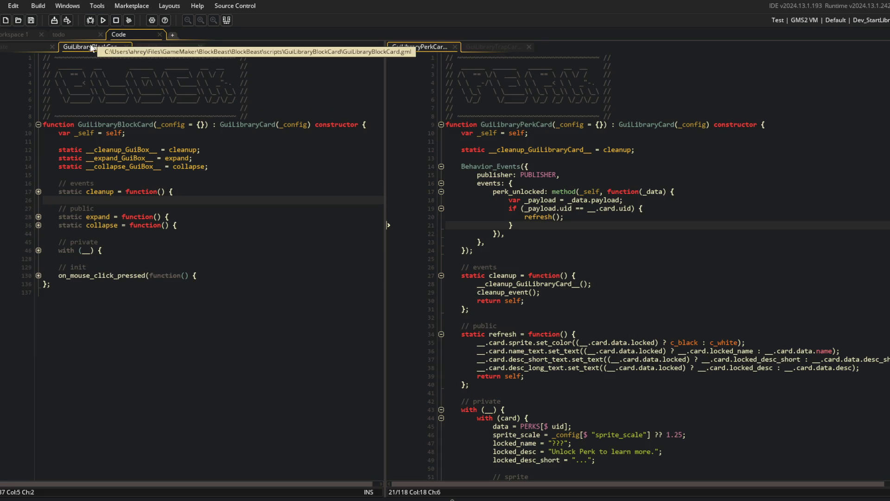
# Step: Review the perk card's event code and block card cleanup, then close GuiLibraryBlockCard and EVENTS
pyautogui.click(225, 184)
pyautogui.click(271, 136)
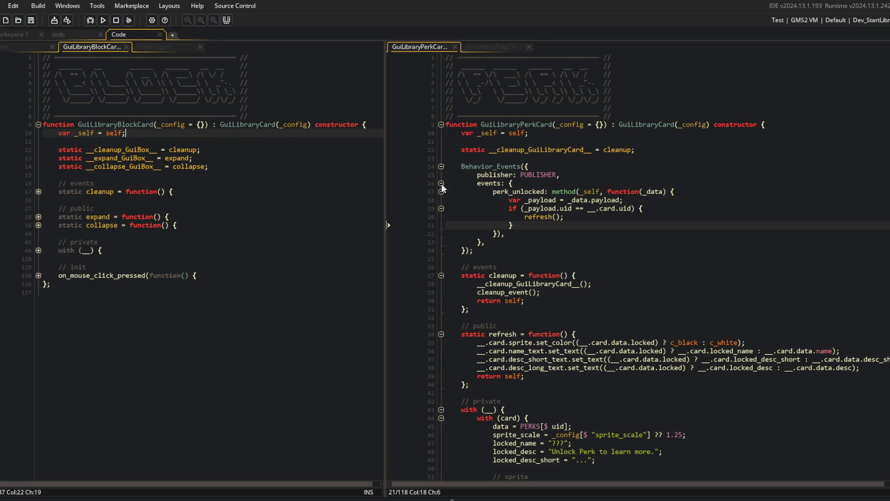
pyautogui.click(524, 149)
pyautogui.click(212, 160)
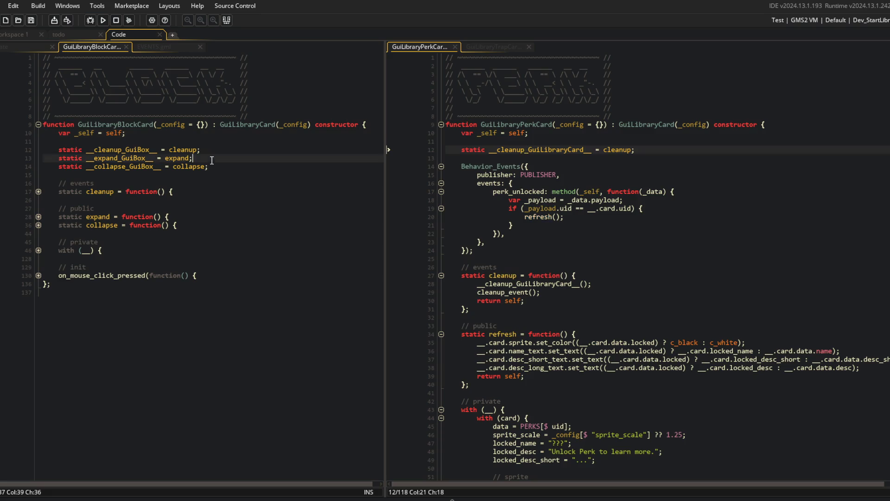
pyautogui.click(38, 191)
pyautogui.click(38, 192)
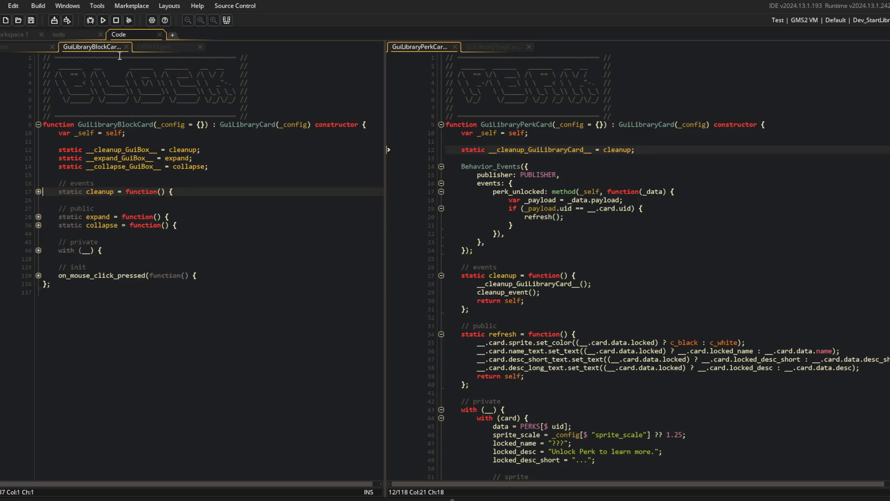
pyautogui.middleClick(111, 47)
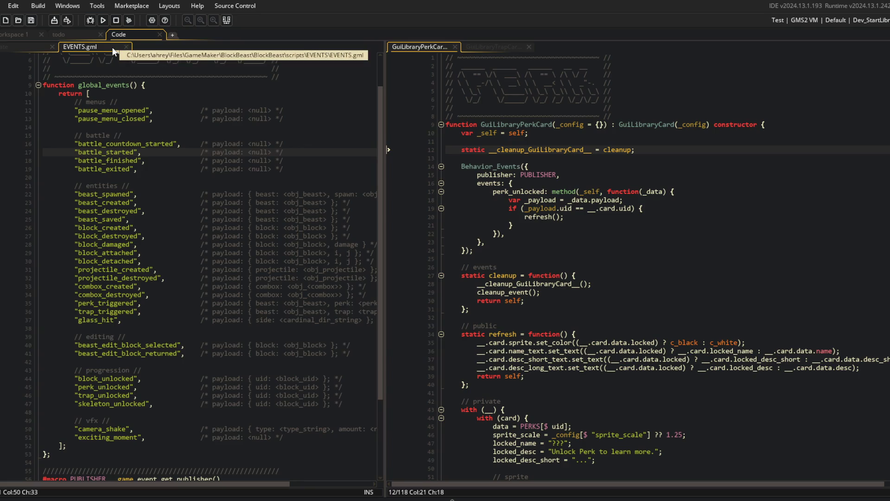
pyautogui.middleClick(112, 46)
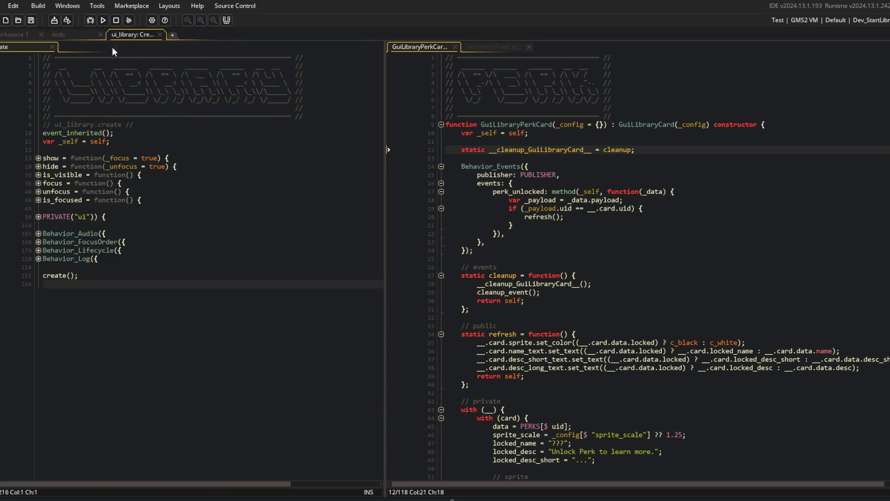
# Step: Reopen the EVENTS script to check the unlock event payloads, then close it
pyautogui.click(704, 192)
pyautogui.click(291, 193)
pyautogui.hotkey('ctrl', 't')
pyautogui.write('events')
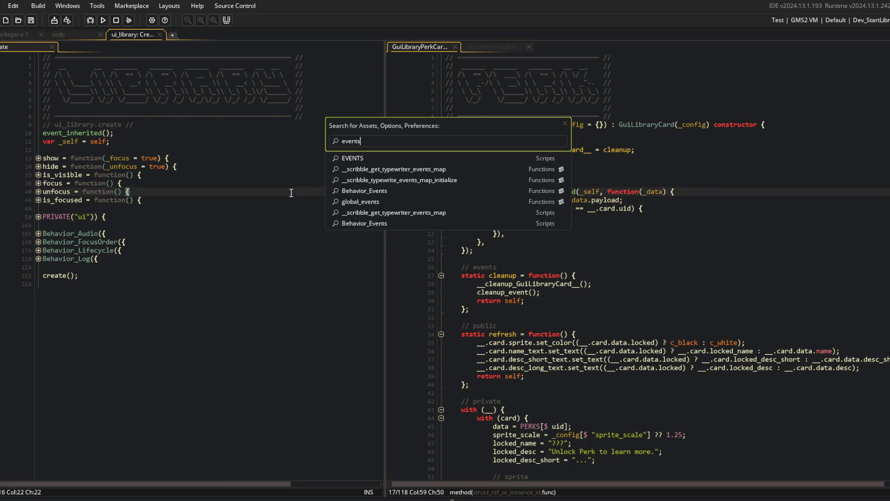
pyautogui.press('Return')
pyautogui.click(419, 284)
pyautogui.click(233, 250)
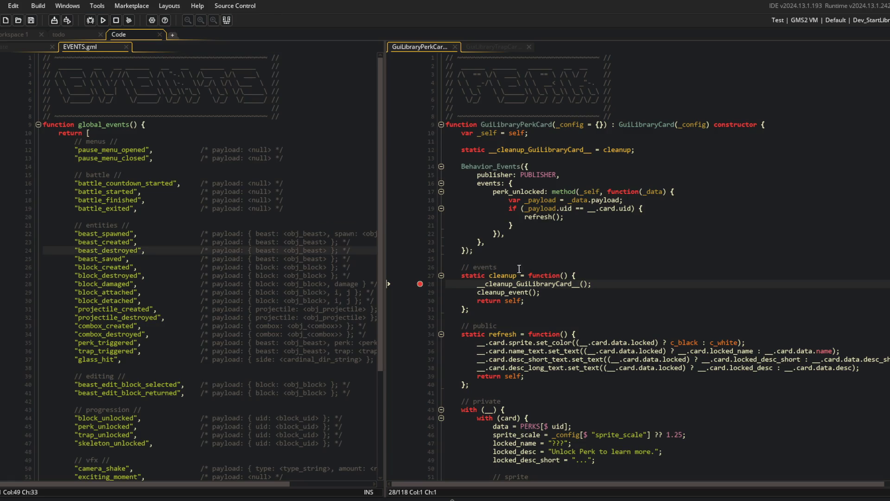
pyautogui.click(117, 476)
pyautogui.scroll(-5, 69, 304)
pyautogui.click(94, 283)
pyautogui.click(242, 242)
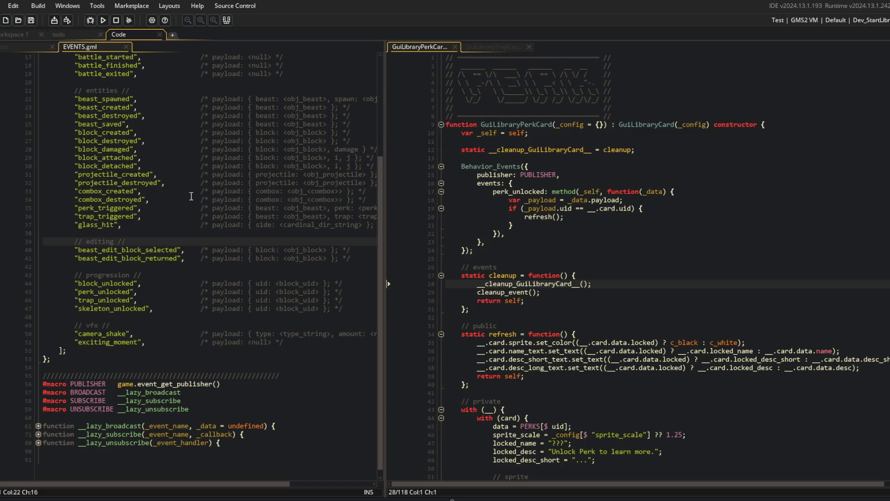
pyautogui.middleClick(93, 48)
# Step: Review the perk card's uid check and refresh call, ending on the Behavior_Events call
pyautogui.click(597, 140)
pyautogui.click(673, 208)
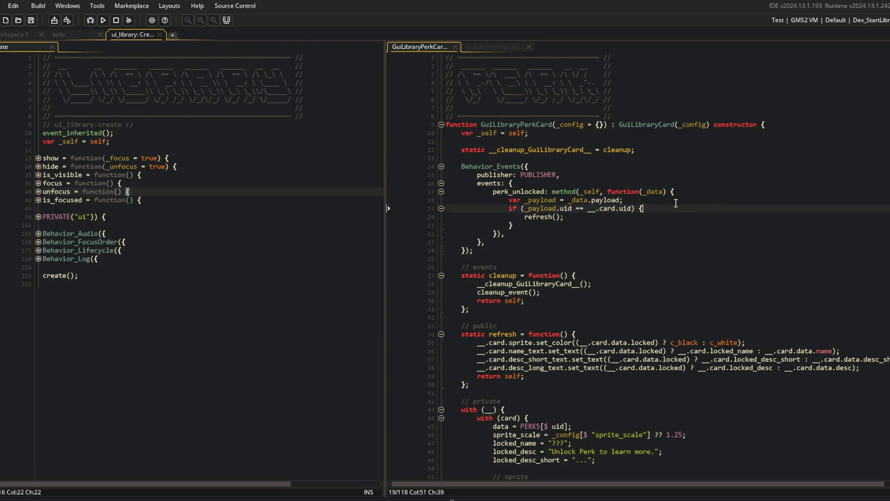
pyautogui.scroll(-3, 616, 178)
pyautogui.click(613, 166)
pyautogui.scroll(-3, 613, 167)
pyautogui.scroll(5, 565, 182)
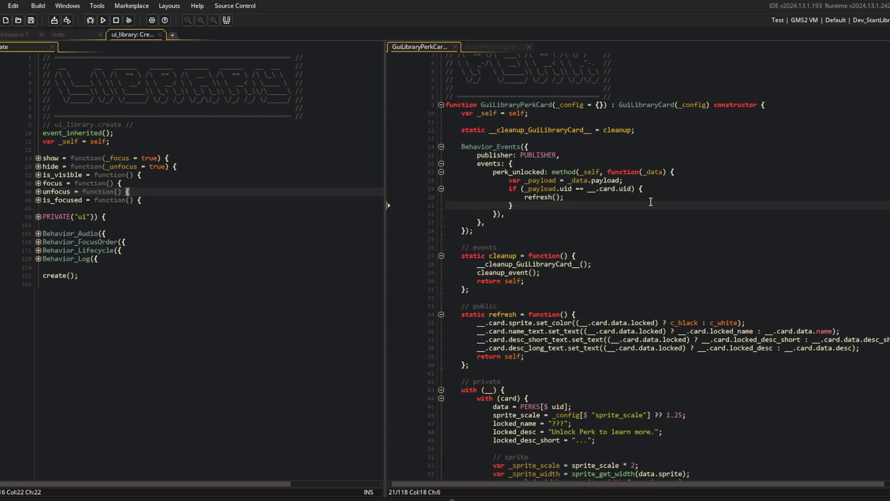
pyautogui.click(461, 146)
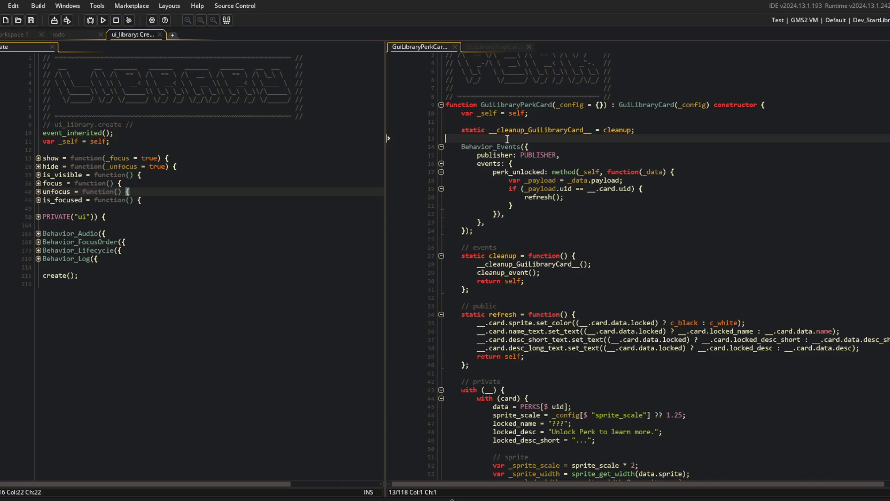
# Step: Find all Behavior_Events({ uses and unfold the beast_saved handler in ui_my_beasts Create
pyautogui.hotkey('ctrl', 'shift', 'f')
pyautogui.press('Return')
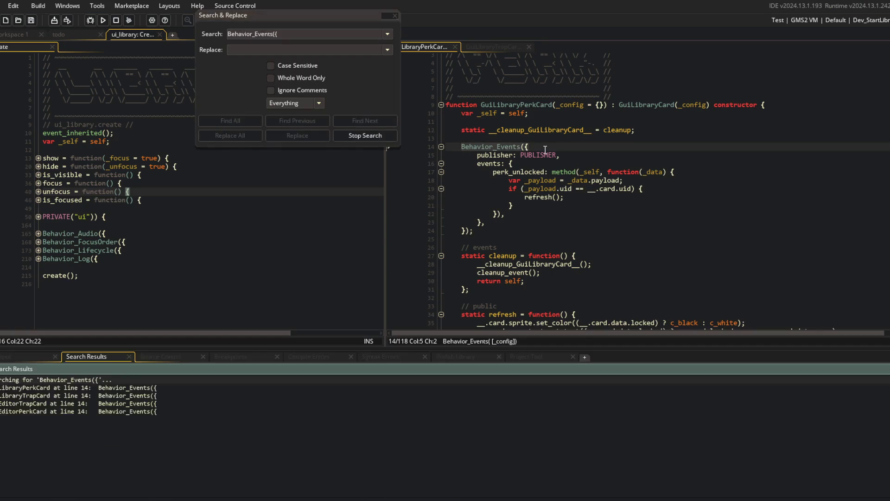
pyautogui.doubleClick(140, 420)
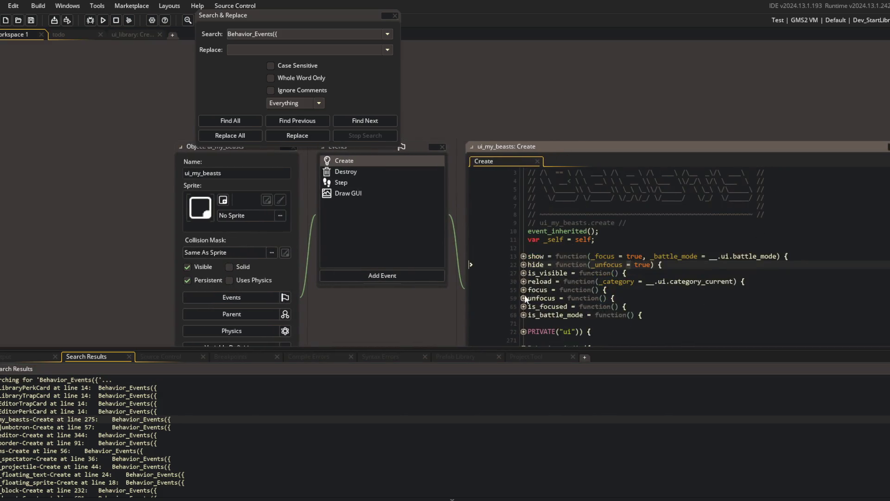
pyautogui.click(523, 238)
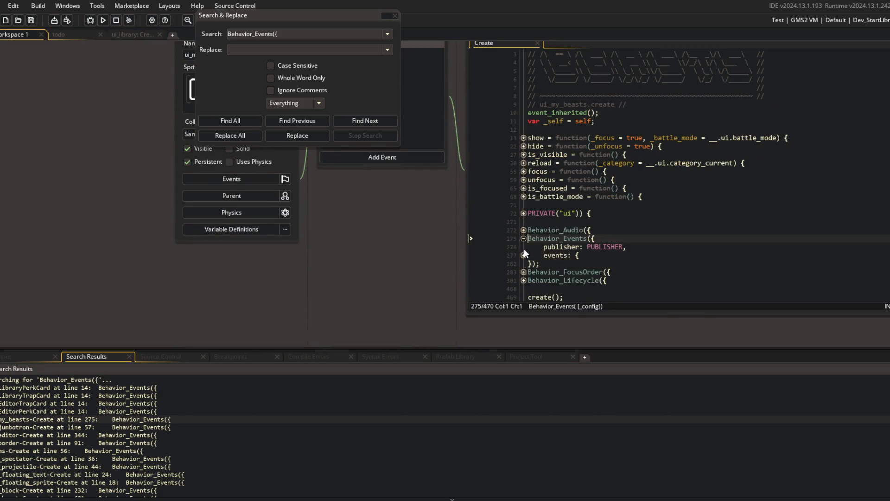
pyautogui.click(523, 255)
pyautogui.click(524, 263)
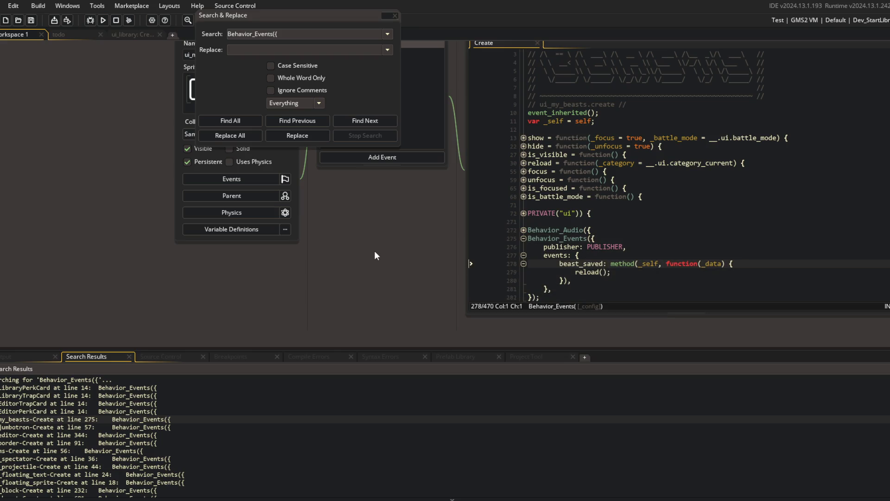
pyautogui.scroll(4, 374, 255)
pyautogui.click(395, 15)
# Step: Select the payload uid check lines in GuiLibraryPerkCard's perk_unlocked handler
pyautogui.click(293, 206)
pyautogui.click(134, 34)
pyautogui.click(634, 213)
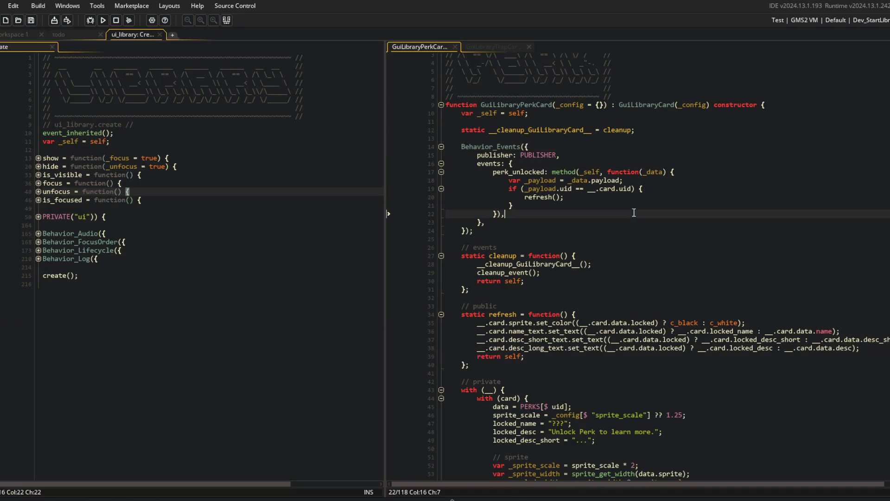
pyautogui.click(453, 174)
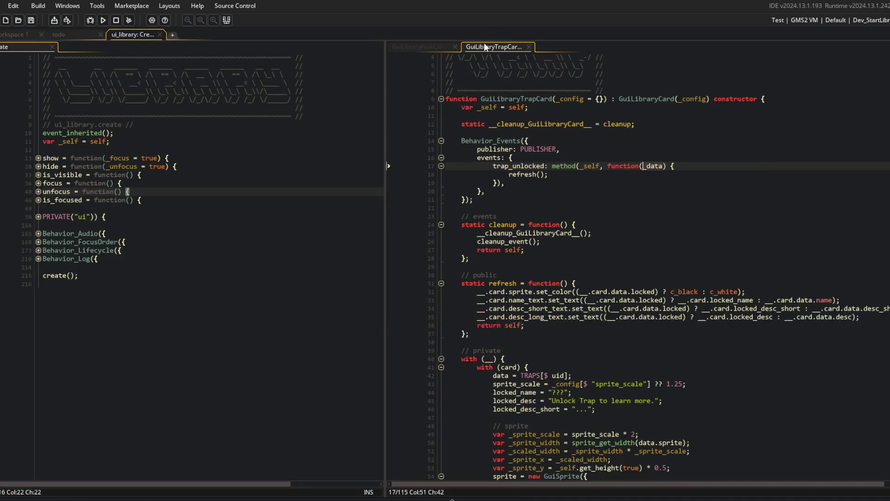
pyautogui.click(461, 146)
pyautogui.moveTo(461, 146); pyautogui.dragTo(535, 230)
pyautogui.moveTo(509, 180)
pyautogui.mouseDown()
pyautogui.moveTo(534, 213)
pyautogui.moveTo(530, 196)
pyautogui.mouseUp()
pyautogui.hotkey('ctrl', 'c')
# Step: Put the uid check into GuiLibraryTrapCard's trap_unlocked handler and run the game with F5
pyautogui.click(497, 49)
pyautogui.moveTo(509, 166); pyautogui.dragTo(512, 199)
pyautogui.hotkey('ctrl', 'v')
pyautogui.hotkey('ctrl', 'z')
pyautogui.hotkey('ctrl', 'z')
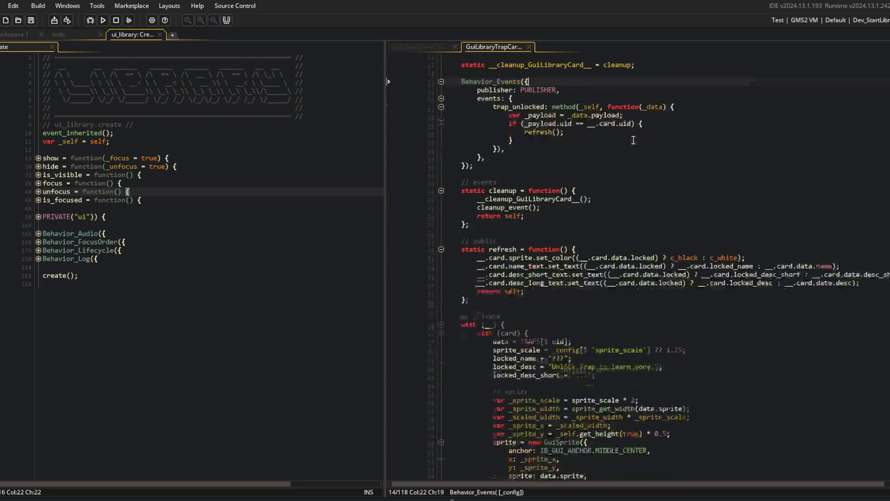
pyautogui.click(602, 185)
pyautogui.press('F5')
pyautogui.click(624, 152)
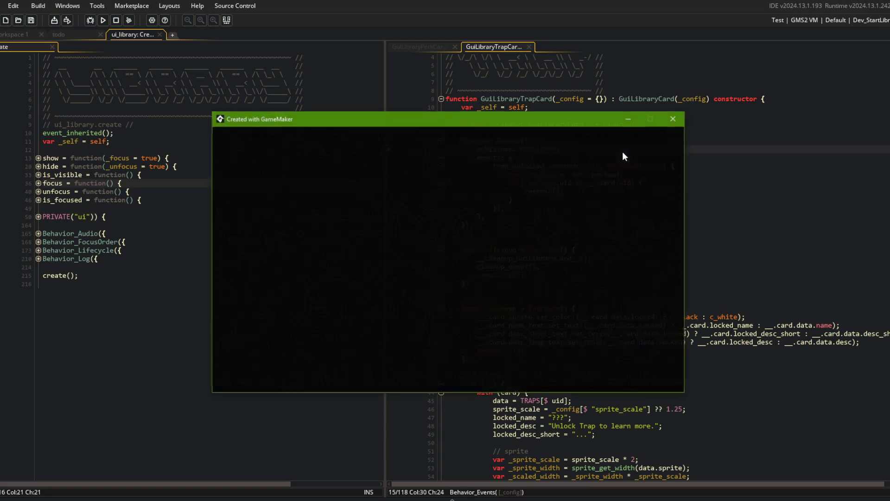
pyautogui.click(423, 209)
pyautogui.click(457, 208)
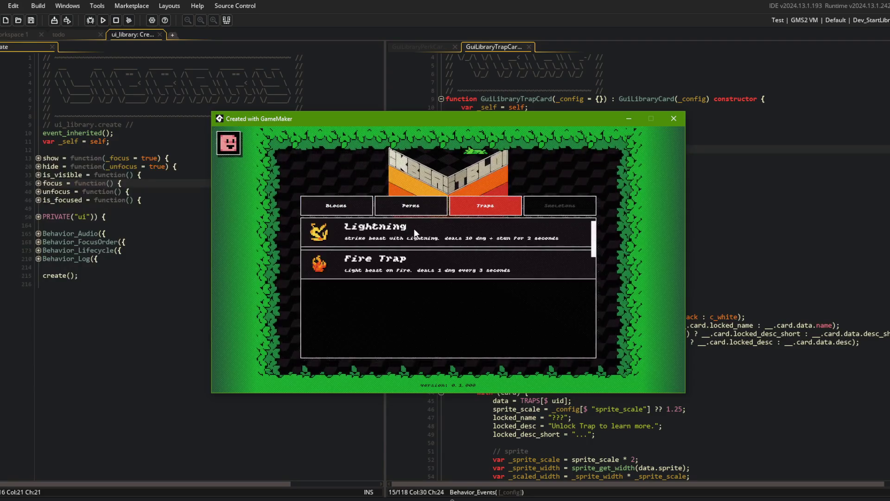
pyautogui.scroll(-1, 408, 241)
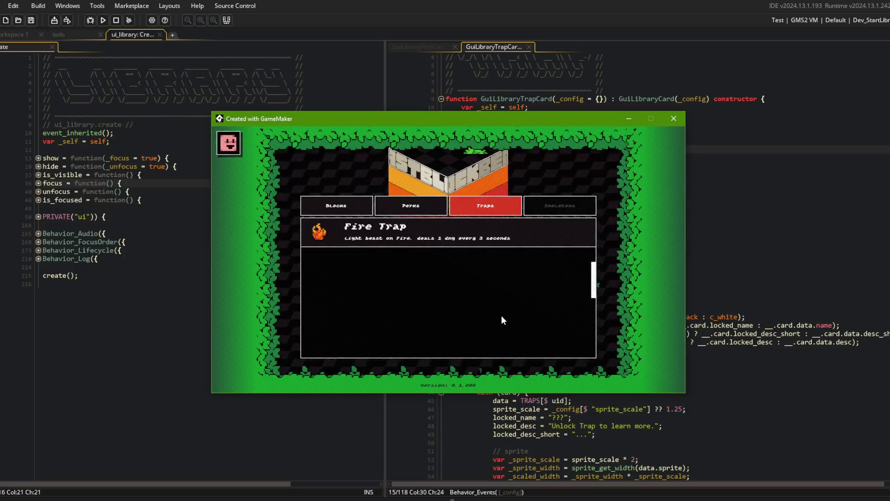
pyautogui.moveTo(593, 277); pyautogui.dragTo(595, 251)
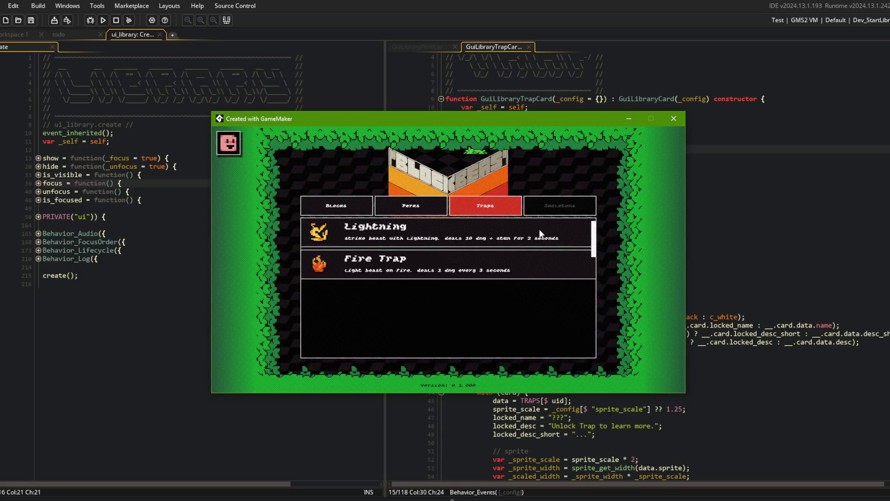
pyautogui.moveTo(516, 261)
pyautogui.click(516, 231)
pyautogui.click(516, 235)
pyautogui.click(519, 234)
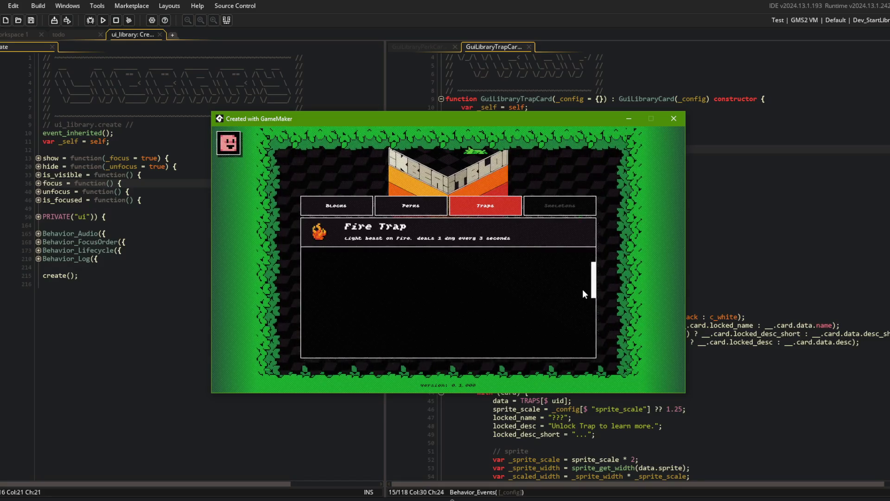
pyautogui.scroll(2, 584, 244)
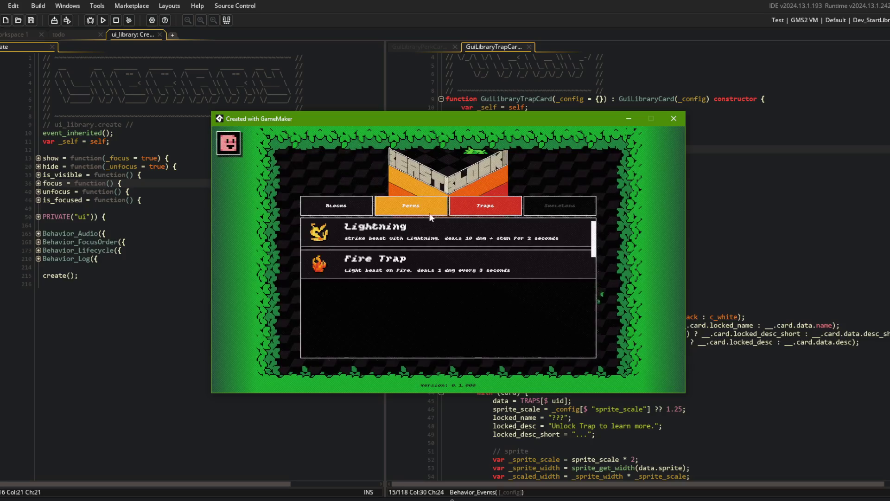
pyautogui.click(411, 206)
pyautogui.scroll(-3, 434, 233)
pyautogui.hotkey('alt', 'F4')
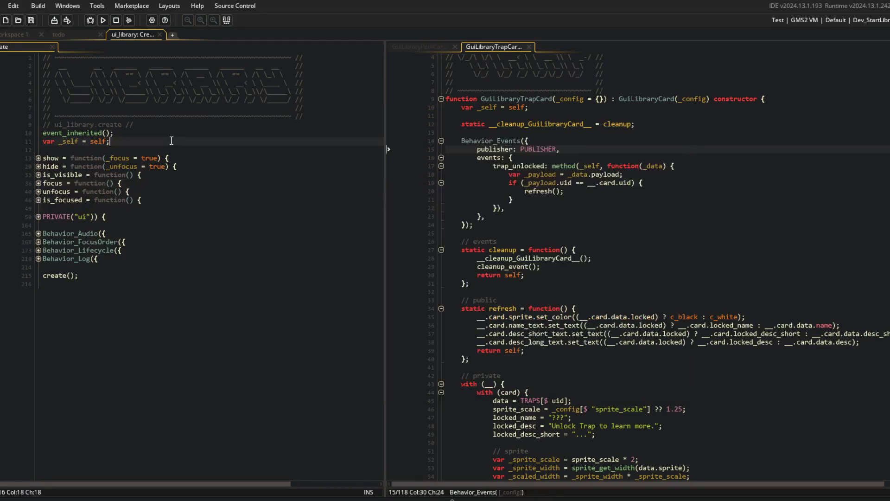
# Step: Insert '-- ui scroll isnt working consistently' as the first entry under BUGS in todo.txt
pyautogui.click(82, 35)
pyautogui.scroll(-2, 198, 165)
pyautogui.click(139, 256)
pyautogui.click(397, 295)
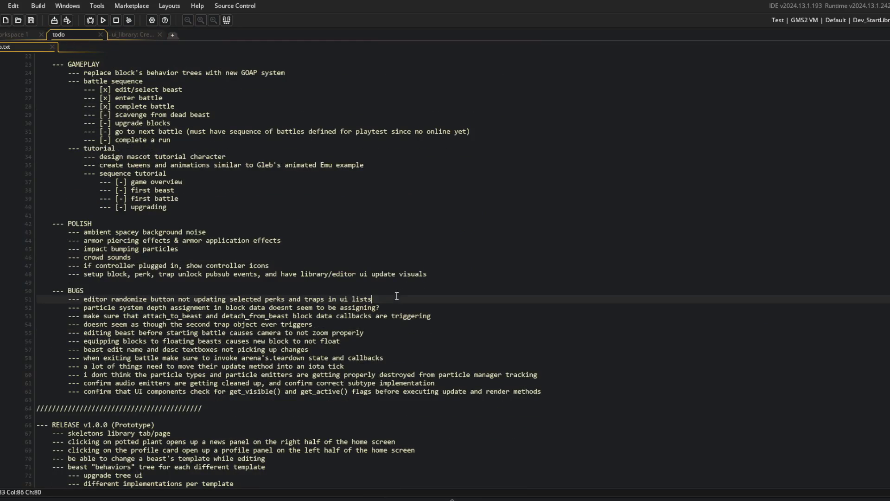
pyautogui.press('Home')
pyautogui.press('Return')
pyautogui.press('Up')
pyautogui.write('-- ui scro')
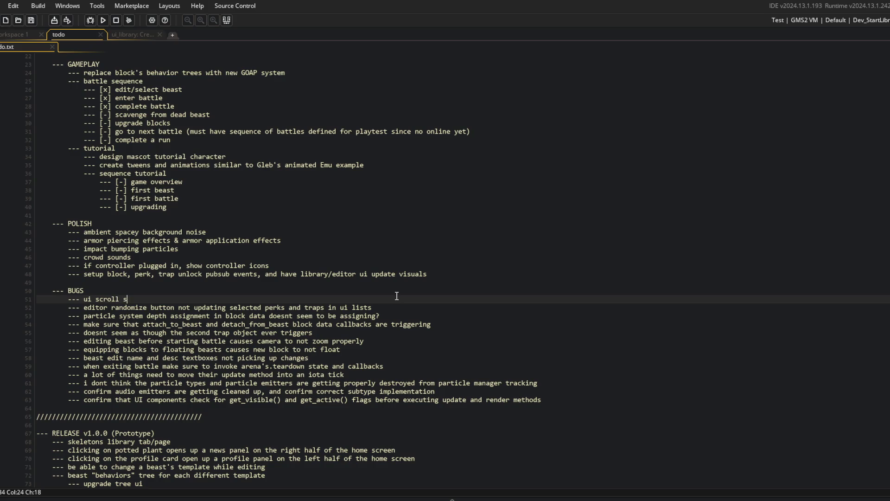
pyautogui.press('BackSpace')
pyautogui.write('isnt work')
pyautogui.write('ing consistently')
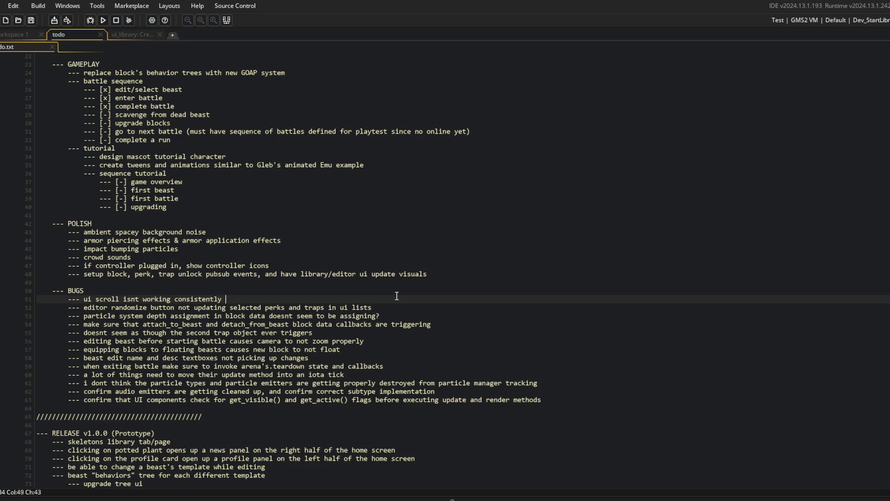
pyautogui.press('End')
pyautogui.click(131, 35)
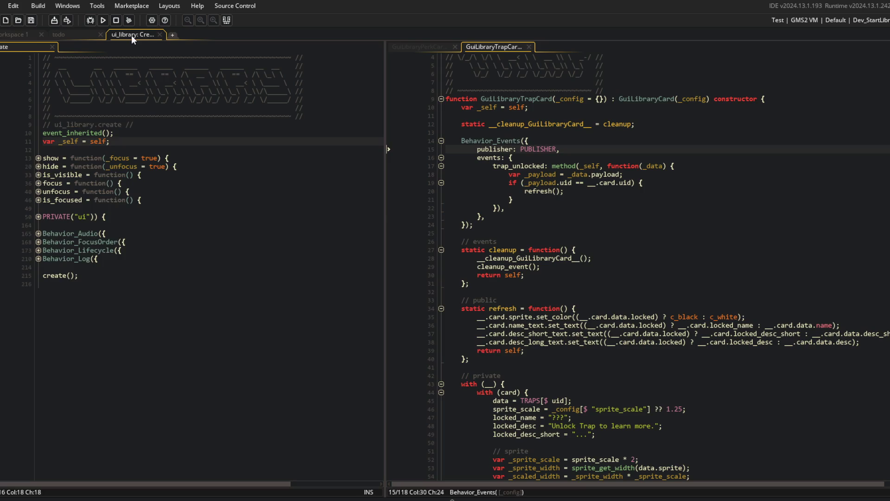
pyautogui.click(63, 30)
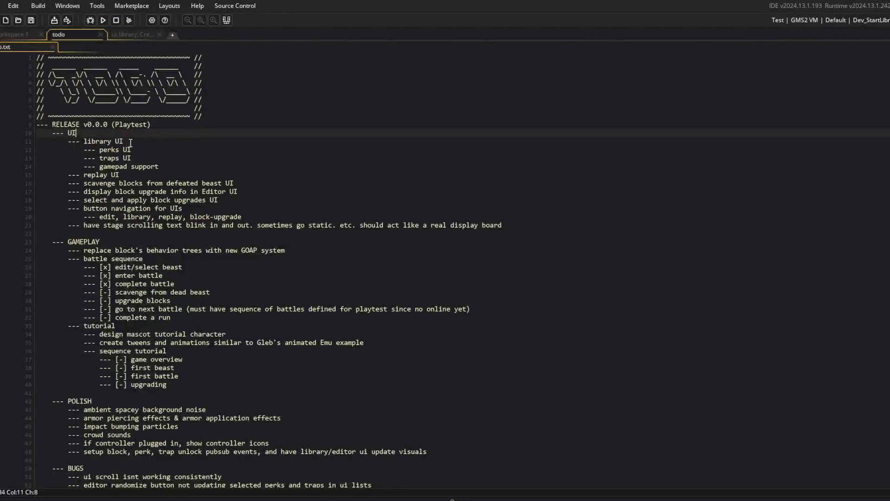
# Step: Delete the finished perks and traps UI items from the todo list
pyautogui.click(166, 149)
pyautogui.hotkey('ctrl', 'd')
pyautogui.hotkey('ctrl', 'd')
pyautogui.hotkey('alt', 'Tab')
pyautogui.hotkey('alt', 'Tab')
pyautogui.hotkey('alt', 'Tab')
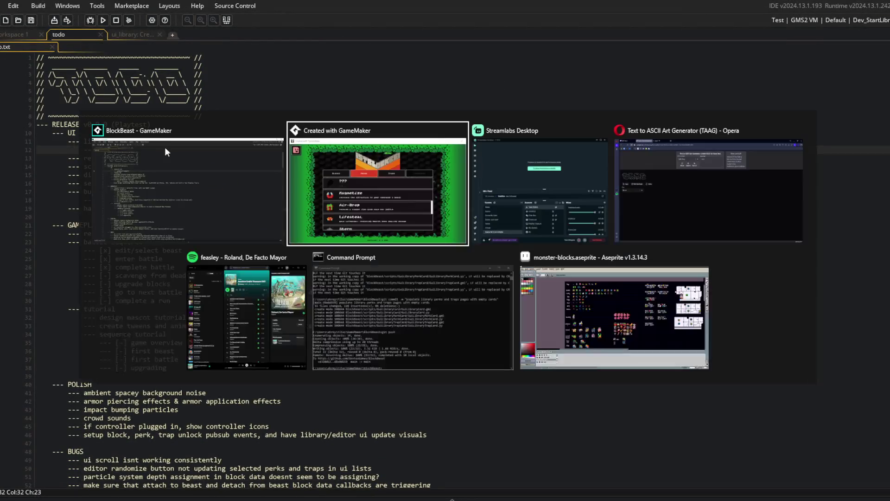
# Step: Stage all changes, commit 'templated out placeholder library cards for perks and traps', and push
pyautogui.write('.')
pyautogui.press('Return')
pyautogui.write('git commit -m')
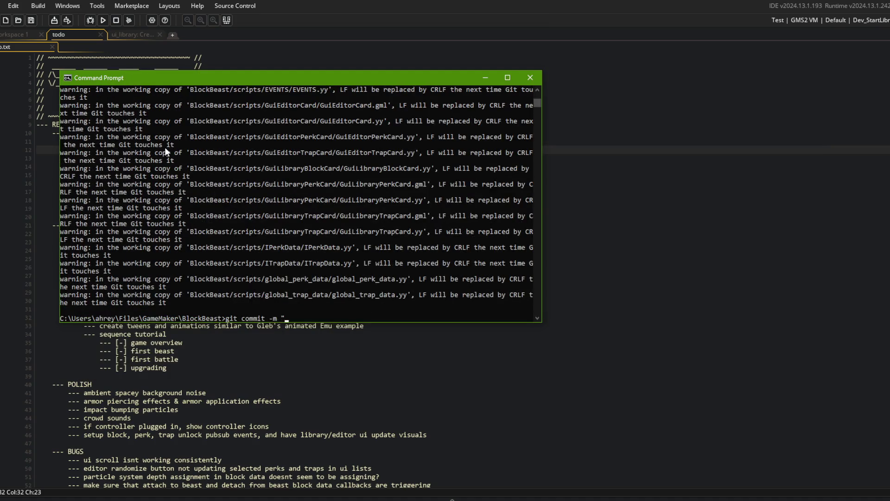
pyautogui.write('mplate')
pyautogui.write('d out placeholder library cards f')
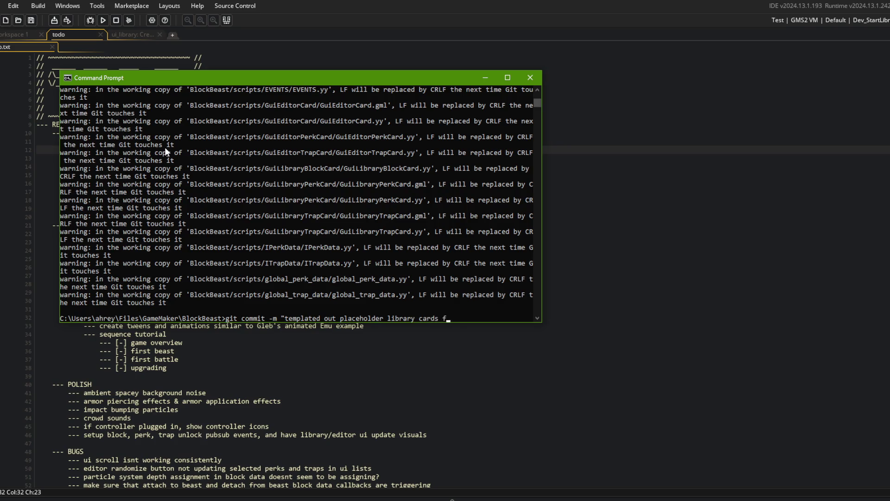
pyautogui.write('perks')
pyautogui.press('BackSpace')
pyautogui.press('BackSpace')
pyautogui.press('BackSpace')
pyautogui.write('"')
pyautogui.press('Return')
pyautogui.write('git push')
pyautogui.press('Return')
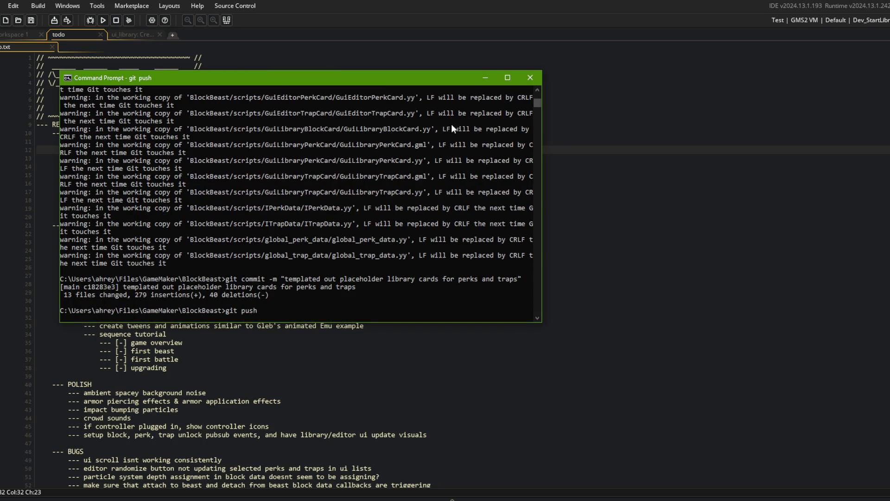
pyautogui.click(475, 234)
# Step: Go from global_block_data to the BlockData_Arm_BigFist and IBlockDataArm definitions
pyautogui.hotkey('ctrl', 't')
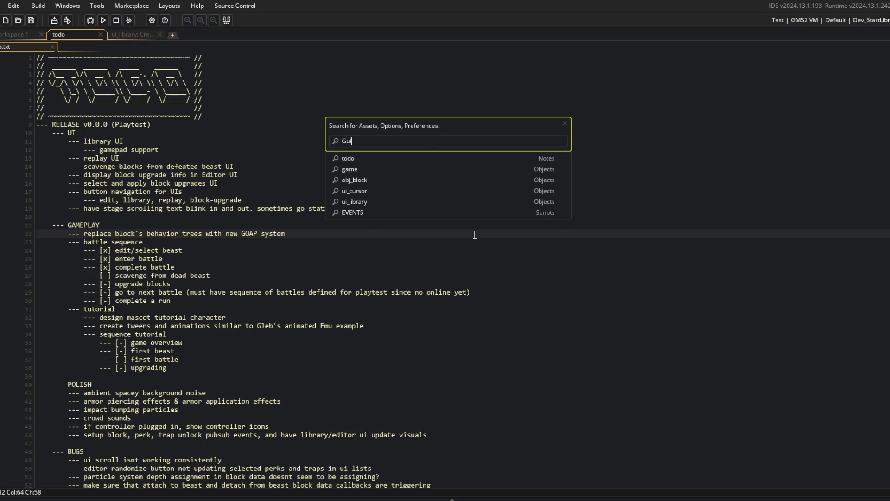
pyautogui.write('block_data')
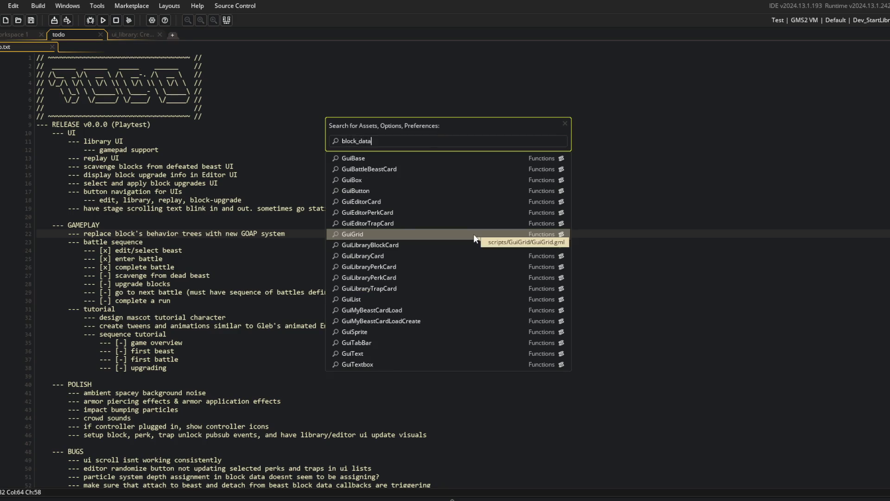
pyautogui.press('Return')
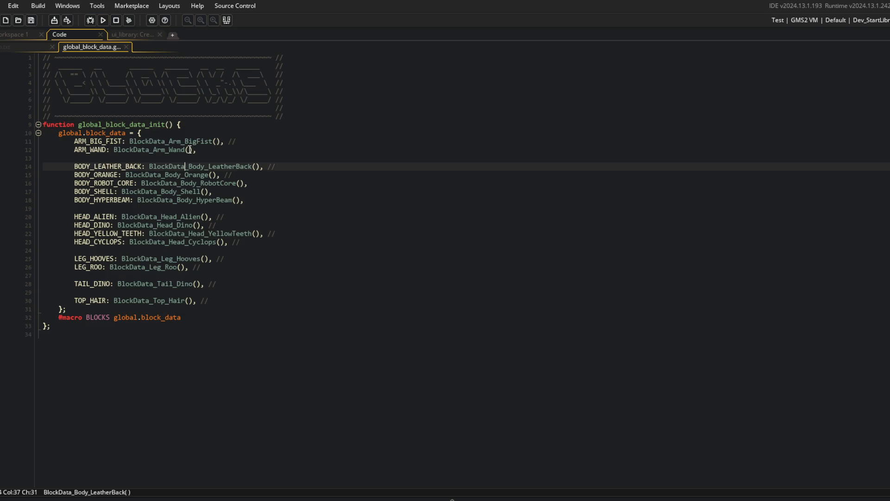
pyautogui.middleClick(193, 140)
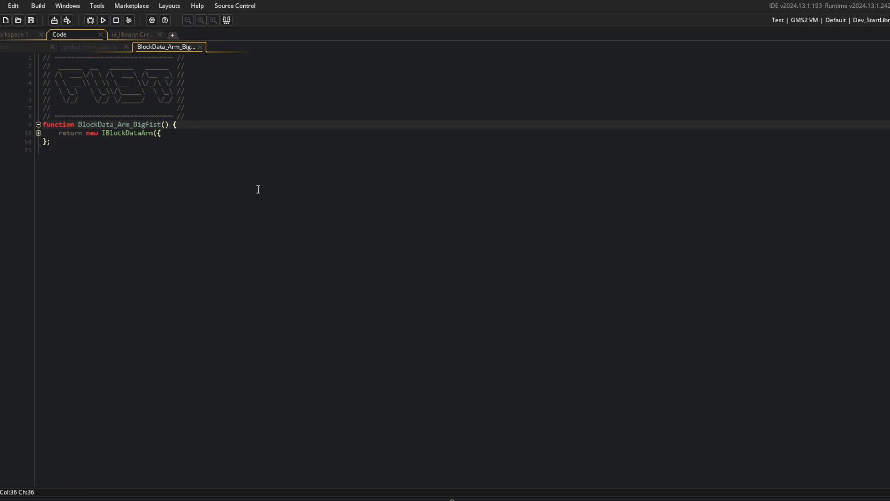
pyautogui.middleClick(118, 132)
pyautogui.scroll(20, 216, 136)
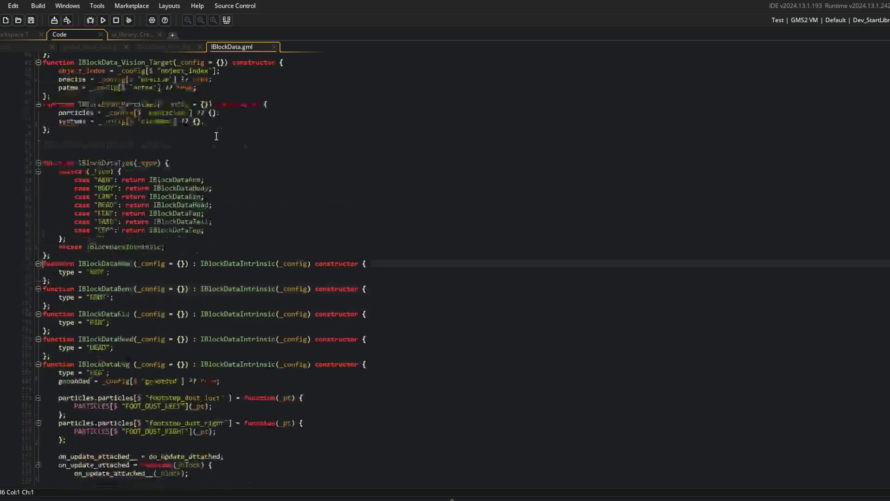
pyautogui.scroll(3, 226, 141)
# Step: Add `locked = _config[$ "locked"] ?? !IS_DEV;` after desc_short in IBlockDataIntrinsic
pyautogui.click(226, 139)
pyautogui.click(269, 151)
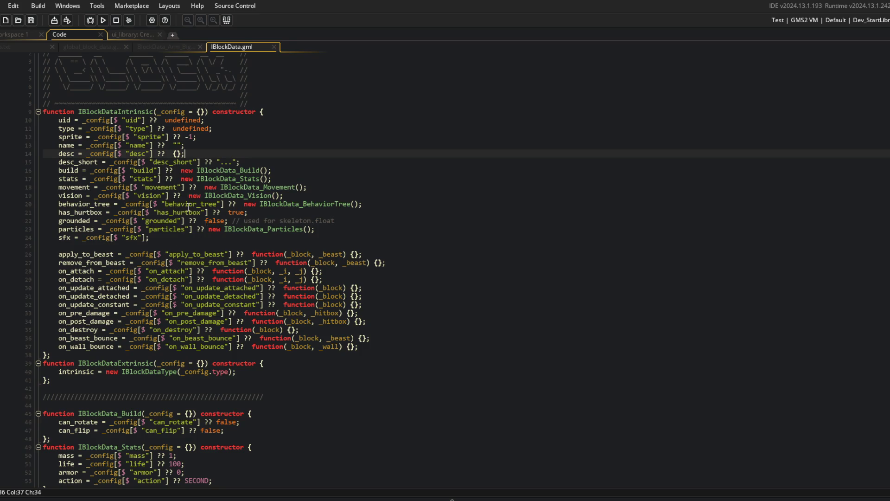
pyautogui.click(158, 242)
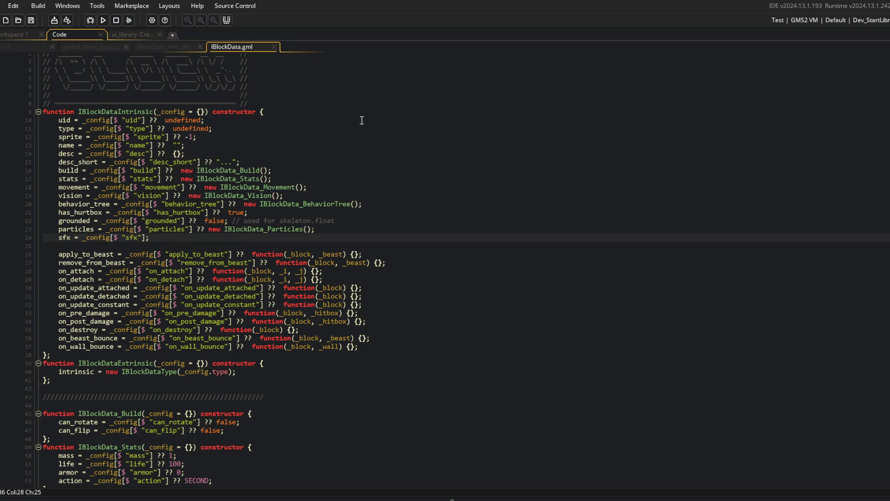
pyautogui.press('Up')
pyautogui.press('Up')
pyautogui.press('Up')
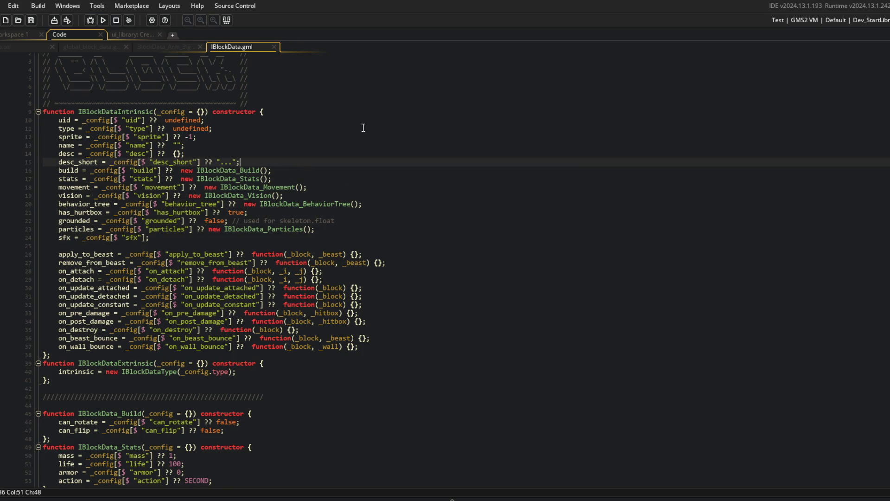
pyautogui.press('Return')
pyautogui.write('locked = _')
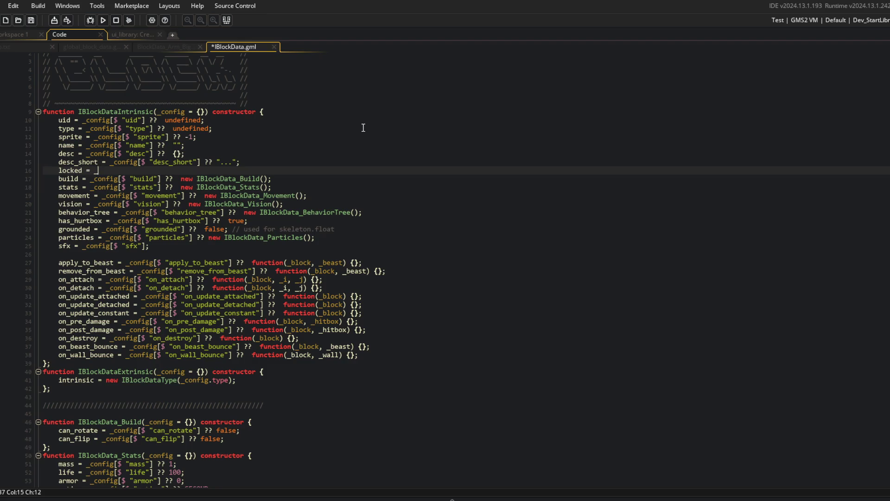
pyautogui.write('p[')
pyautogui.write(';')
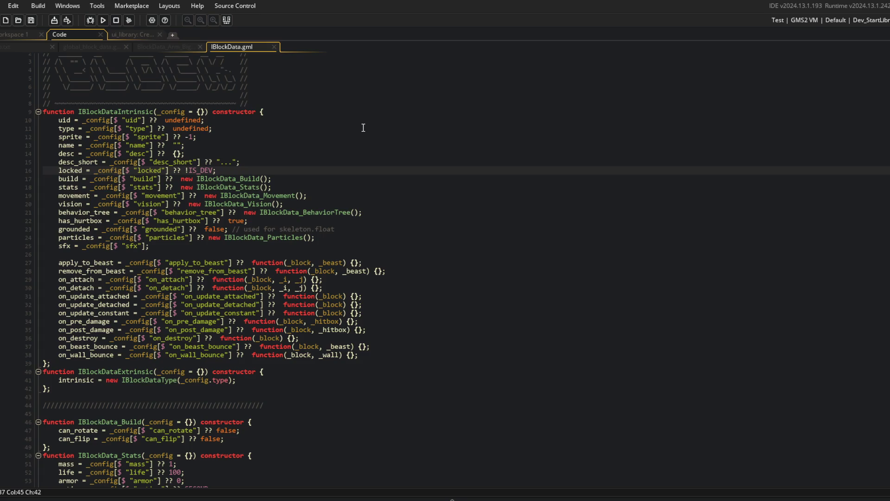
# Step: Look up global_perk_data and the IPerkData definition for comparison, then close them
pyautogui.hotkey('ctrl', 't')
pyautogui.write('perk_data')
pyautogui.press('Return')
pyautogui.click(256, 226)
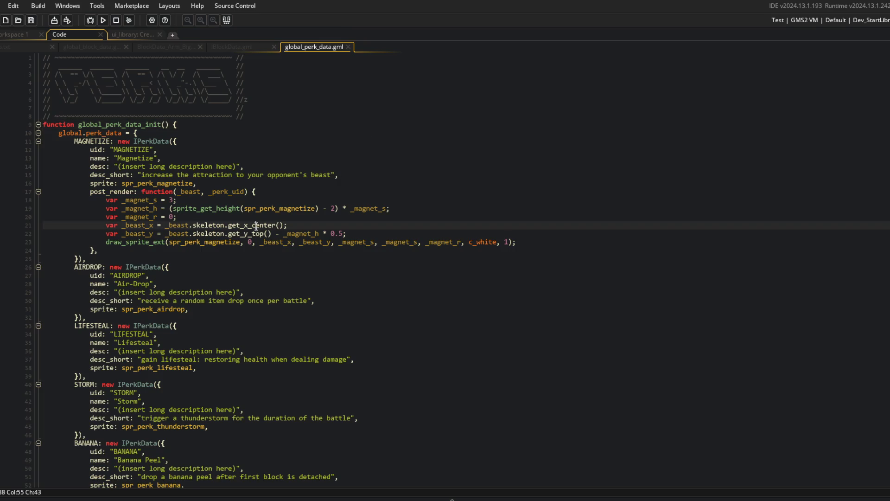
pyautogui.middleClick(148, 142)
pyautogui.hotkey('ctrl', 'w')
pyautogui.hotkey('ctrl', 'w')
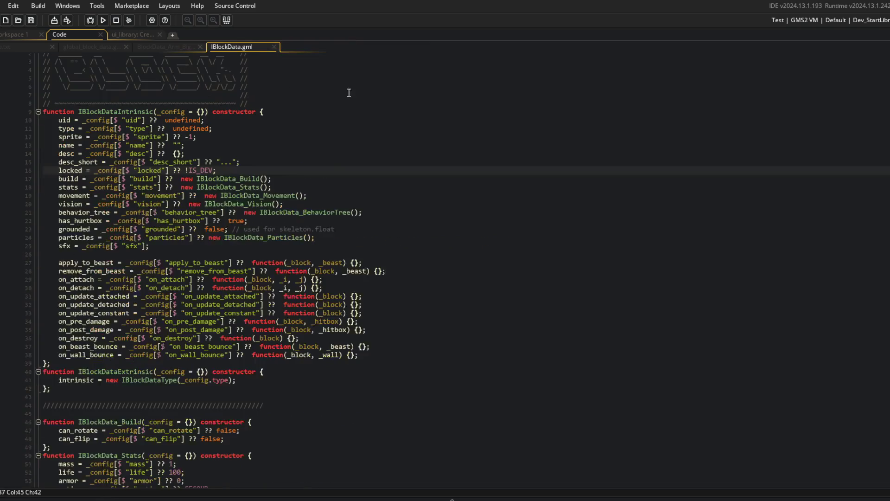
# Step: Review the new locked line, then close the IBlockData and BlockData_Arm_BigFist scripts
pyautogui.click(63, 171)
pyautogui.click(248, 145)
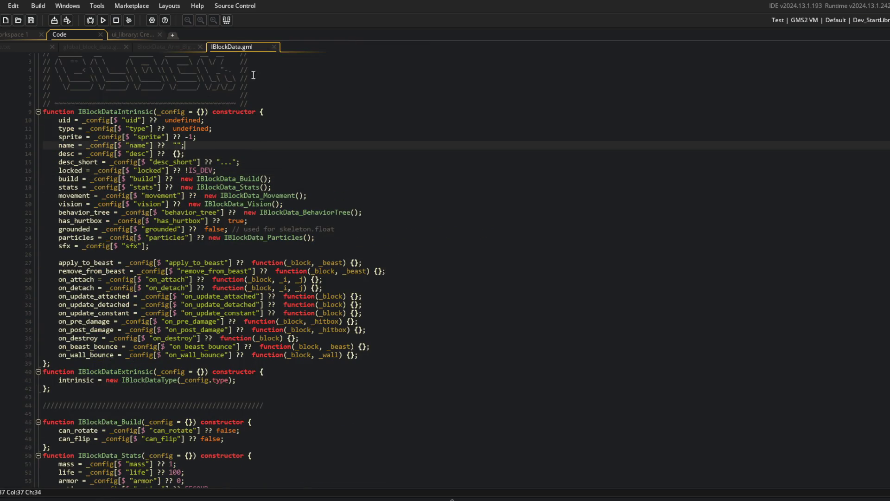
pyautogui.middleClick(250, 47)
pyautogui.middleClick(165, 46)
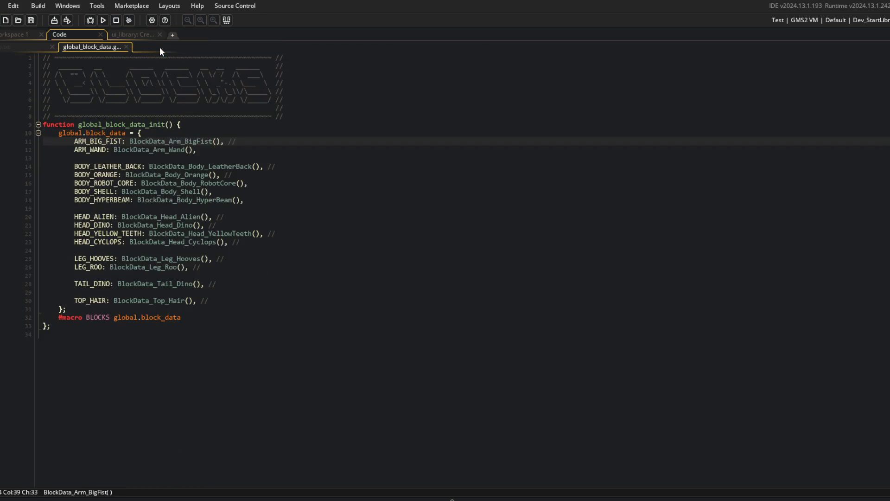
# Step: Close global_block_data and review the trap card's unlocked handler and its uses of locked in ui_library
pyautogui.middleClick(90, 47)
pyautogui.click(135, 34)
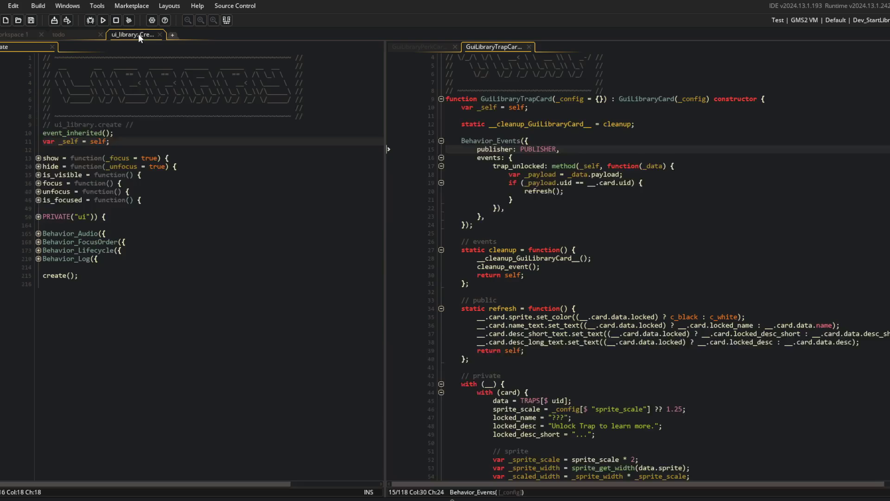
pyautogui.click(613, 188)
pyautogui.scroll(-9, 614, 188)
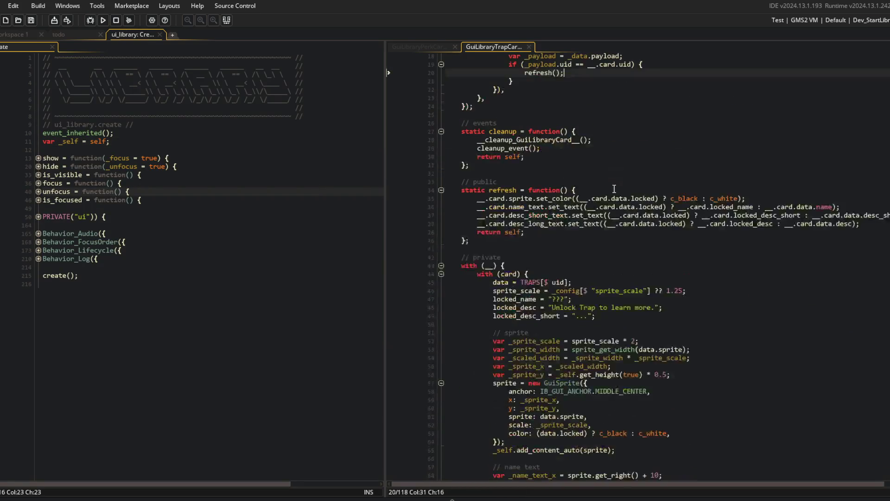
pyautogui.click(543, 205)
pyautogui.click(536, 248)
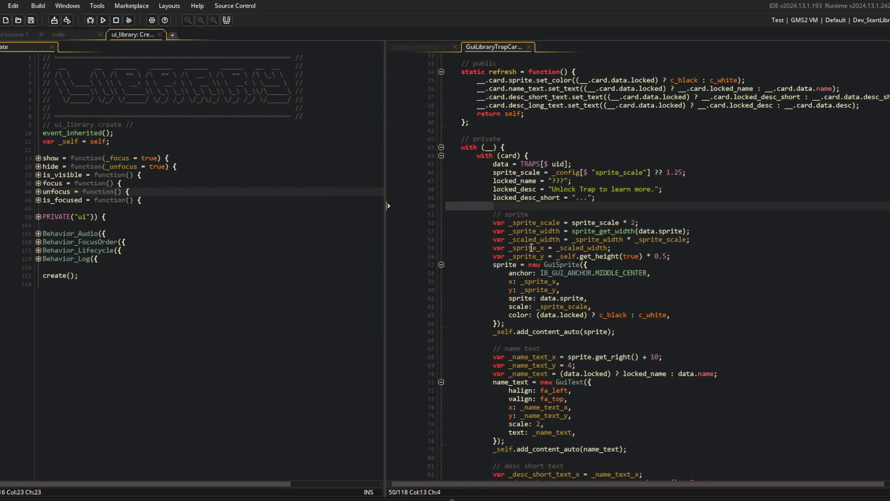
pyautogui.doubleClick(573, 314)
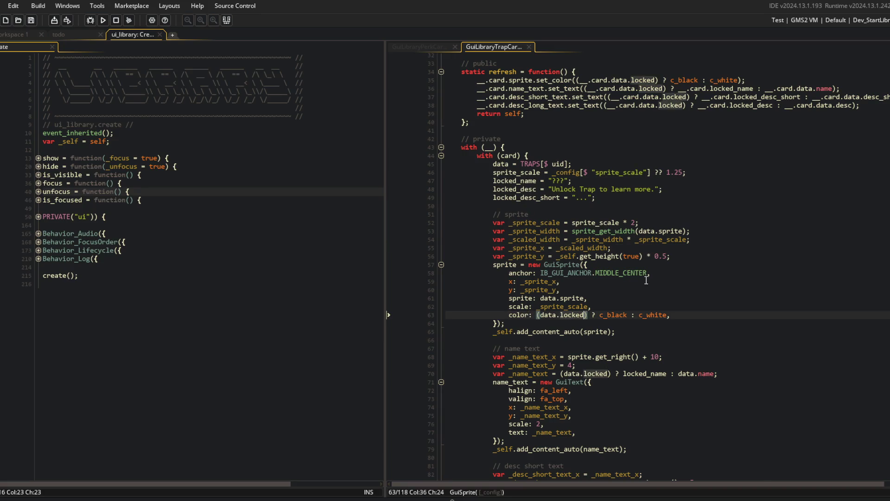
pyautogui.scroll(-4, 574, 315)
pyautogui.hotkey('ctrl', 'm')
pyautogui.hotkey('ctrl', 'm')
pyautogui.click(548, 217)
pyautogui.click(139, 140)
# Step: Run the game and open global_perk_data.gml in the left code pane
pyautogui.click(103, 20)
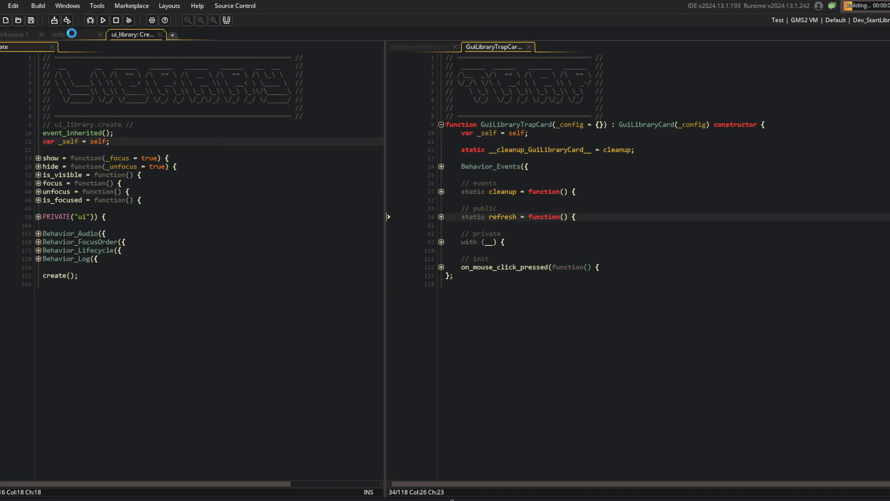
pyautogui.click(172, 118)
pyautogui.hotkey('ctrl', 't')
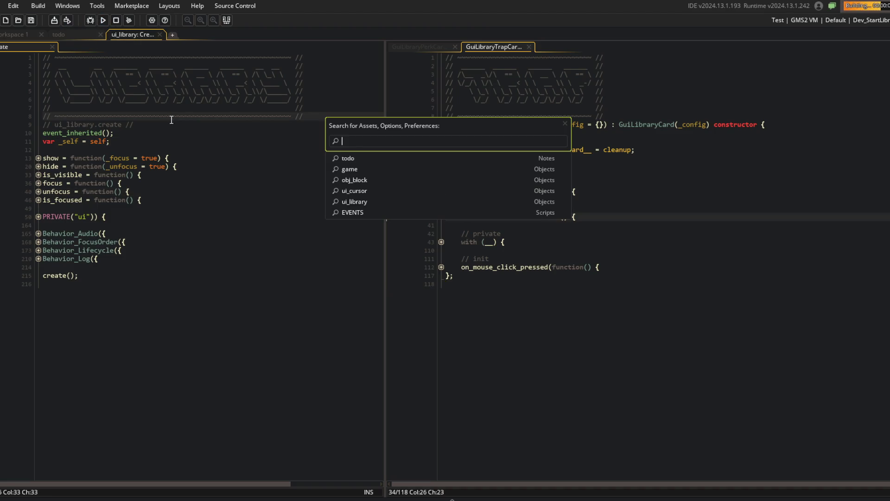
pyautogui.write('perk_Data')
pyautogui.press('Return')
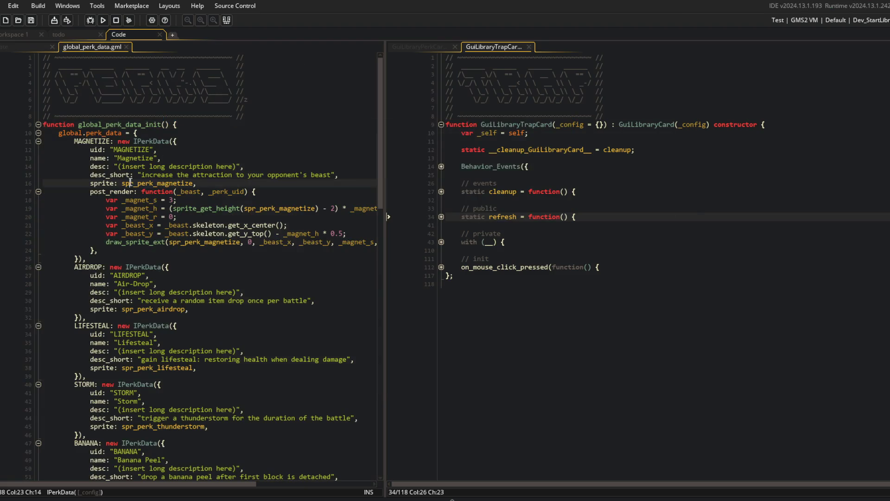
# Step: In the running game's library, show the Perks list and inspect the locked ??? perk's details
pyautogui.scroll(-20, 149, 271)
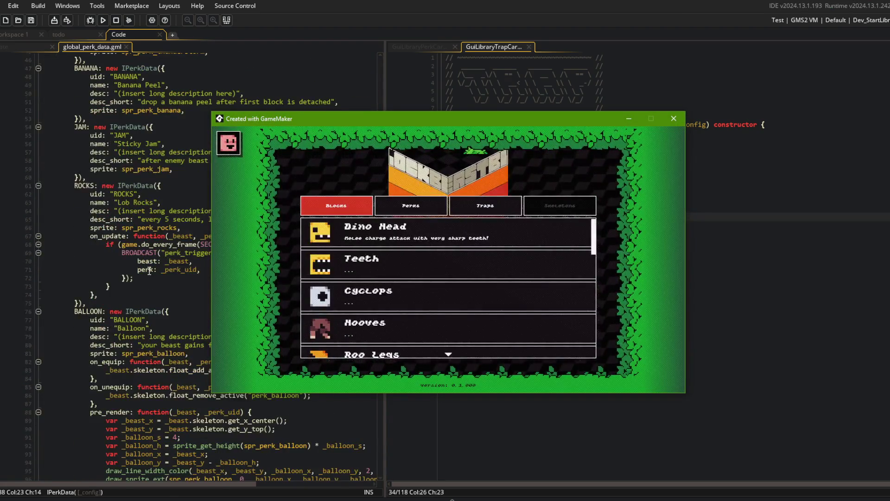
pyautogui.scroll(-9, 149, 272)
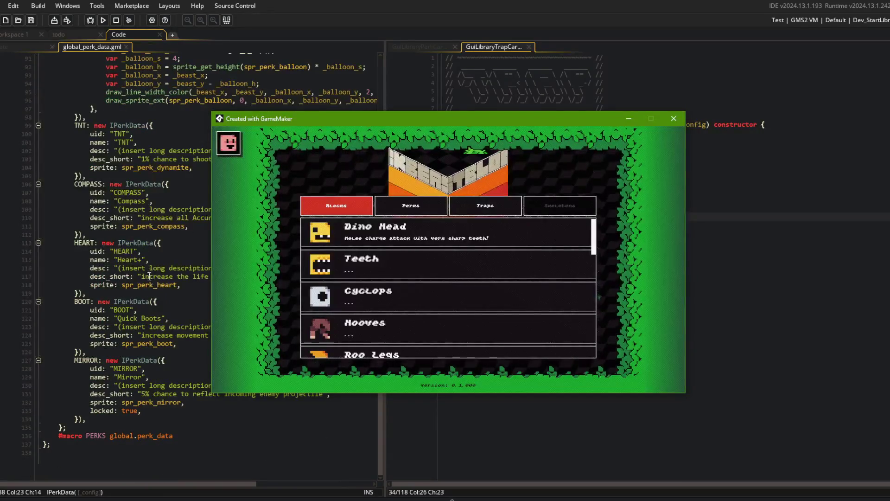
pyautogui.scroll(-3, 345, 277)
pyautogui.click(411, 205)
pyautogui.scroll(-6, 400, 251)
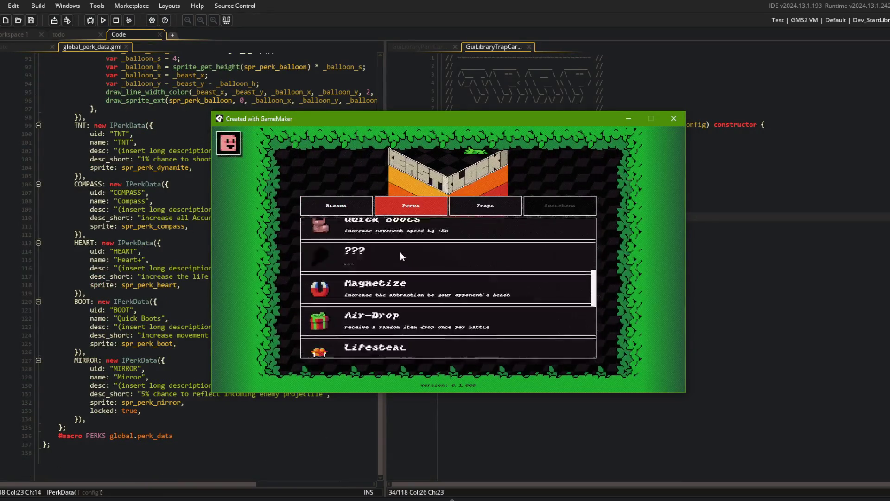
pyautogui.click(354, 244)
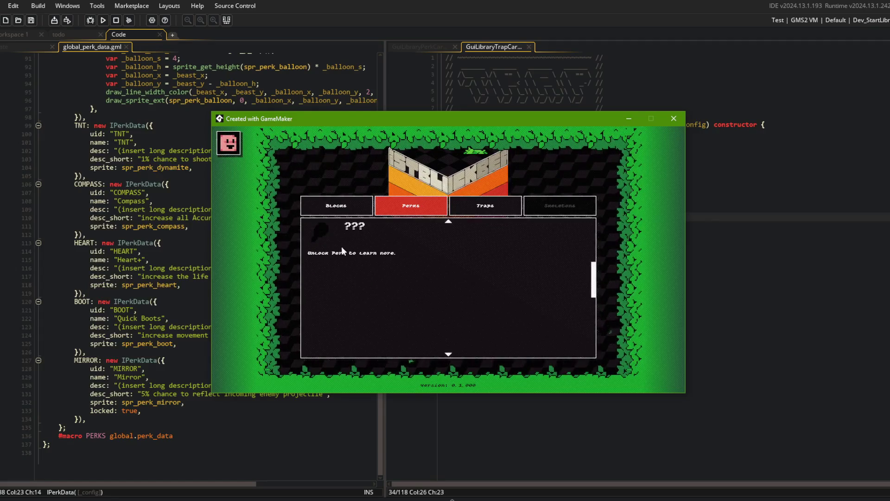
pyautogui.click(373, 250)
pyautogui.scroll(2, 381, 236)
pyautogui.scroll(1, 381, 239)
pyautogui.scroll(-4, 350, 321)
pyautogui.scroll(-2, 348, 317)
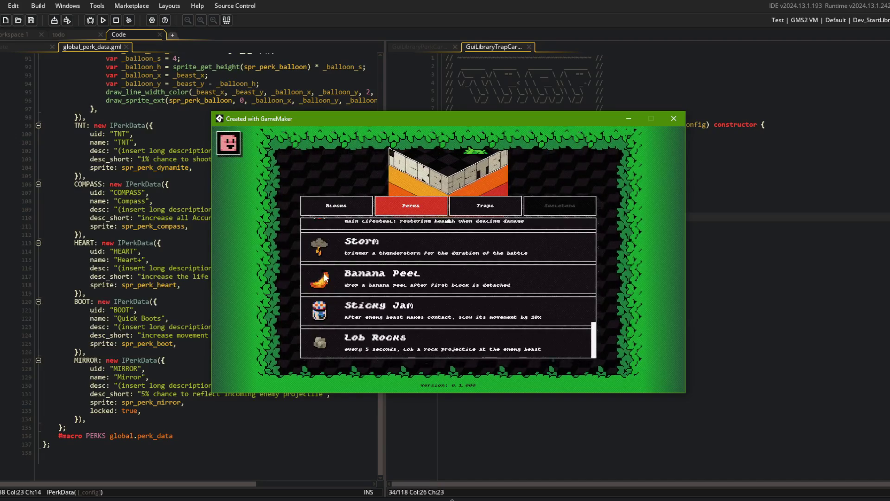
# Step: Switch the library to Blocks and back to Perks, then reopen and close the ??? perk details
pyautogui.click(335, 206)
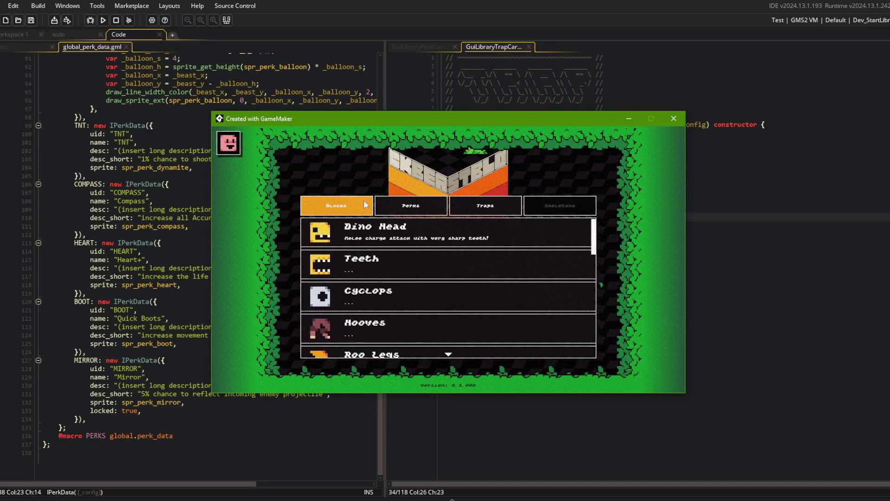
pyautogui.click(407, 208)
pyautogui.scroll(-2, 378, 274)
pyautogui.scroll(1, 378, 271)
pyautogui.scroll(-2, 379, 271)
pyautogui.click(367, 291)
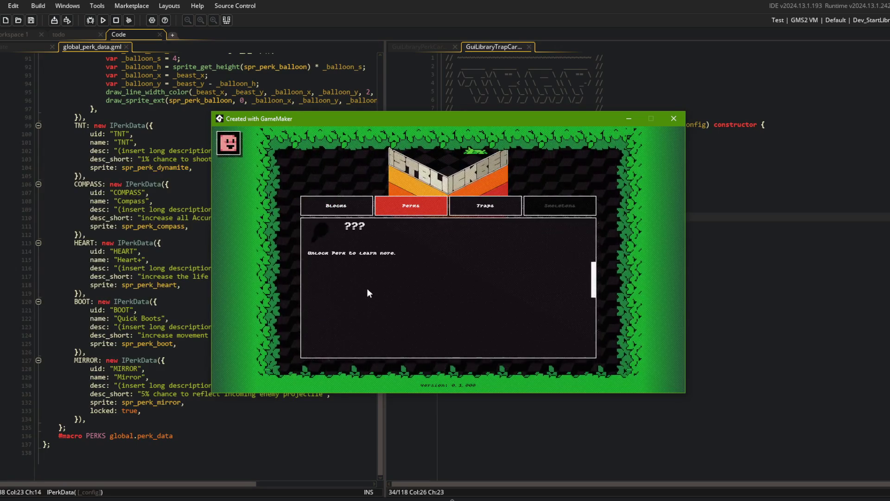
pyautogui.scroll(-2, 366, 274)
pyautogui.scroll(2, 367, 273)
pyautogui.click(366, 285)
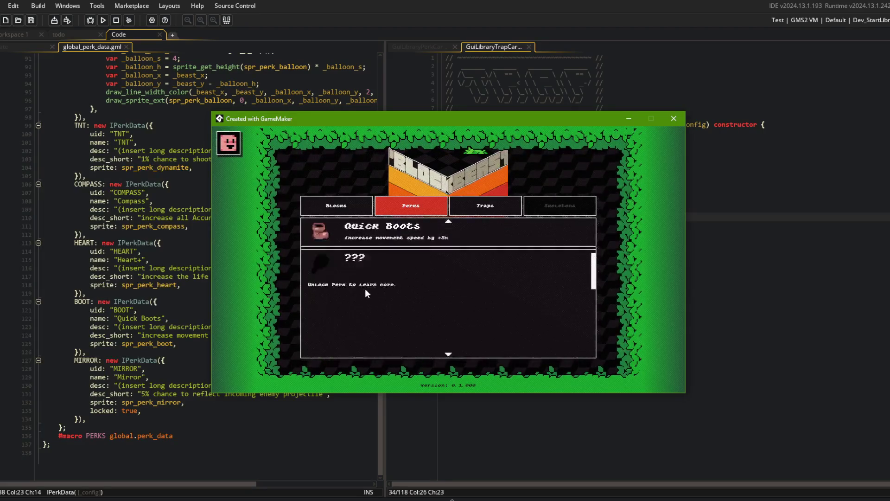
pyautogui.click(369, 230)
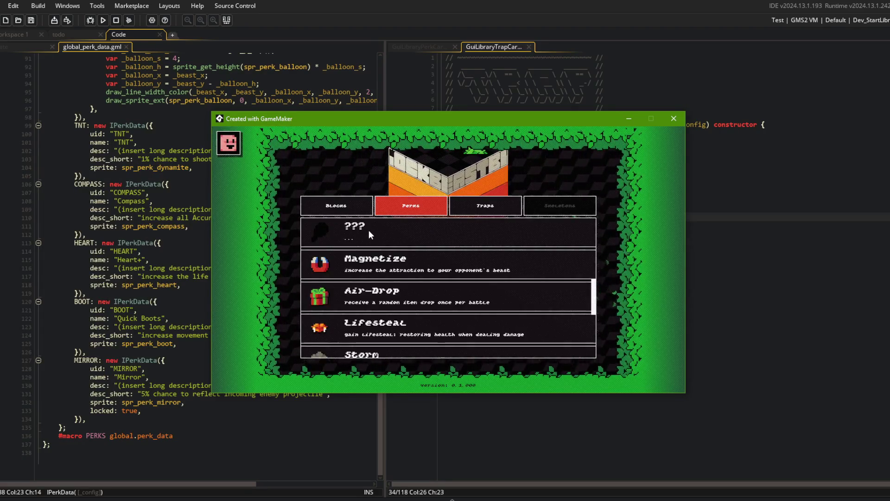
pyautogui.scroll(1, 367, 253)
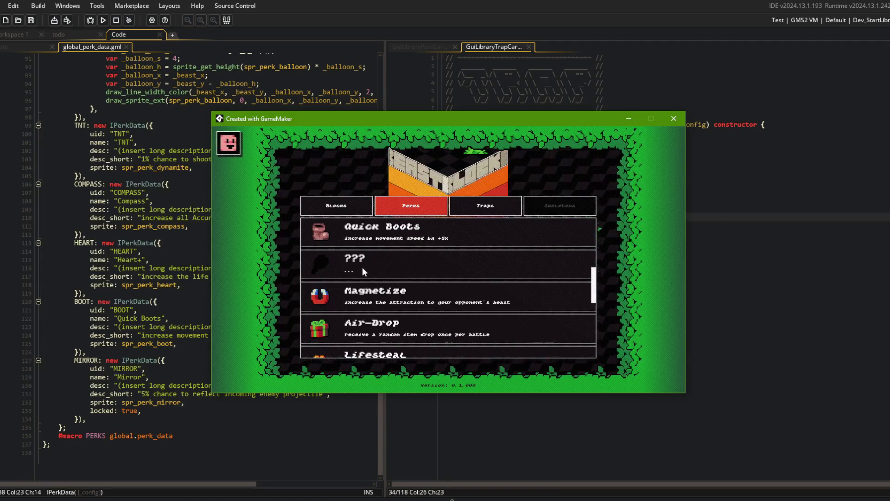
# Step: Compare the Blocks, Perks and Traps card lists, then leave the game for GuiLibraryPerkCard
pyautogui.click(338, 200)
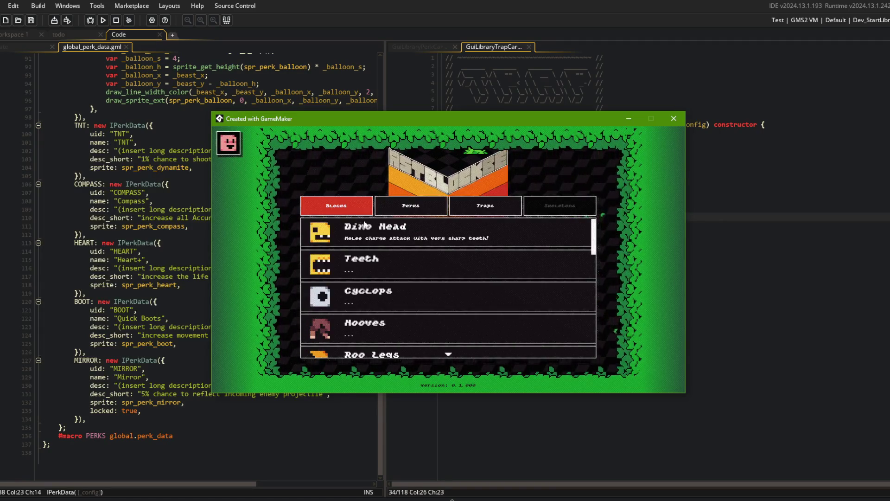
pyautogui.click(415, 209)
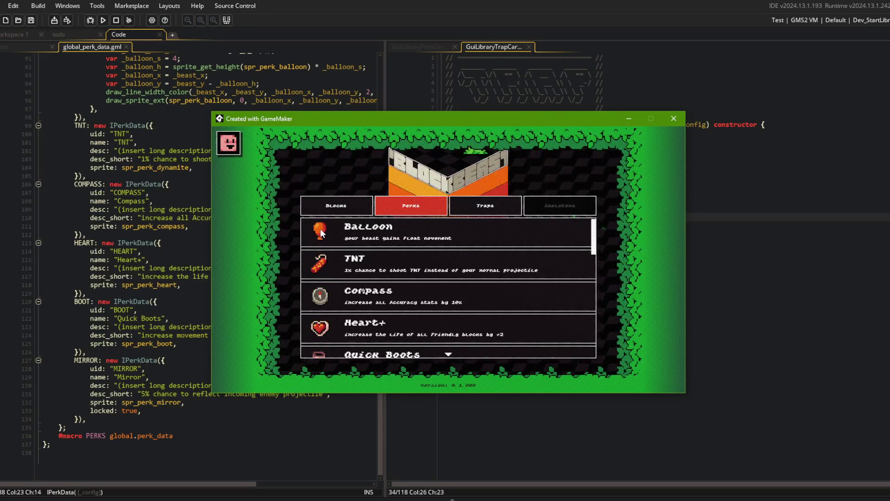
pyautogui.click(485, 204)
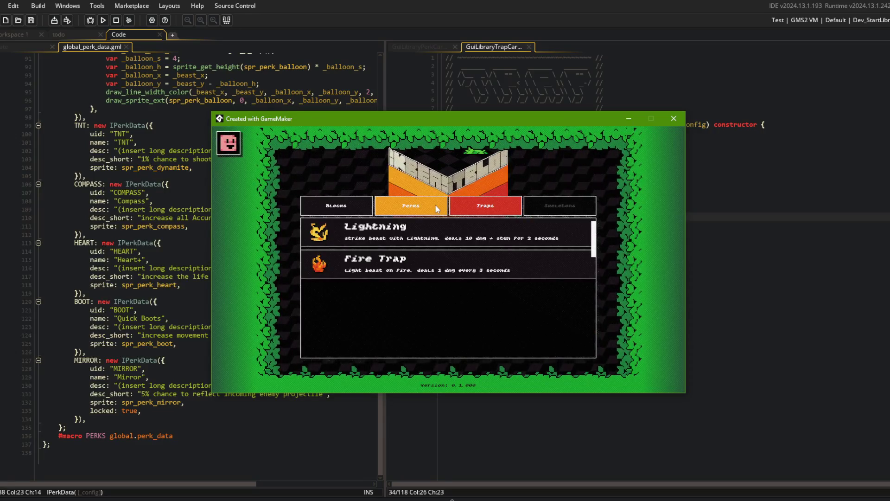
pyautogui.click(422, 205)
pyautogui.press('Left')
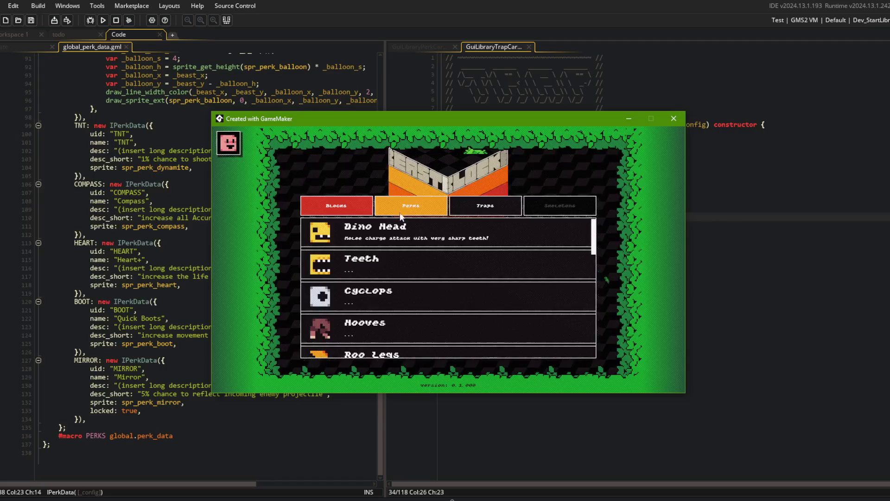
pyautogui.click(410, 206)
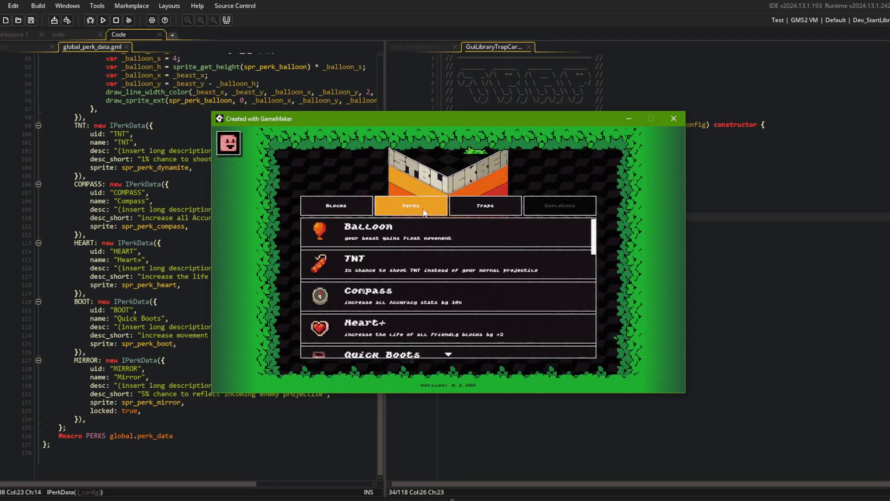
pyautogui.click(469, 210)
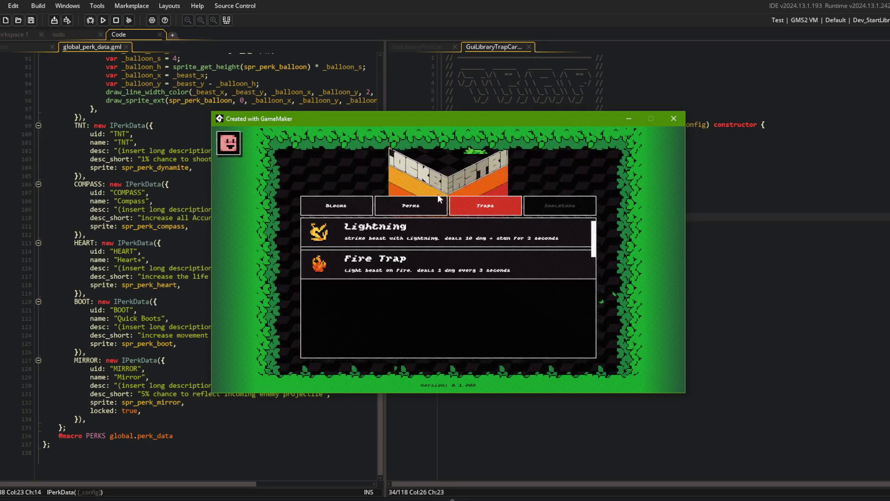
pyautogui.click(438, 204)
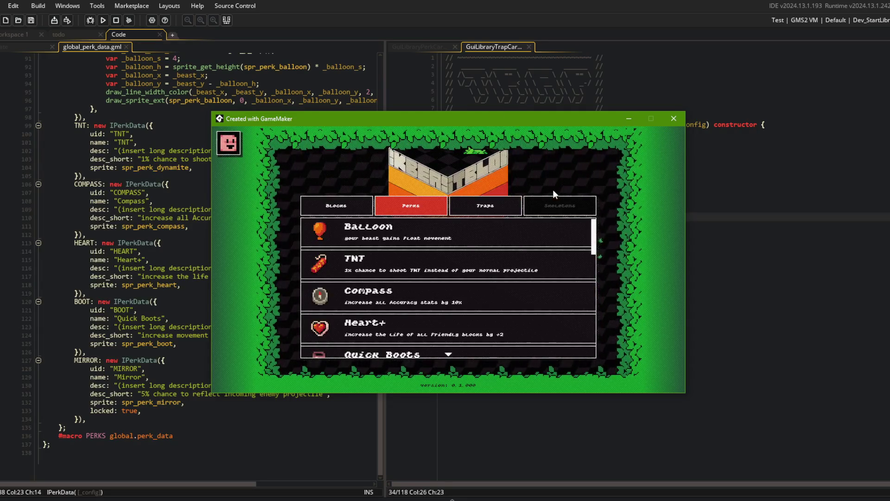
pyautogui.click(542, 90)
pyautogui.click(448, 48)
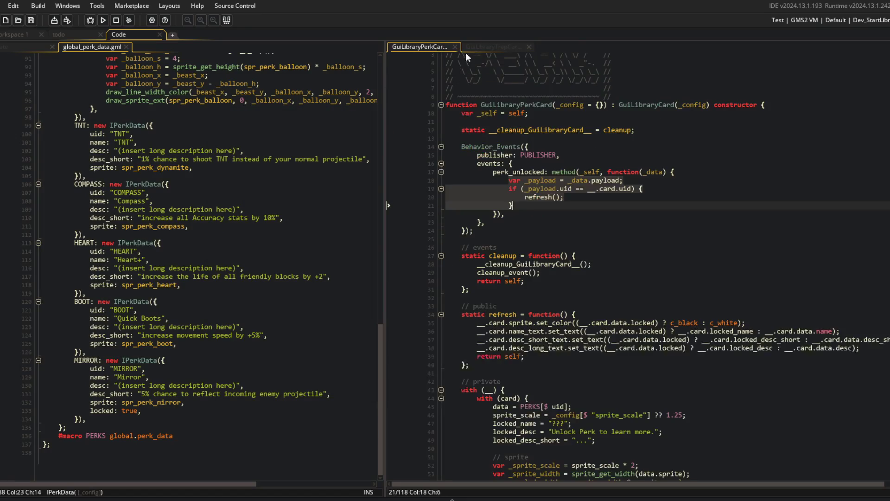
# Step: Collapse the perk card script, expand its with (card) block and jump to GuiSprite's definition
pyautogui.scroll(-10, 485, 215)
pyautogui.hotkey('ctrl', 'shift', '-')
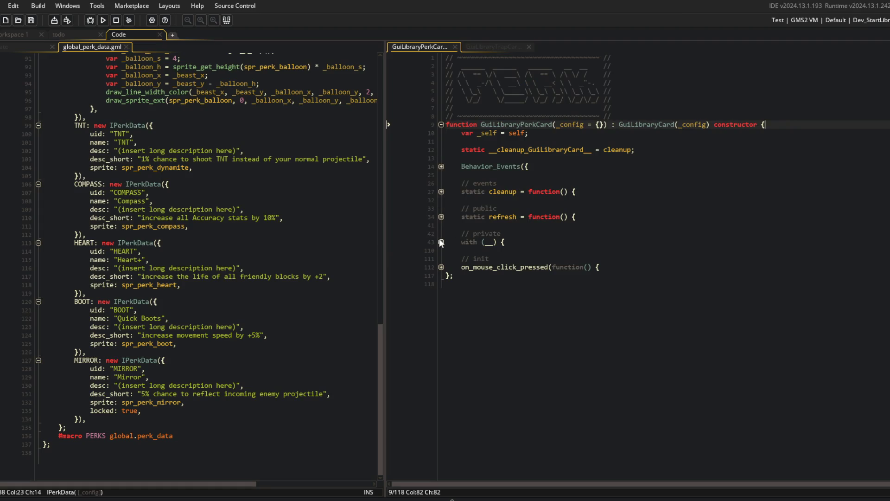
pyautogui.click(441, 242)
pyautogui.click(442, 250)
pyautogui.scroll(-2, 500, 259)
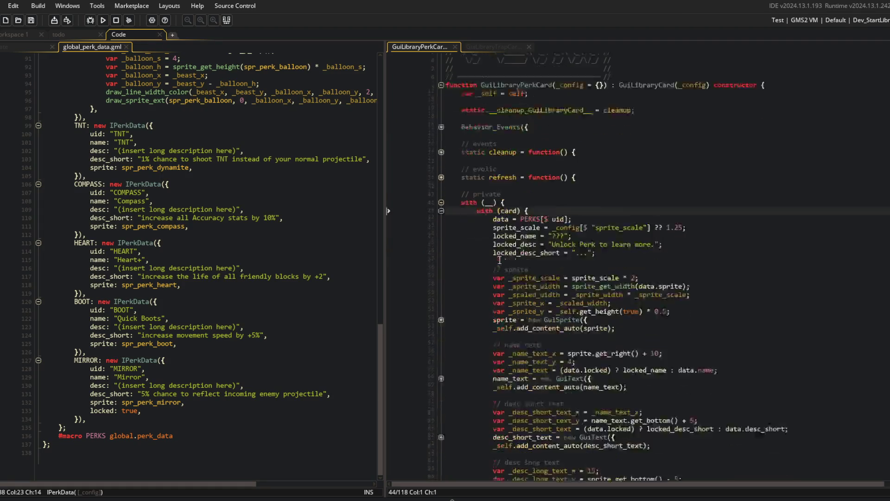
pyautogui.scroll(-3, 499, 259)
pyautogui.click(677, 250)
pyautogui.middleClick(574, 242)
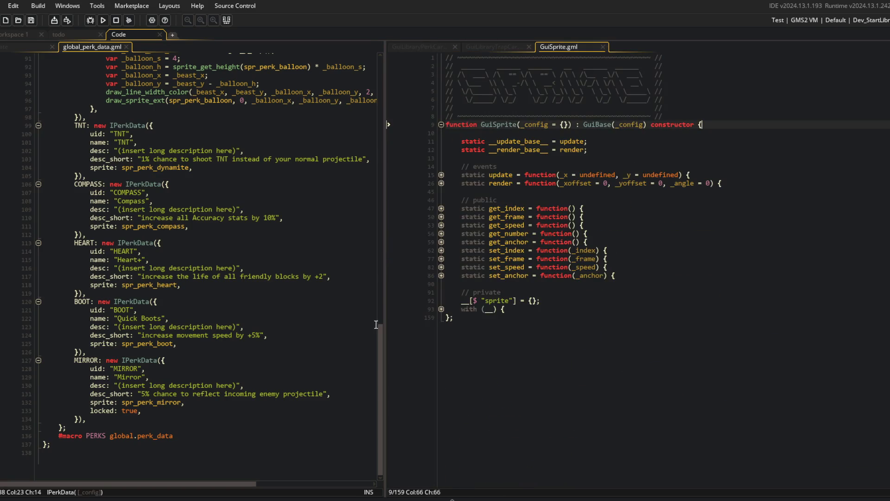
# Step: Add wobble = _config[$ "wobble"] ?? 0; above frame = image in GuiSprite and save
pyautogui.click(441, 309)
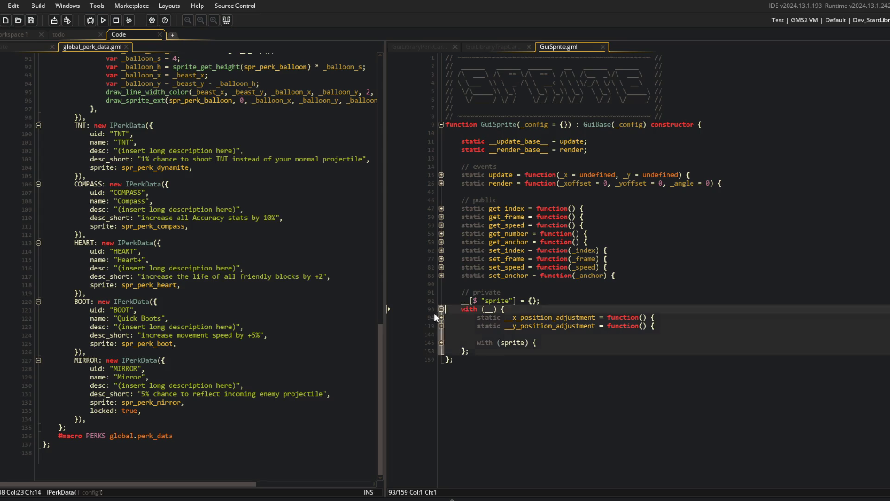
pyautogui.click(441, 343)
pyautogui.click(581, 385)
pyautogui.press('Up')
pyautogui.press('End')
pyautogui.press('Return')
pyautogui.write('wobble')
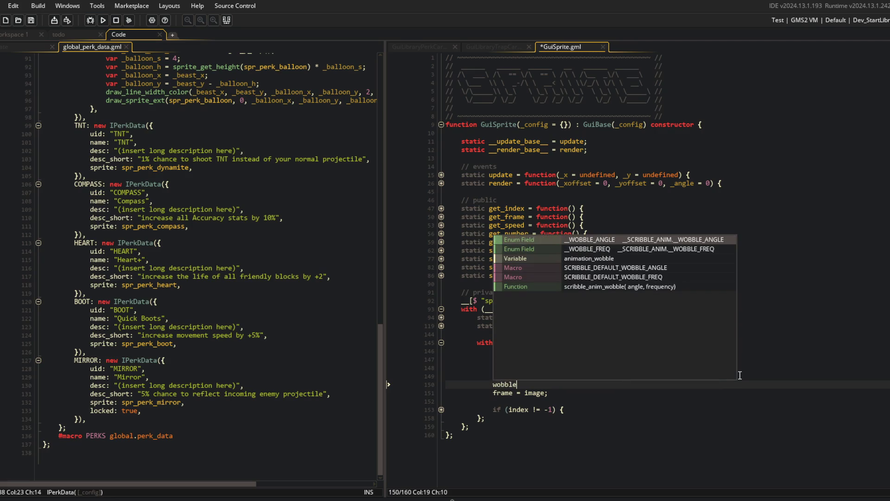
pyautogui.write(' = _config[')
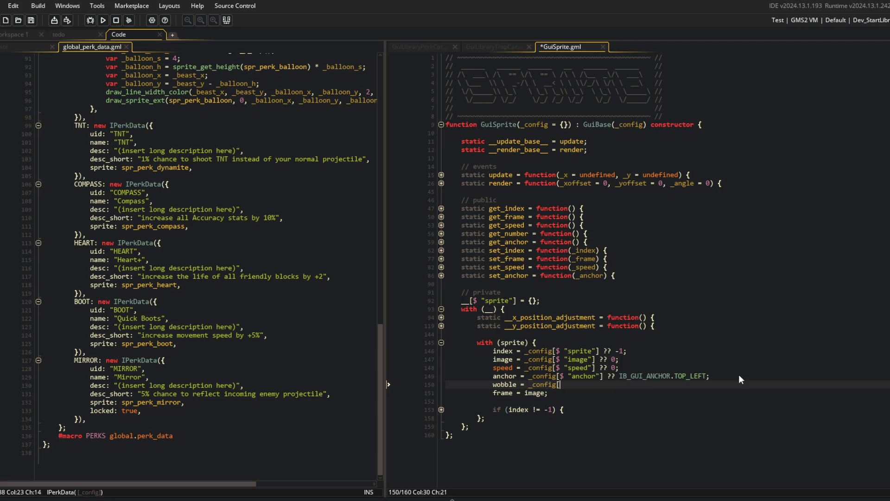
pyautogui.write('$ "wobble"] ?? false;')
pyautogui.press('Return')
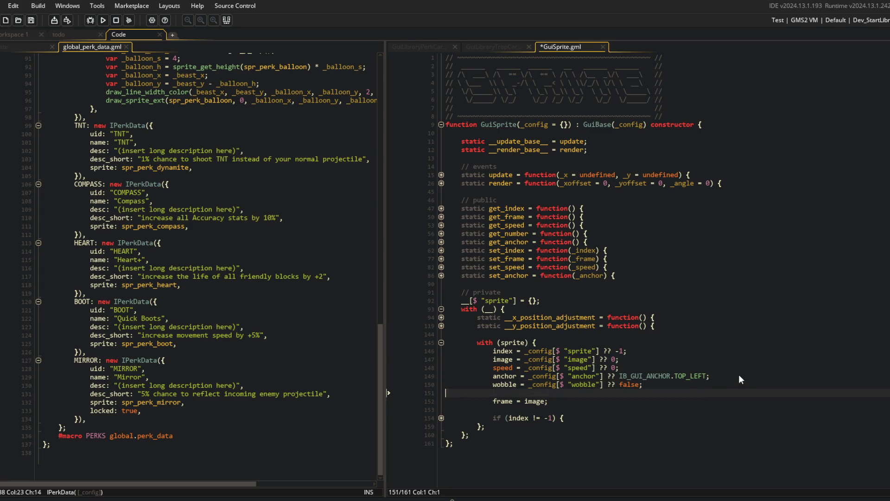
pyautogui.press('BackSpace')
pyautogui.press('BackSpace')
pyautogui.press('BackSpace')
pyautogui.press('BackSpace')
pyautogui.write('0;')
pyautogui.hotkey('ctrl', 's')
# Step: Make a blank line after get_anchor for a new getter
pyautogui.press('Up')
pyautogui.press('Up')
pyautogui.press('Up')
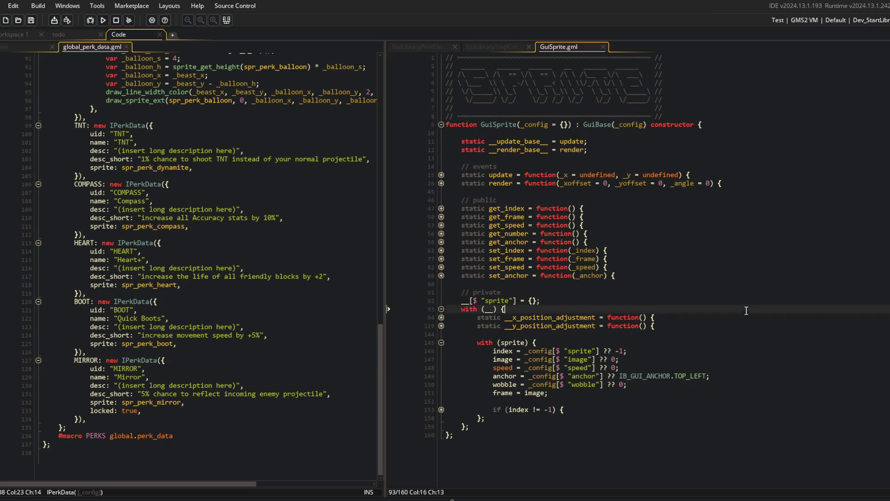
pyautogui.press('Return')
pyautogui.press('Return')
pyautogui.press('Up')
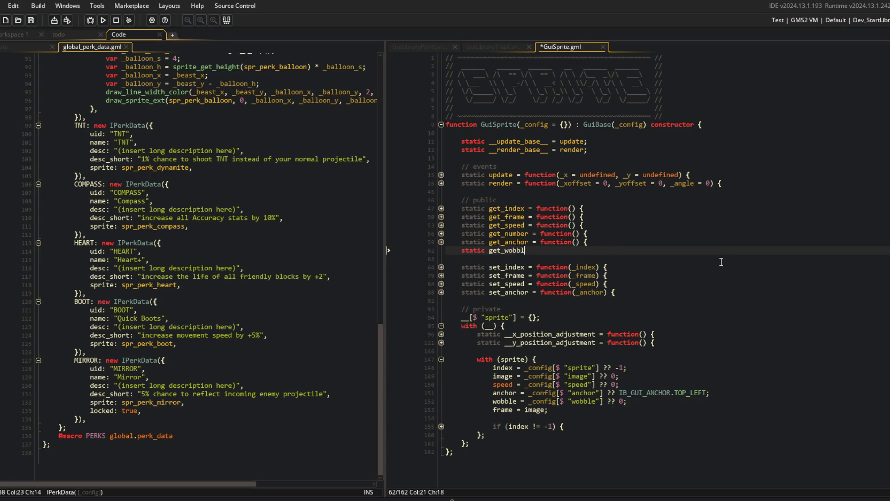
# Step: Write get_wobble to return __.sprite.wobble and save
pyautogui.write('e = function() {')
pyautogui.press('Return')
pyautogui.write('return ')
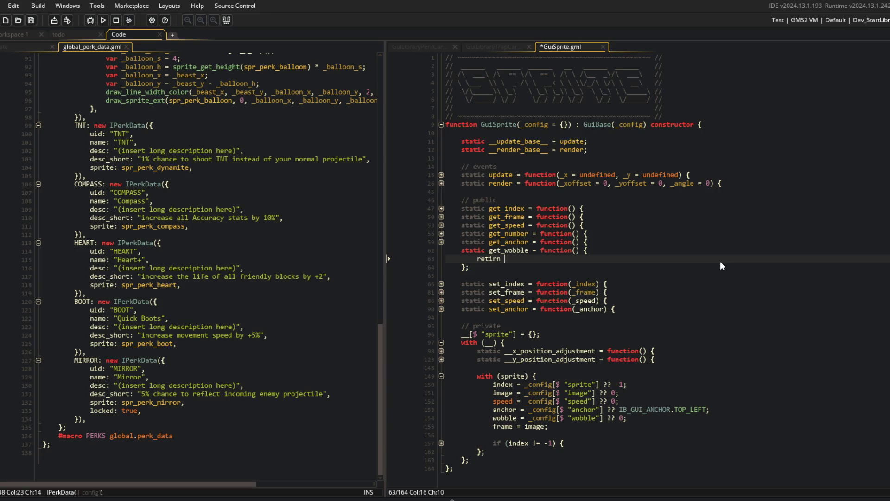
pyautogui.write('__.sprite.wobl')
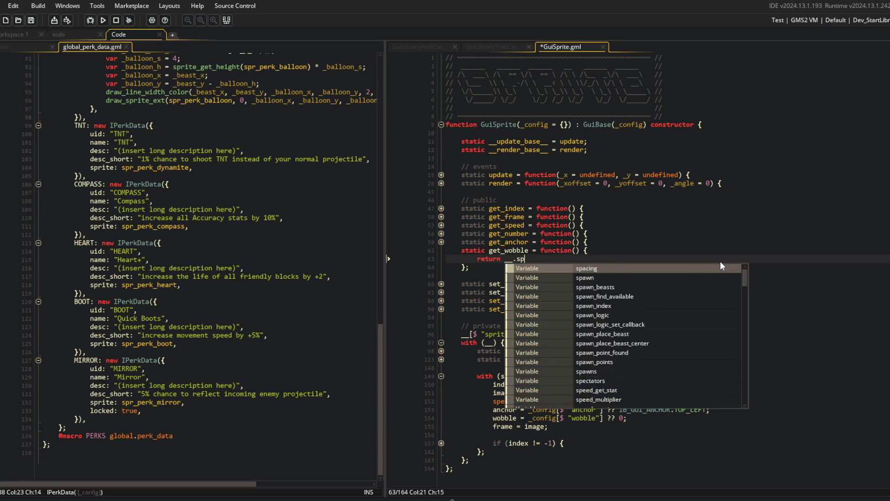
pyautogui.press('Return')
pyautogui.write(';')
pyautogui.hotkey('ctrl', 's')
# Step: Add set_wobble(_wobble) below set_anchor, assigning __.sprite.wobble and returning self, then save
pyautogui.press('Down')
pyautogui.press('Down')
pyautogui.press('Down')
pyautogui.press('Down')
pyautogui.press('End')
pyautogui.press('Return')
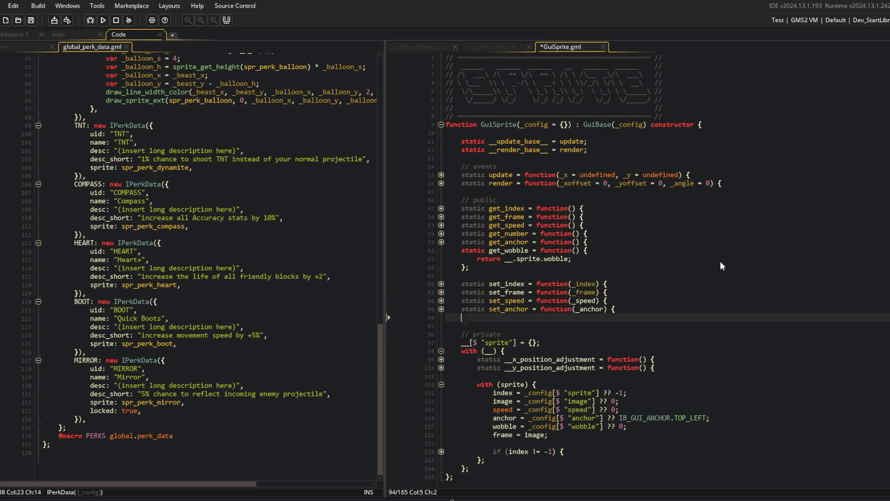
pyautogui.write('set_wobble = function(_wobble')
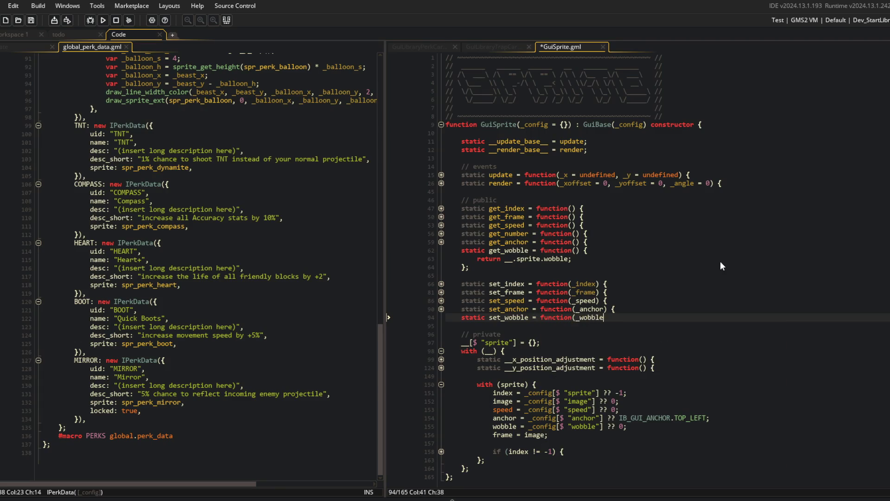
pyautogui.write(') {')
pyautogui.press('Return')
pyautogui.write('__.sprite.wobble = _wob')
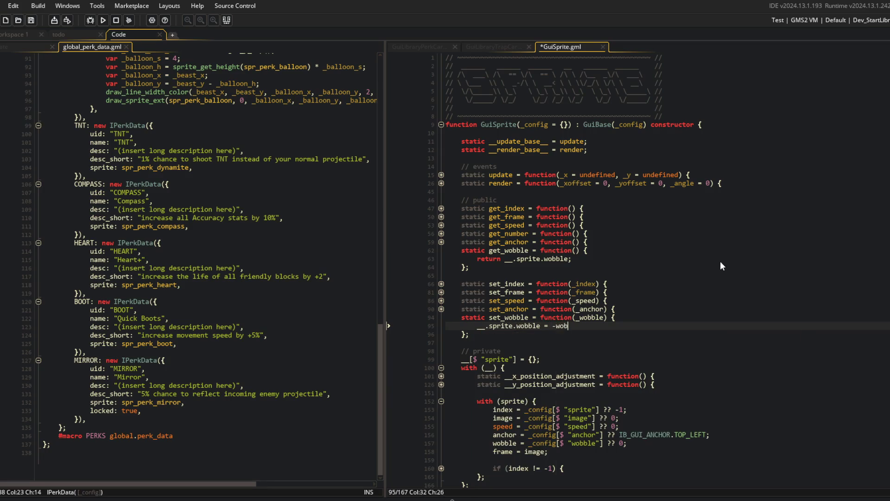
pyautogui.write('ble;')
pyautogui.press('Return')
pyautogui.write('retur')
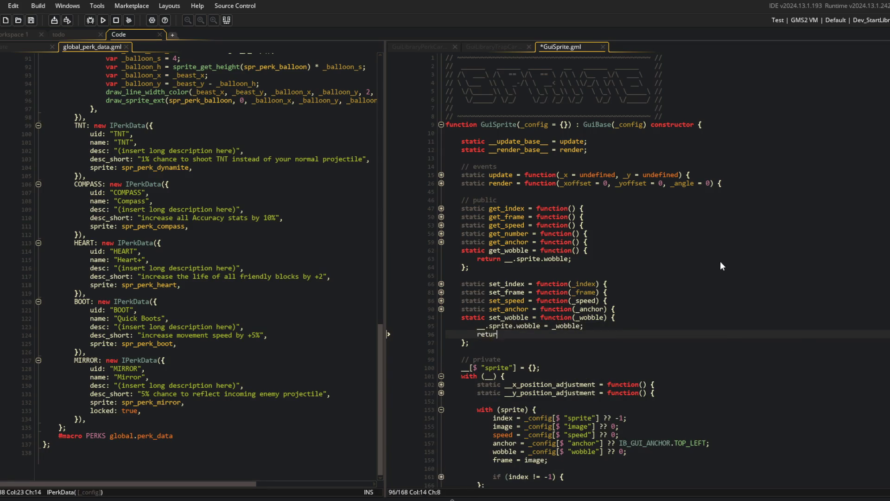
pyautogui.write('n self;')
pyautogui.hotkey('ctrl', 's')
# Step: Fold the get_wobble and set_wobble functions
pyautogui.click(719, 260)
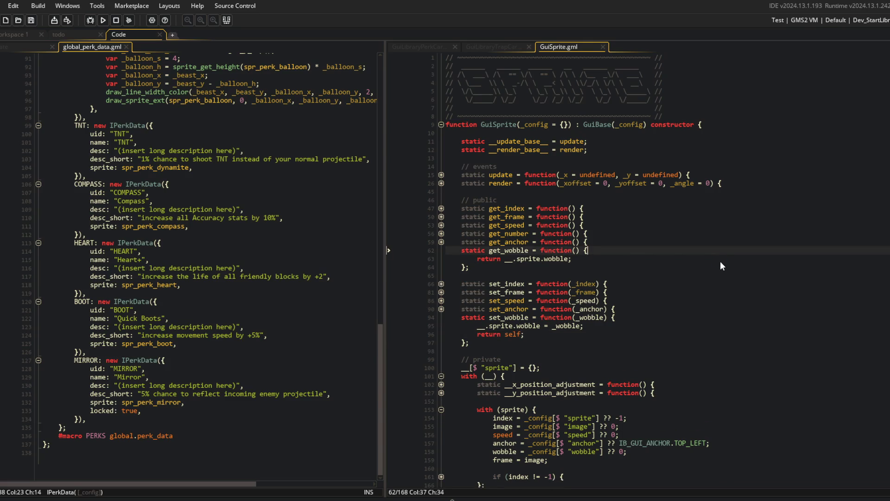
pyautogui.hotkey('ctrl', 'm')
pyautogui.press('Down')
pyautogui.press('Down')
pyautogui.press('Down')
pyautogui.press('End')
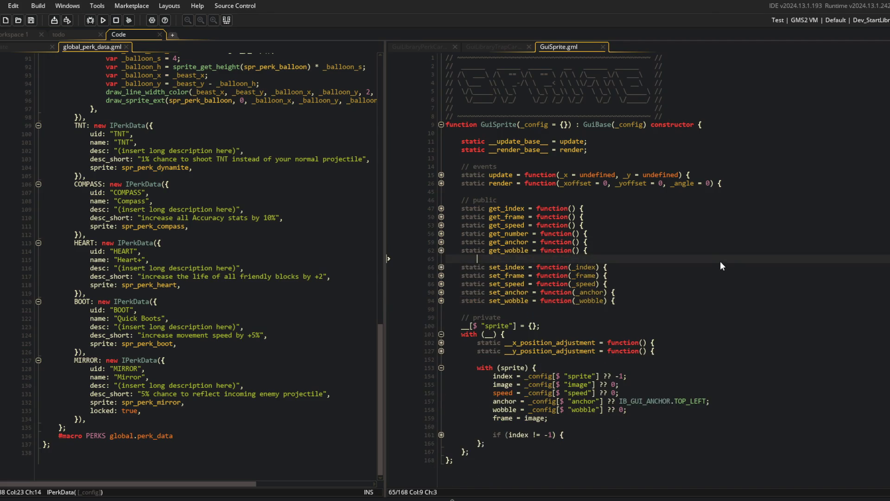
# Step: Unfold render's visibility and sprite index checks and highlight the uses of _angle
pyautogui.click(441, 175)
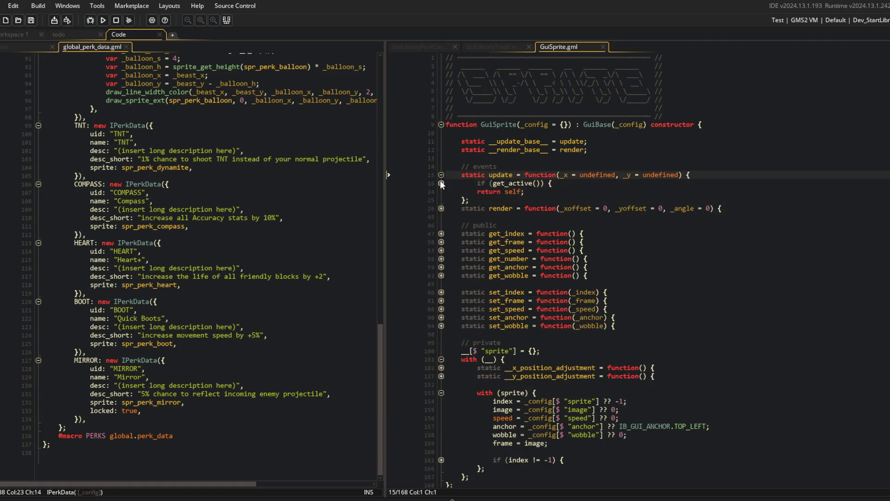
pyautogui.click(440, 175)
pyautogui.click(441, 183)
pyautogui.click(441, 191)
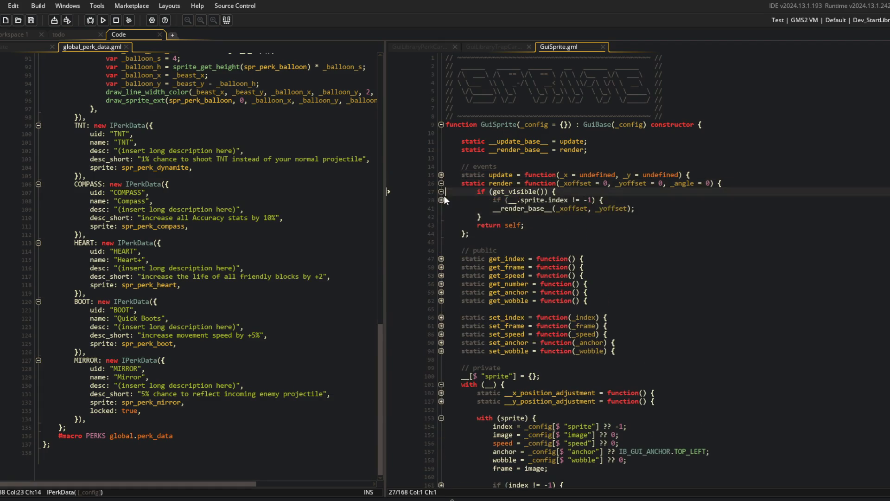
pyautogui.click(441, 200)
pyautogui.click(510, 259)
pyautogui.doubleClick(533, 267)
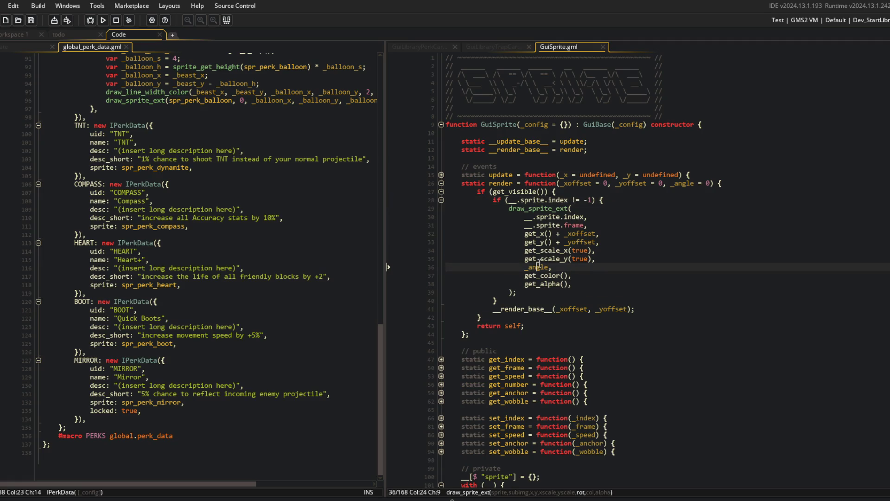
# Step: Insert an if (__.sprite.wobble > 0) block starting _angle += wave( before the draw call
pyautogui.click(619, 200)
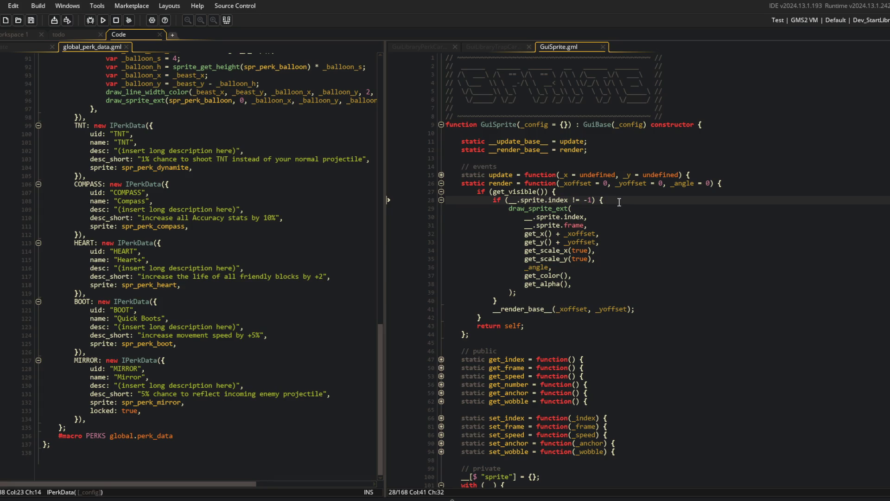
pyautogui.press('Return')
pyautogui.press('Return')
pyautogui.press('Return')
pyautogui.press('Up')
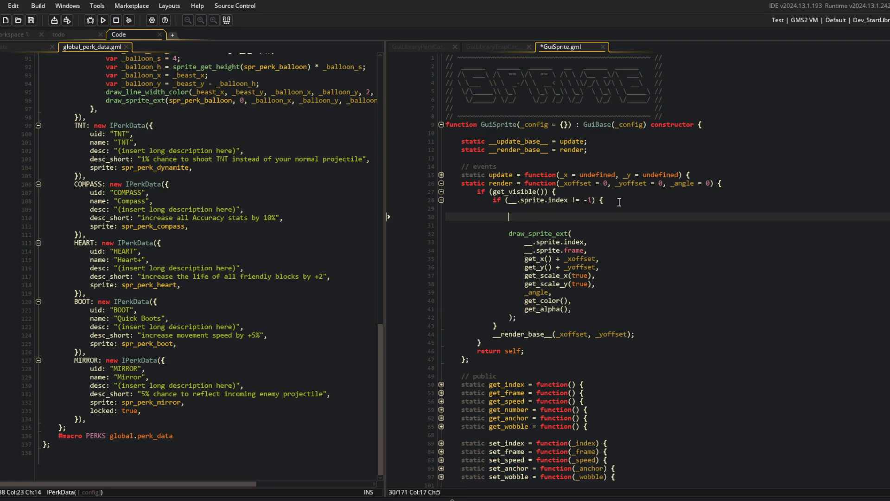
pyautogui.write('__.sprite.wobble > 0)')
pyautogui.write(' {')
pyautogui.press('Return')
pyautogui.write('_angle += w')
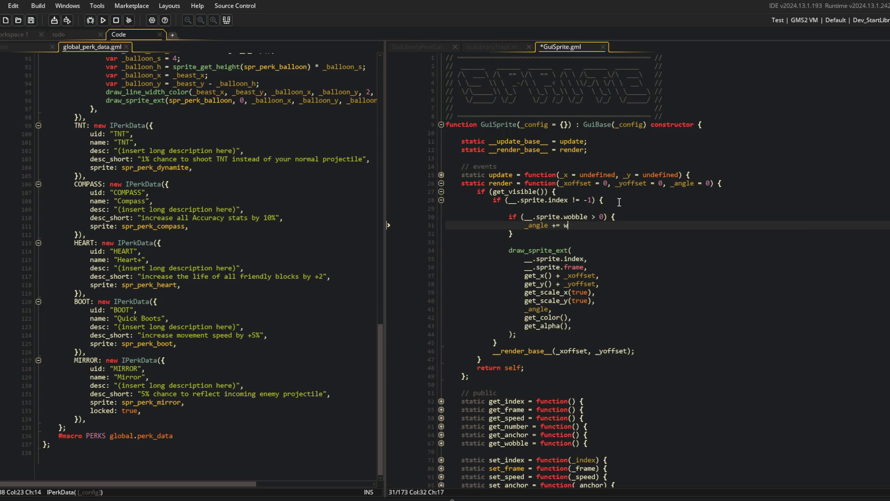
pyautogui.write('ave(-__.sprite.wobble, __.sprite.woble, __.sprite.wobble_duration')
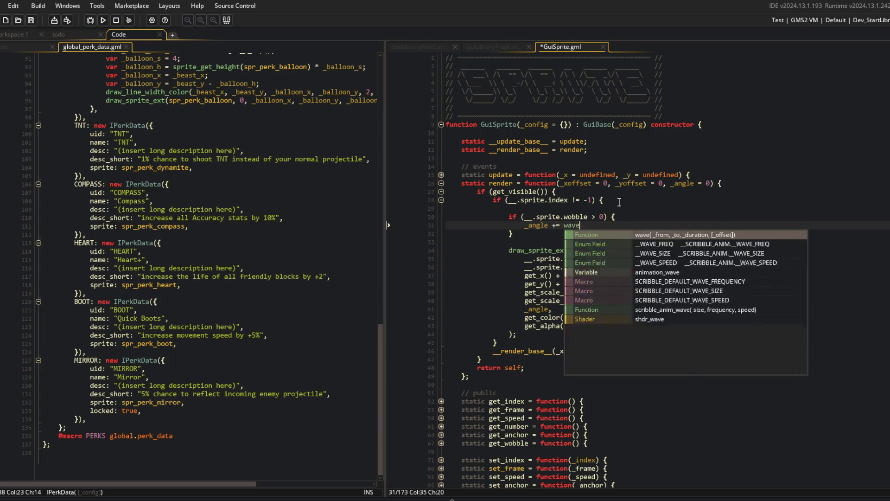
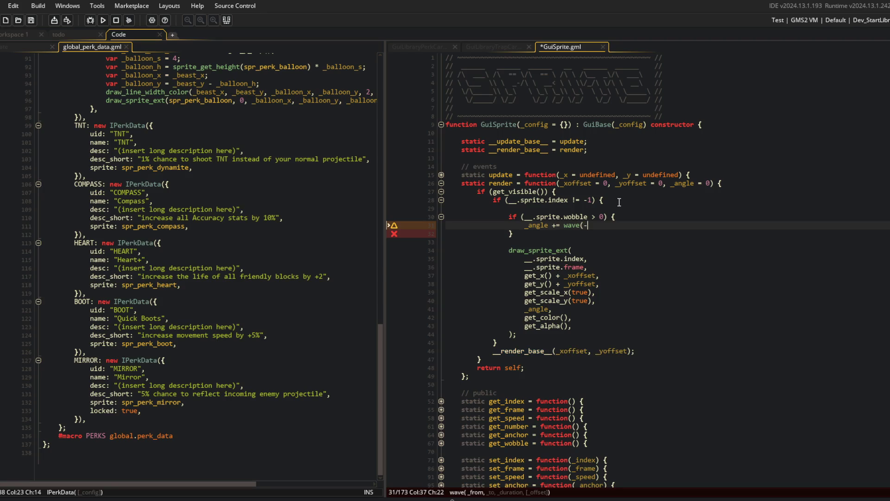
# Step: Finish the wave(-__.sprite.wobble, __.sprite.wobble, __.sprite.wobble_duration) call, save, and fix the 'woble' typo
pyautogui.write('__.sprite.')
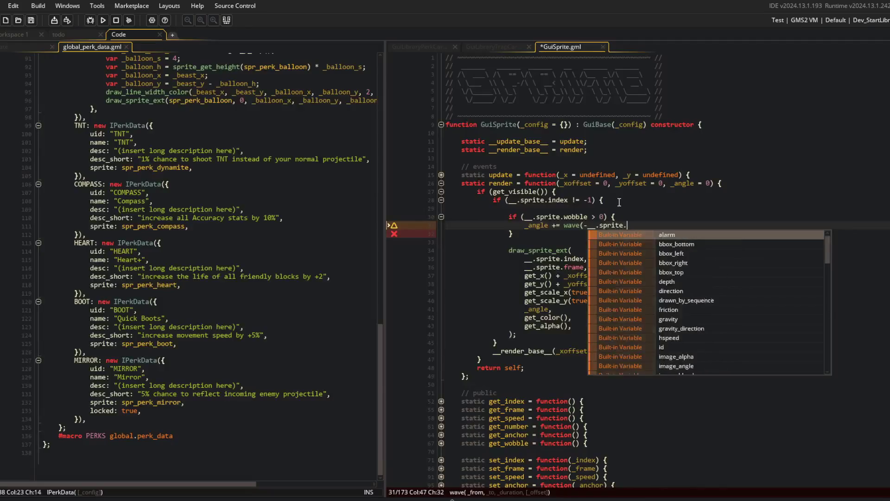
pyautogui.write('wobble, __.sprite.woble, ')
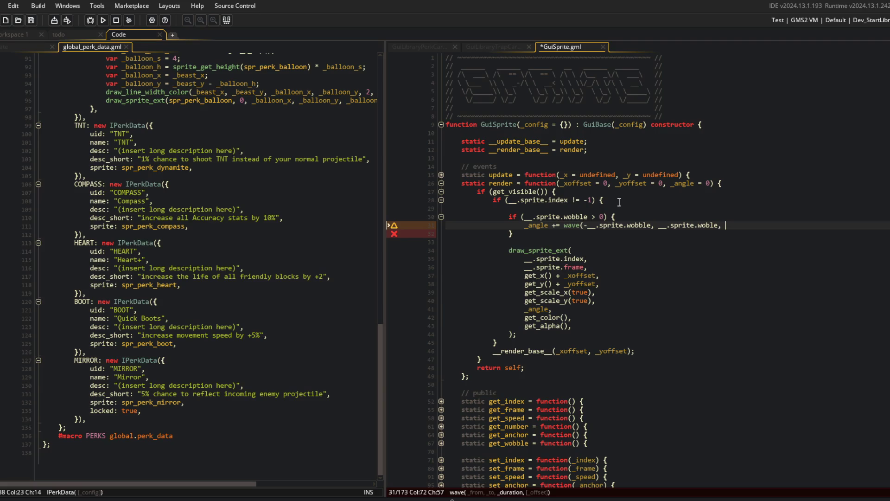
pyautogui.write('__.sprite.wobble')
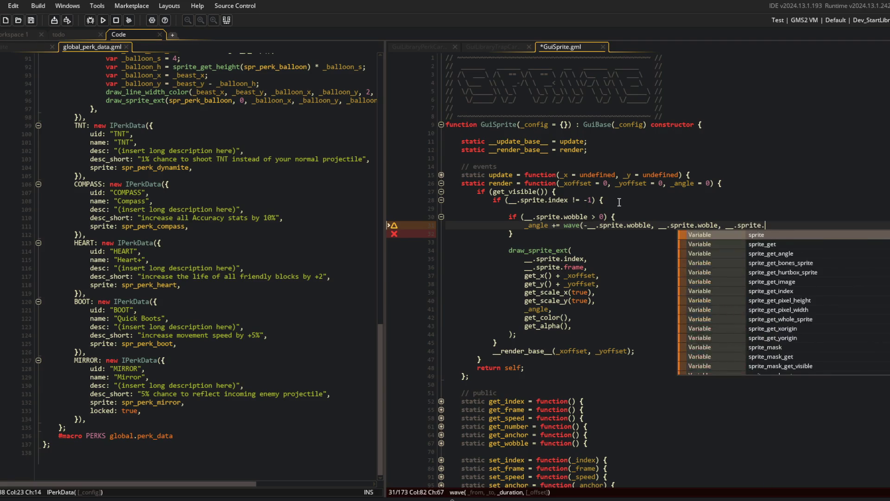
pyautogui.write('_duration);')
pyautogui.hotkey('ctrl', 's')
pyautogui.click(709, 225)
pyautogui.write('b')
# Step: Extend the wobble if-condition with '&& __.sprite.wobble_duration > 0'
pyautogui.click(725, 197)
pyautogui.scroll(-2, 725, 197)
pyautogui.click(635, 153)
pyautogui.click(603, 158)
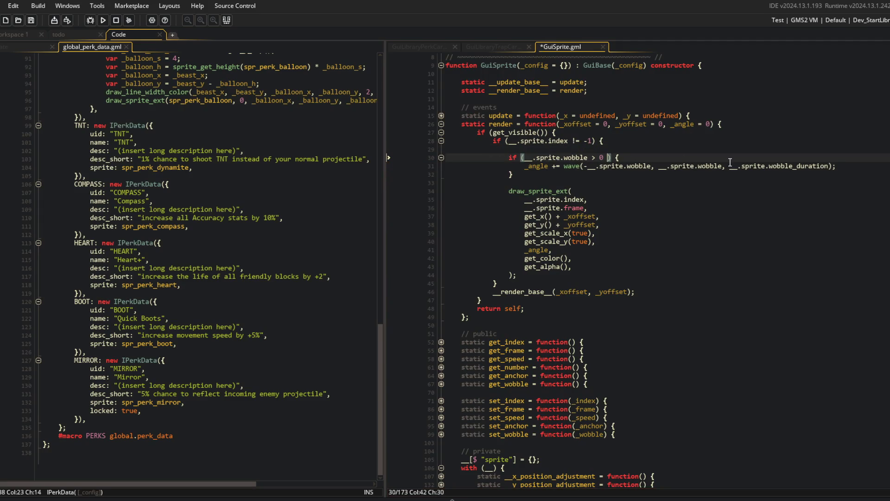
pyautogui.write('&& __.sprite.wobble_duration > ')
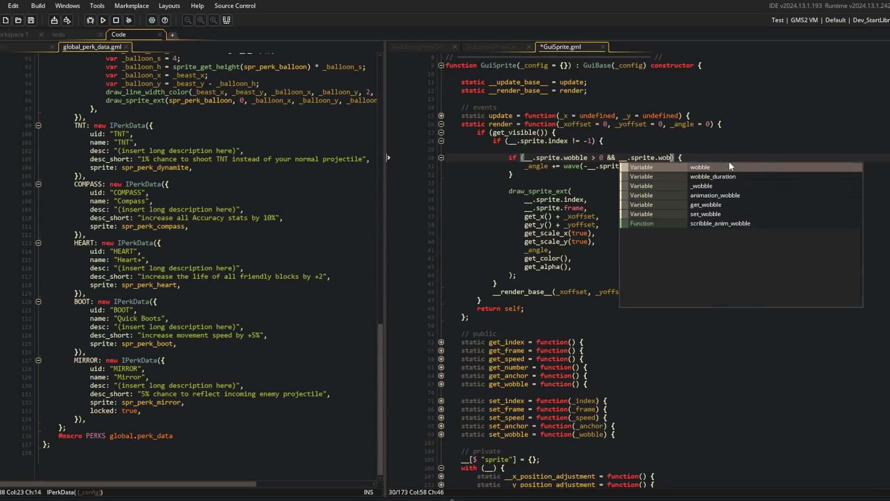
pyautogui.write('0')
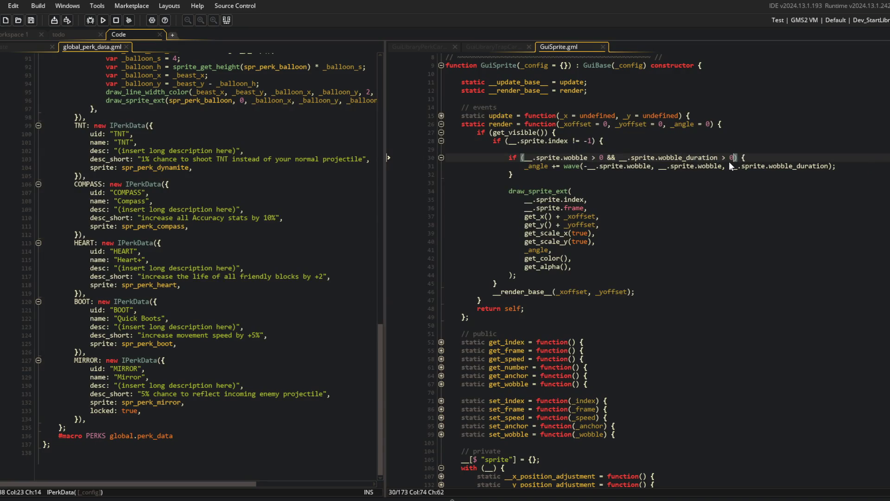
pyautogui.click(729, 163)
pyautogui.scroll(-4, 654, 314)
# Step: Duplicate the wobble default line into a wobble_duration = _config[$ "wobble_duration"] line
pyautogui.click(521, 445)
pyautogui.hotkey('ctrl', 'd')
pyautogui.write('_duration')
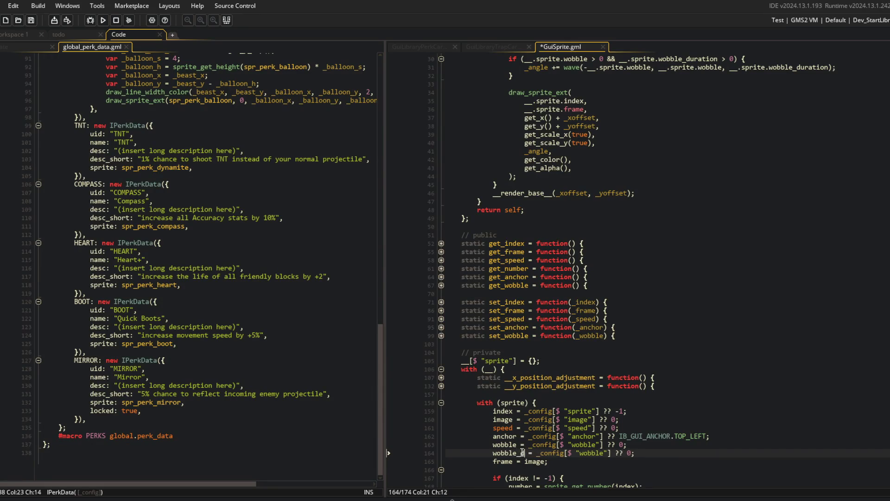
pyautogui.press('End')
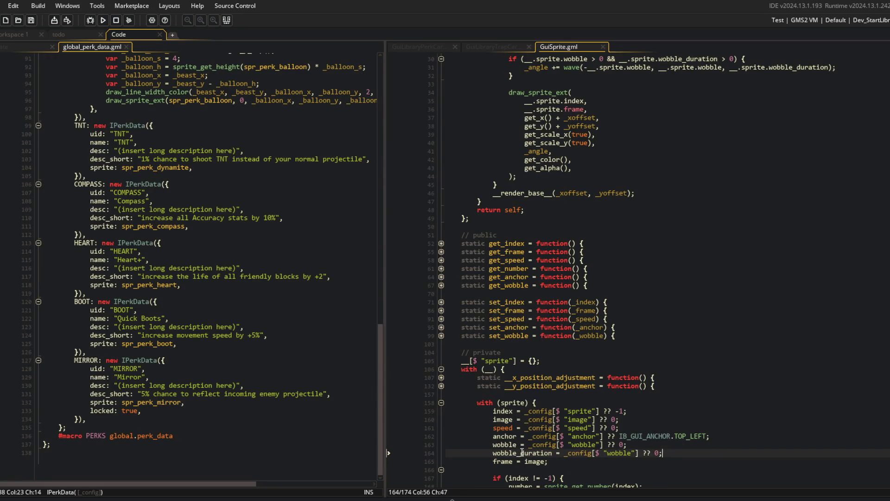
pyautogui.write('_duration')
pyautogui.scroll(-3, 557, 417)
pyautogui.click(592, 381)
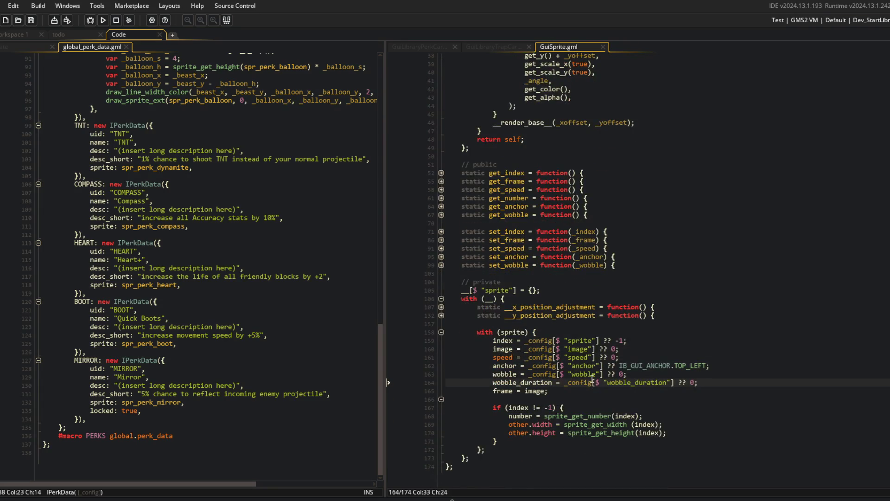
pyautogui.scroll(2, 592, 379)
pyautogui.scroll(2, 592, 378)
# Step: Add a static get_wobble_duration getter returning __.sprite.wobble_duration and save
pyautogui.click(598, 306)
pyautogui.press('Down')
pyautogui.press('Return')
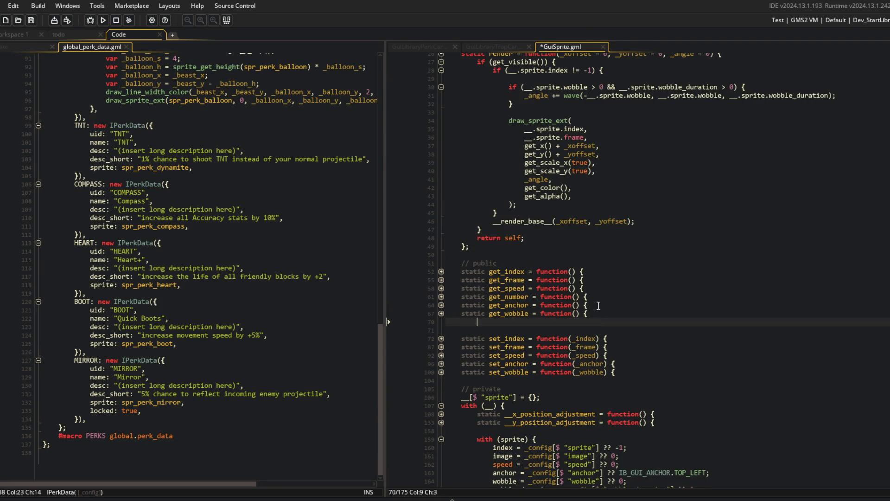
pyautogui.write('static get_wb')
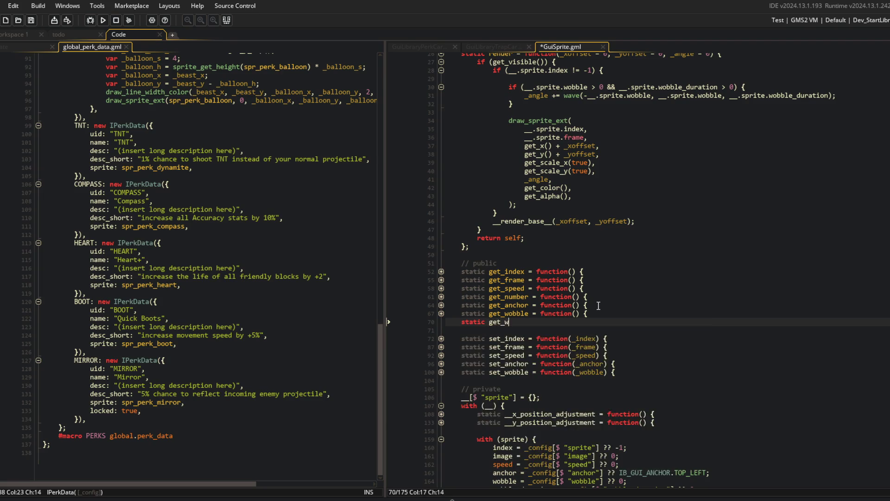
pyautogui.press('Return')
pyautogui.press('Return')
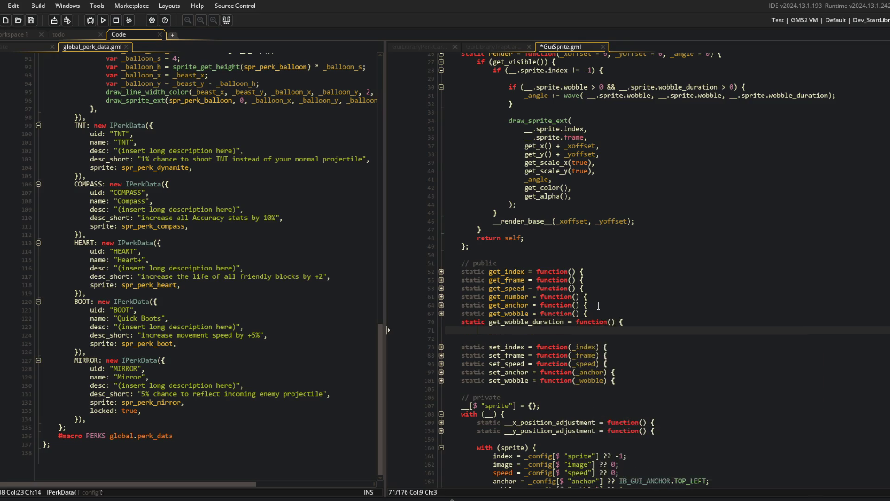
pyautogui.write('return __.sprite.wo')
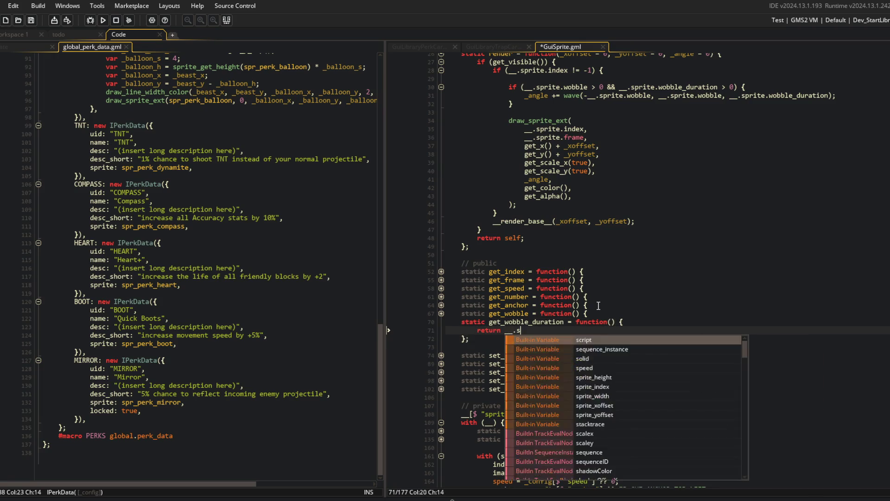
pyautogui.write('bble')
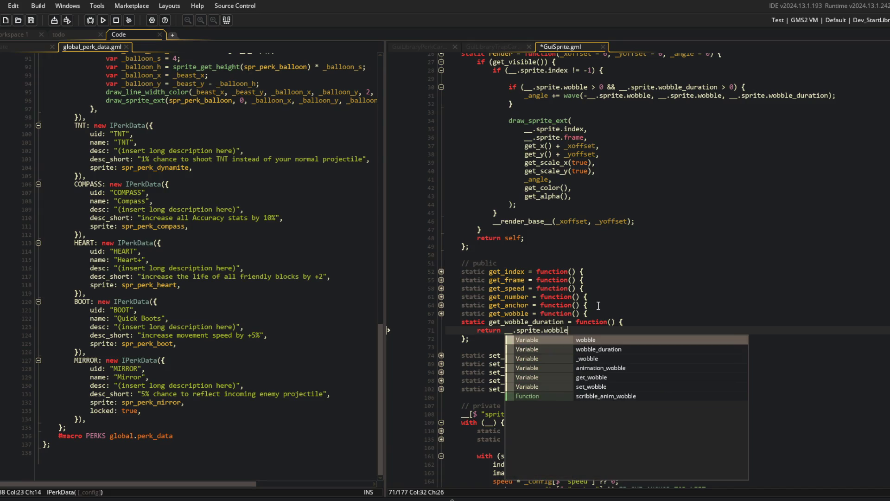
pyautogui.press('Down')
pyautogui.press('Return')
pyautogui.hotkey('ctrl', 'Left')
pyautogui.hotkey('ctrl', 'Left')
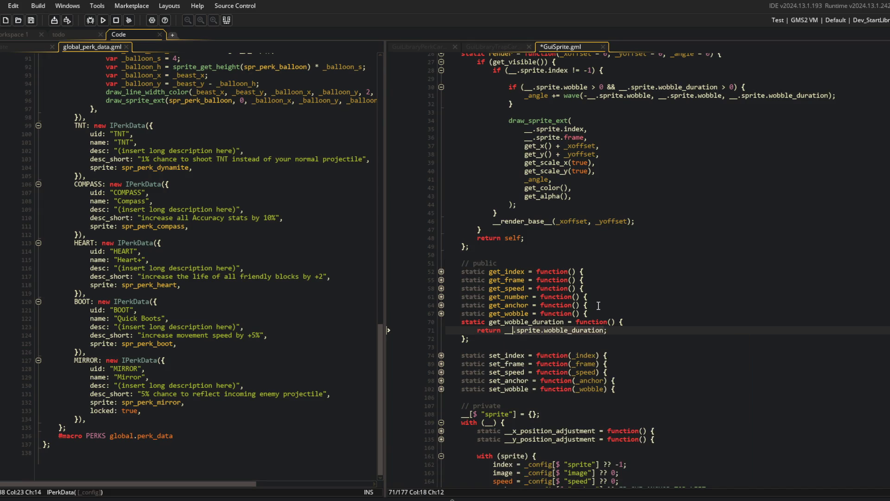
pyautogui.hotkey('ctrl', 's')
pyautogui.press('Up')
# Step: Add a static set_wobble_duration(_duration) setter that stores the value and returns self, then save
pyautogui.press('End')
pyautogui.press('Down')
pyautogui.press('Down')
pyautogui.press('Down')
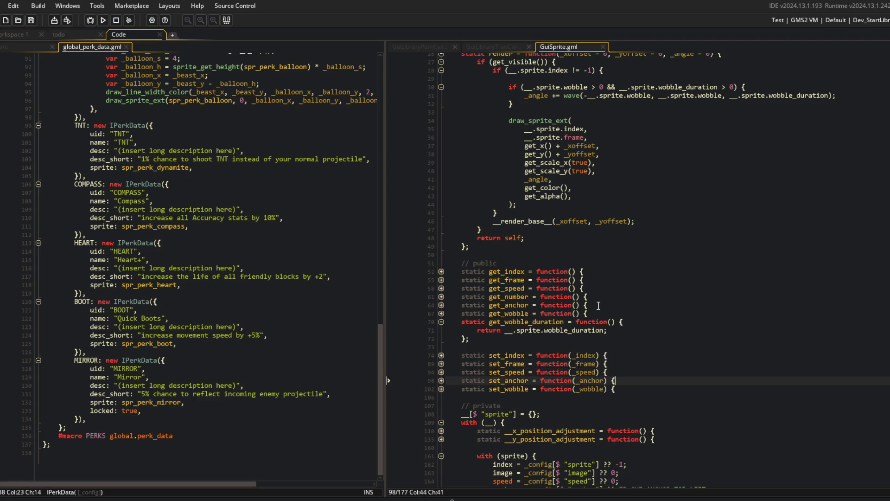
pyautogui.press('Down')
pyautogui.press('Return')
pyautogui.write('static set_wob')
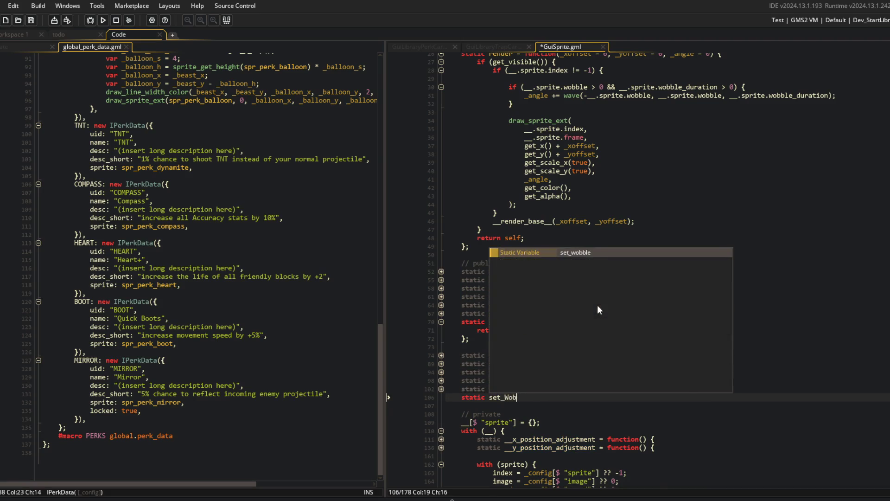
pyautogui.write('ble_')
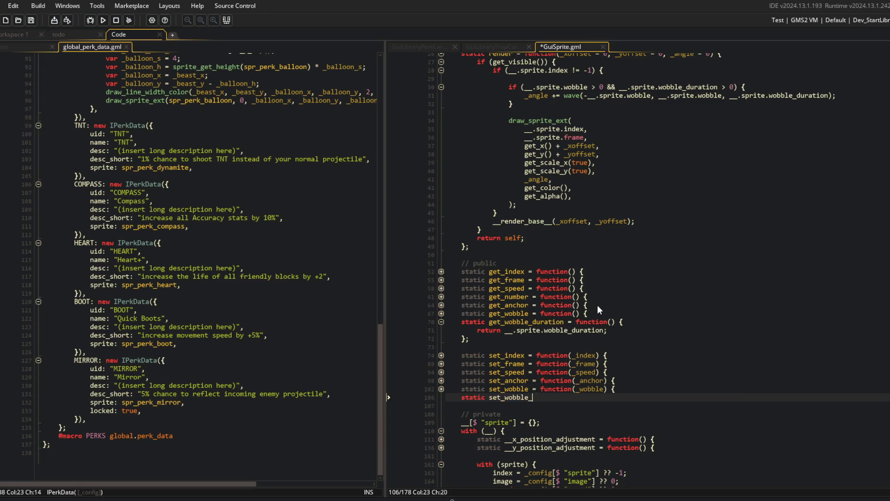
pyautogui.write('duration = function(_duration) {')
pyautogui.press('Return')
pyautogui.press('Return')
pyautogui.write('};')
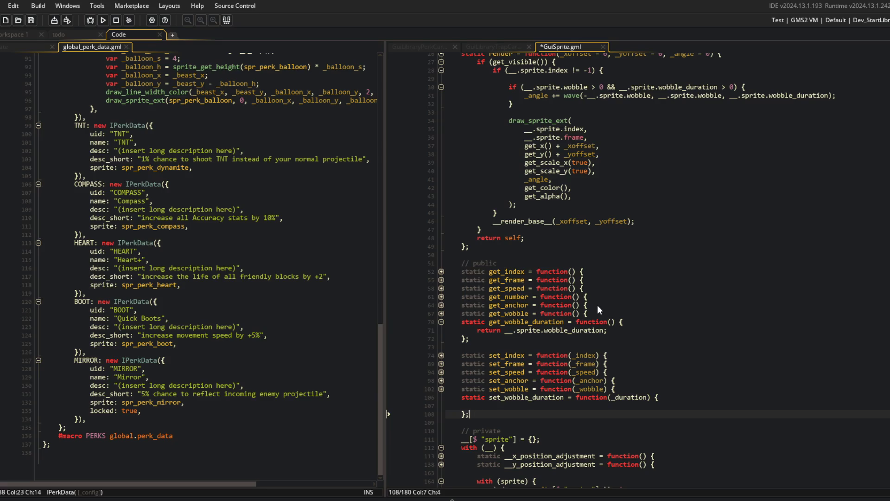
pyautogui.press('Up')
pyautogui.write('__.sprite.wobble_duration = _duration;')
pyautogui.press('Return')
pyautogui.write('return self;')
pyautogui.hotkey('ctrl', 's')
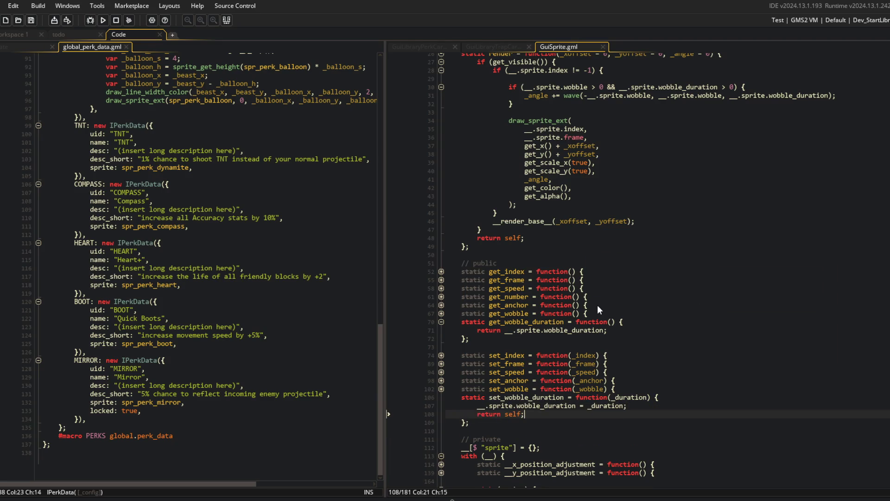
# Step: Collapse render and the new setter, then change the wobble_duration default from 0 to 5 and save
pyautogui.scroll(3, 612, 264)
pyautogui.click(627, 227)
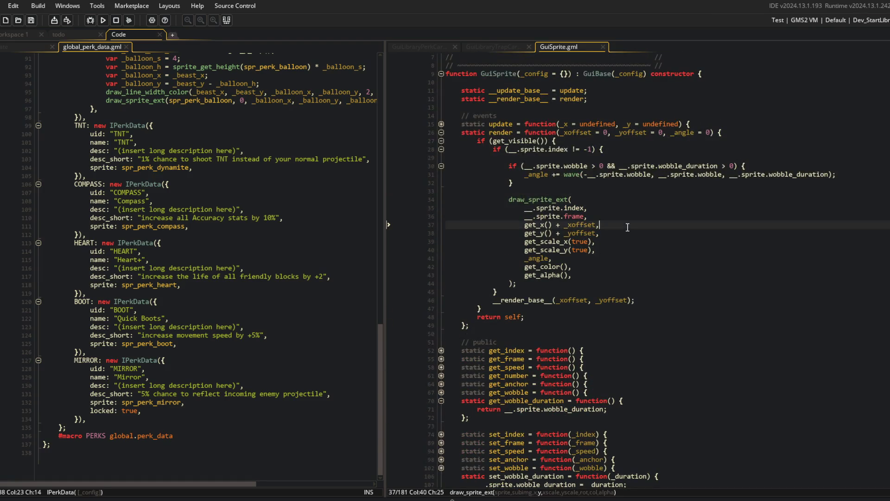
pyautogui.click(442, 132)
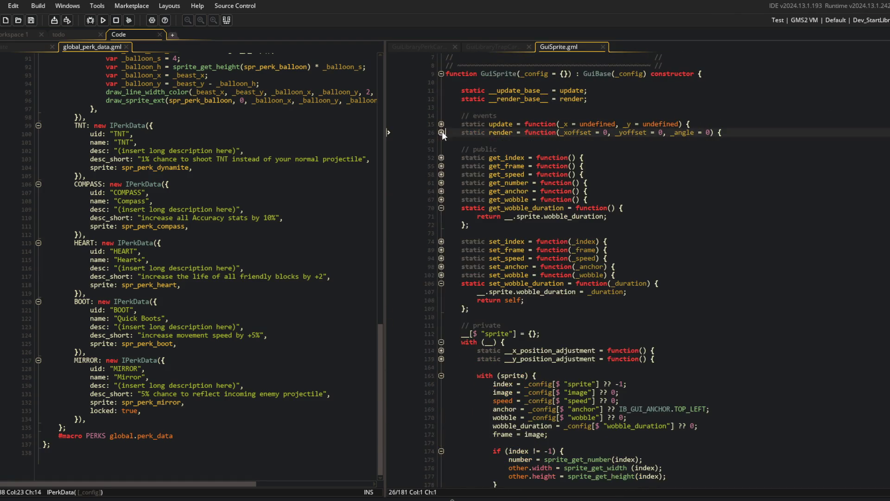
pyautogui.click(442, 283)
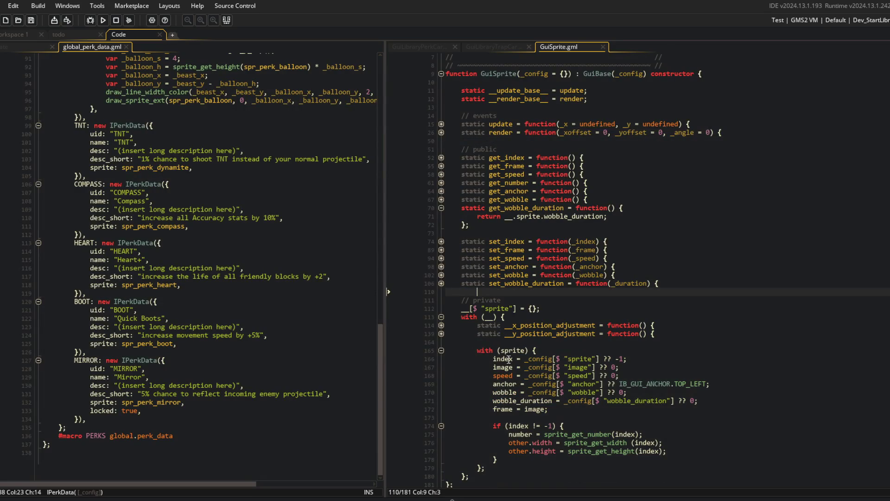
pyautogui.click(709, 402)
pyautogui.press('Left')
pyautogui.press('BackSpace')
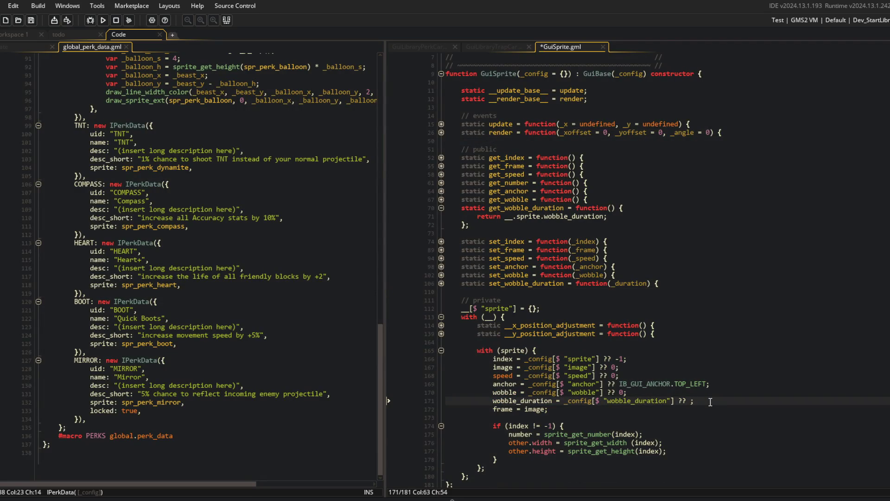
pyautogui.write('5')
pyautogui.hotkey('ctrl', 's')
# Step: Collapse the with (sprite) block and switch to the GuiLibraryPerkCard script
pyautogui.click(717, 308)
pyautogui.click(705, 327)
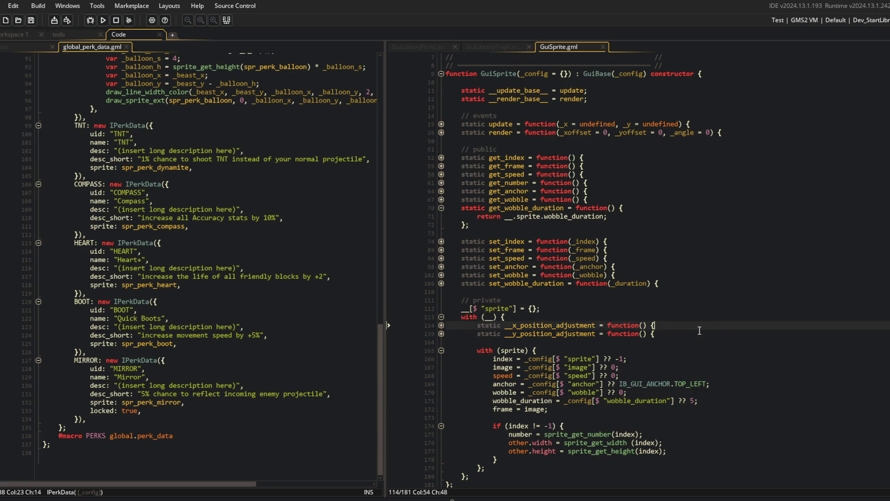
pyautogui.click(440, 351)
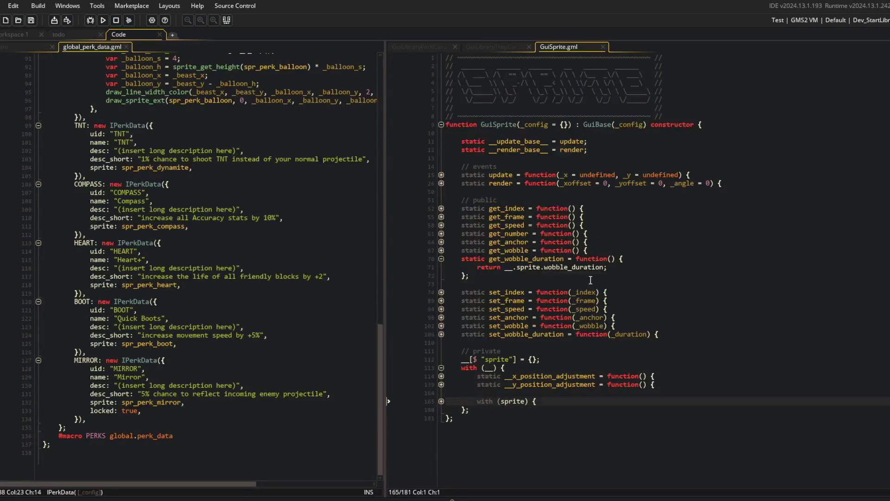
pyautogui.click(430, 48)
pyautogui.click(572, 140)
pyautogui.scroll(2, 575, 195)
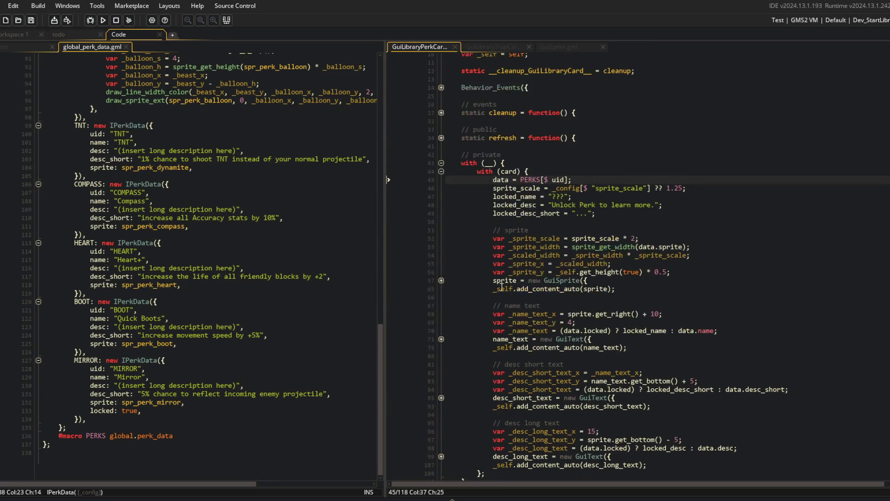
# Step: Add a 'wobble: 5' entry after the colour setting in the perk card's GuiSprite config
pyautogui.click(440, 281)
pyautogui.click(683, 329)
pyautogui.press('Return')
pyautogui.write('wobble: 5,')
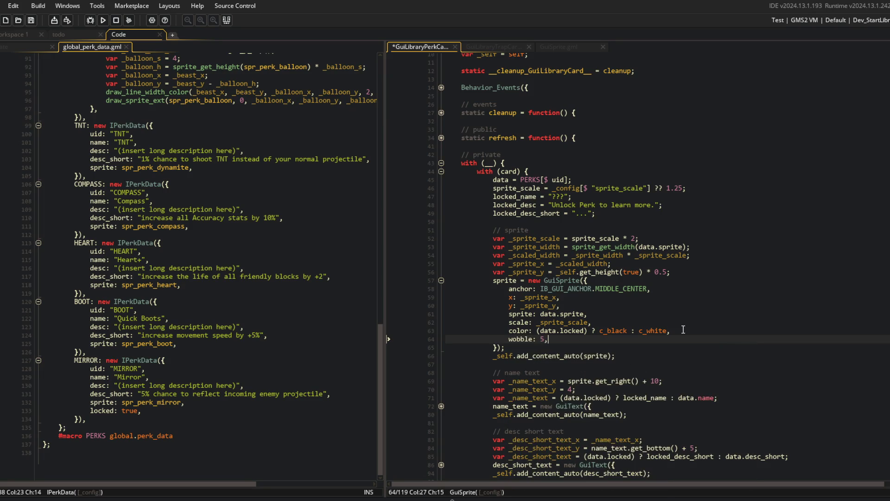
# Step: Run the game with F5, check the Perks and Traps library lists, then close it
pyautogui.press('F5')
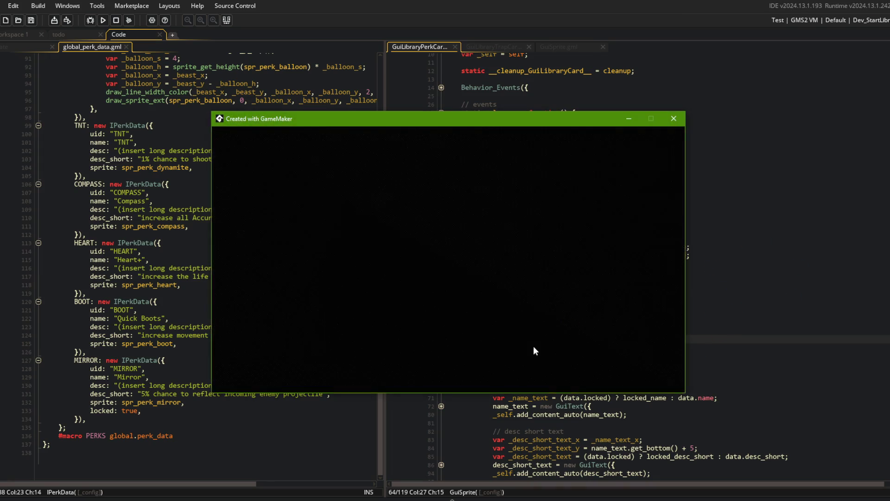
pyautogui.click(416, 207)
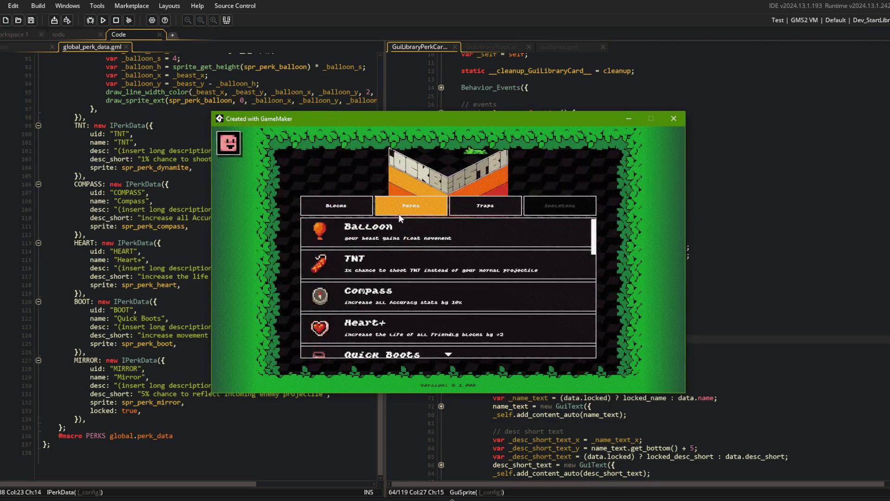
pyautogui.click(485, 211)
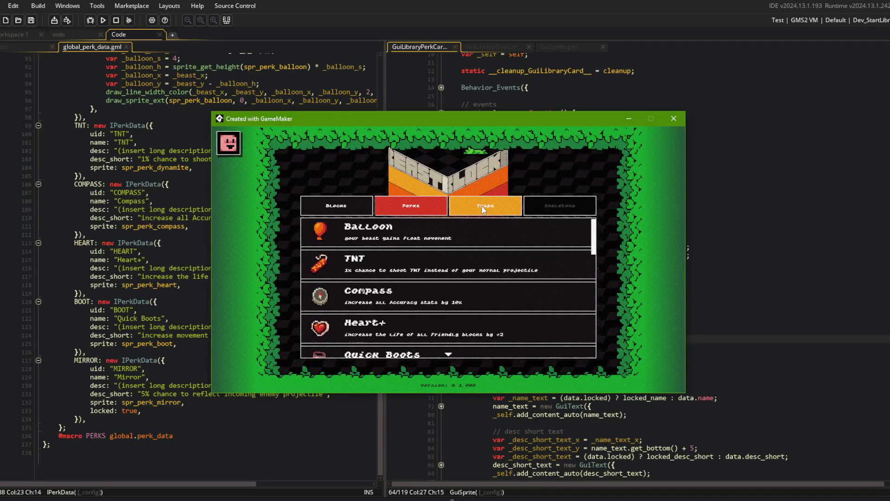
pyautogui.click(673, 118)
pyautogui.click(671, 205)
pyautogui.click(563, 205)
pyautogui.scroll(3, 560, 279)
pyautogui.scroll(-8, 560, 312)
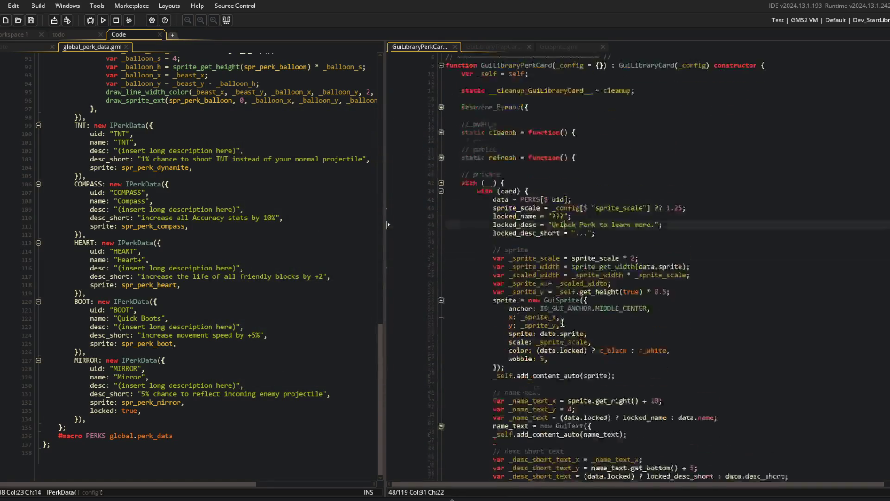
# Step: In GuiLibraryTrapCard, unfold the with blocks, add 'wobble: 5,' to the sprite config and save
pyautogui.scroll(3, 548, 307)
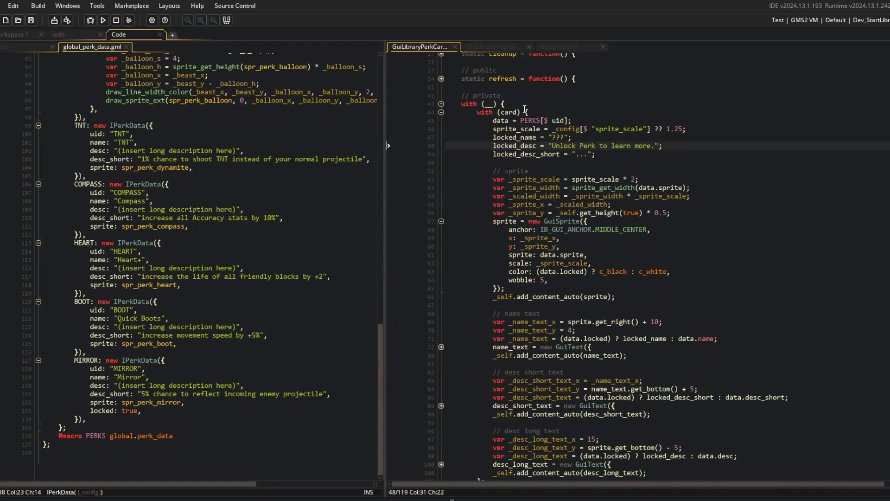
pyautogui.click(562, 279)
pyautogui.press('Home')
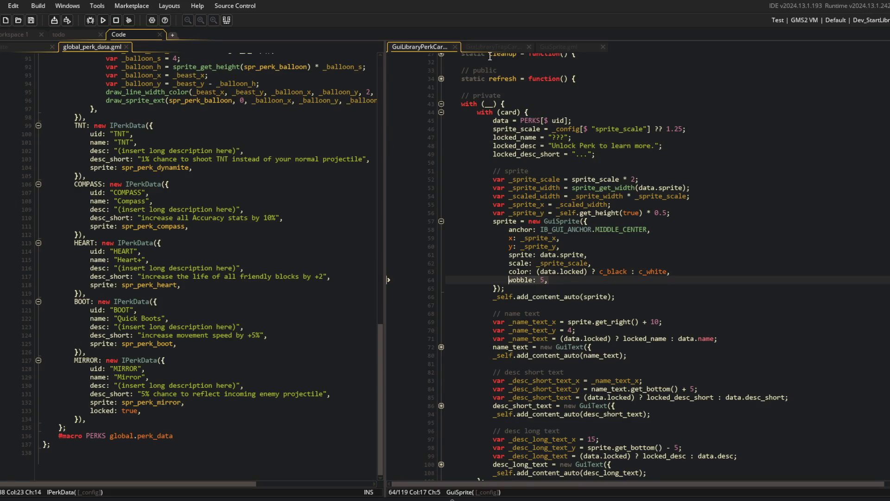
pyautogui.click(494, 48)
pyautogui.click(494, 226)
pyautogui.click(441, 241)
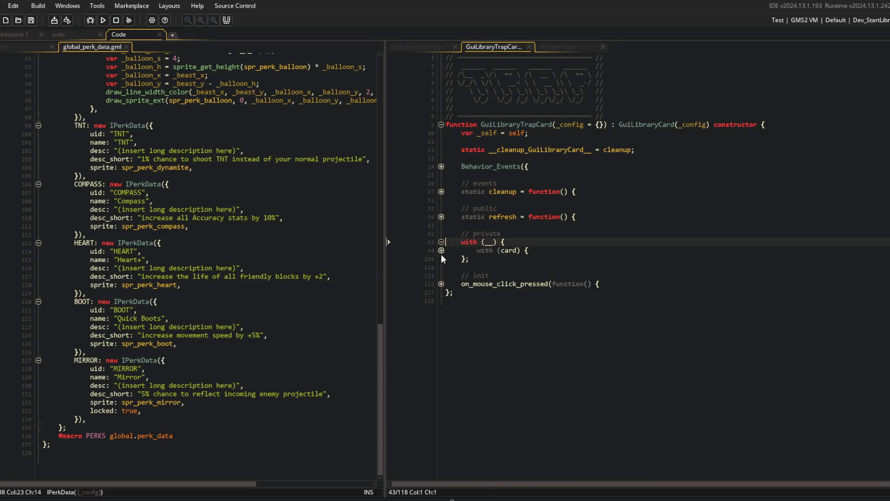
pyautogui.click(440, 250)
pyautogui.click(440, 359)
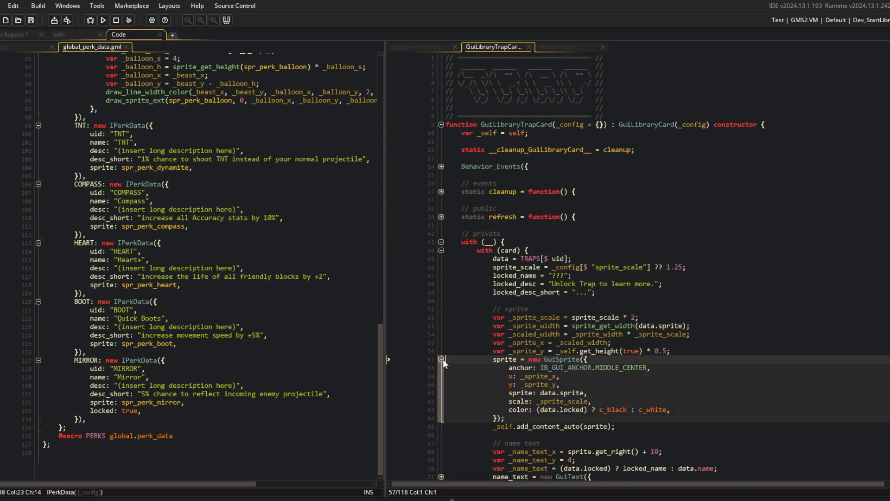
pyautogui.click(631, 404)
pyautogui.press('Down')
pyautogui.press('End')
pyautogui.press('Return')
pyautogui.write('wobble: 5,')
pyautogui.hotkey('ctrl', 's')
pyautogui.click(681, 343)
pyautogui.click(707, 310)
# Step: Unfold GuiSprite's render function and add 'var _sprite_index = __.sprite.index;' above the draw call
pyautogui.click(550, 45)
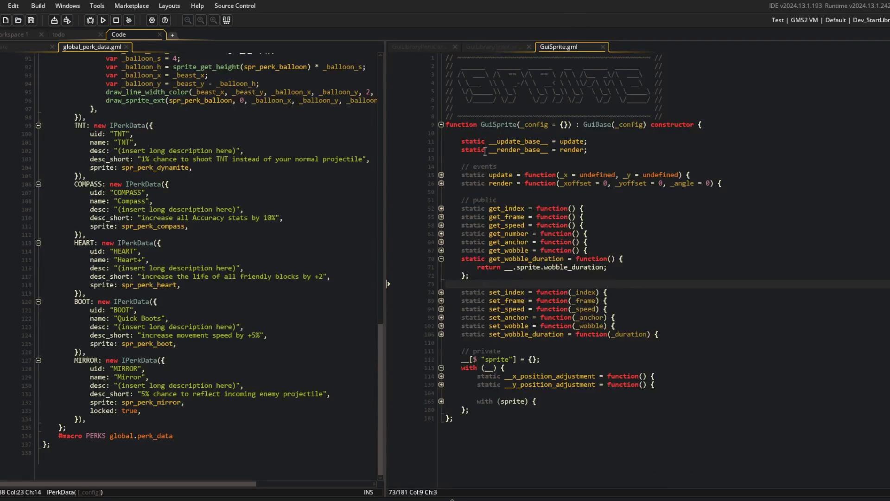
pyautogui.click(440, 184)
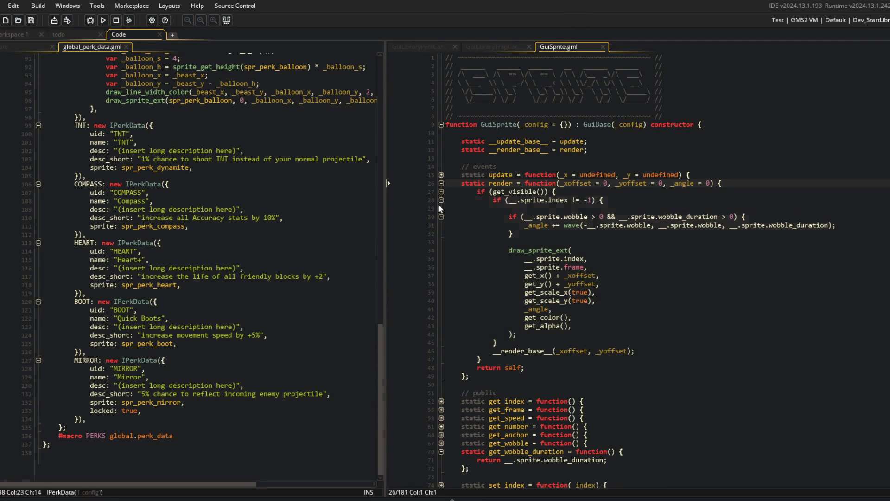
pyautogui.click(544, 259)
pyautogui.click(554, 242)
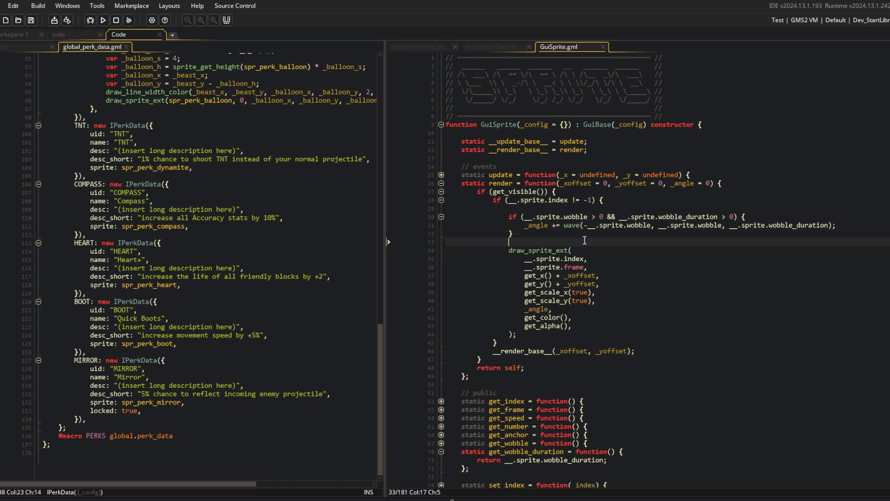
pyautogui.press('Return')
pyautogui.press('Return')
pyautogui.press('Up')
pyautogui.write('var ')
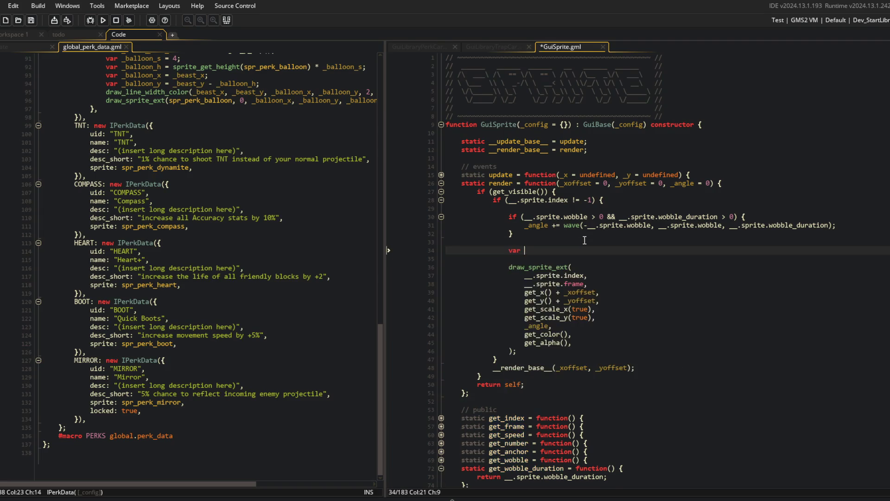
pyautogui.write('_')
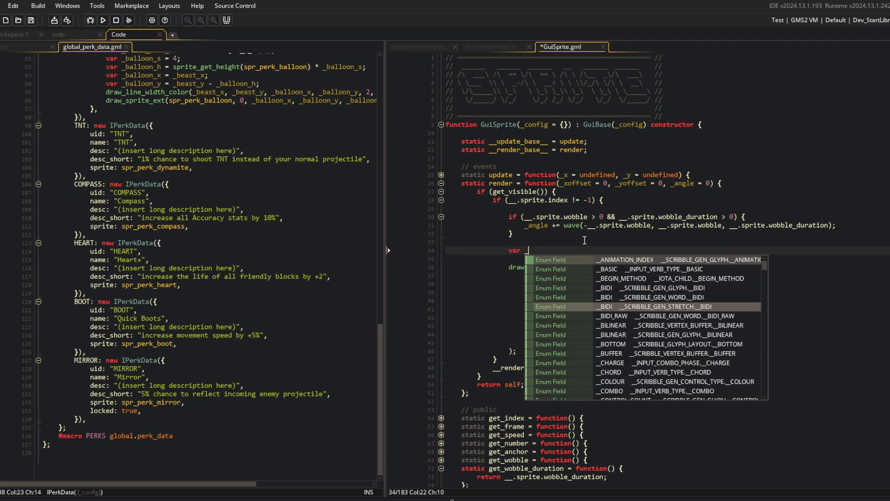
pyautogui.write('sprite_index = ')
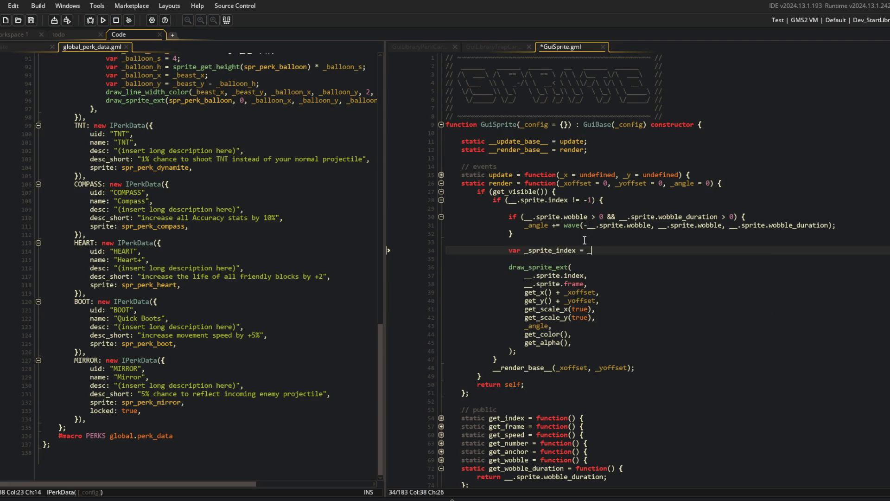
pyautogui.write('__.sprite.index;')
# Step: Declare local vars _image_index, _x, _y, _xscale, _yscale, _color and _alpha in render
pyautogui.press('Return')
pyautogui.write('var ')
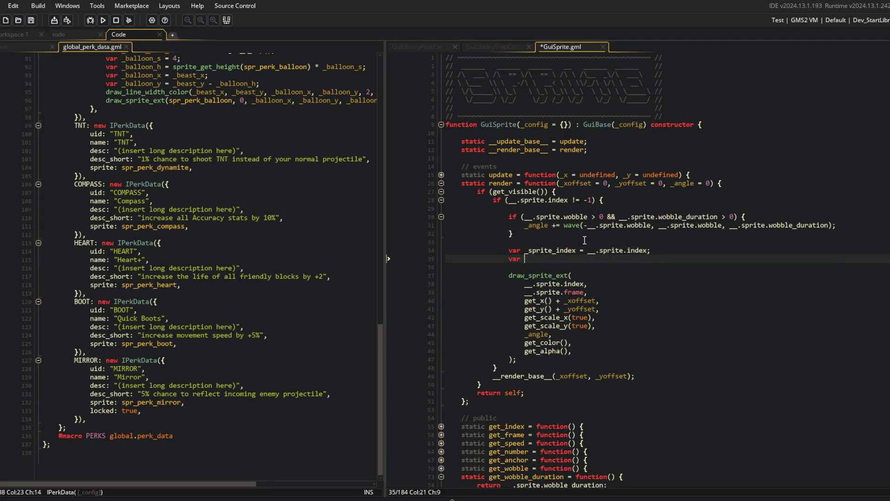
pyautogui.write('_image_index = __.sprite.fram')
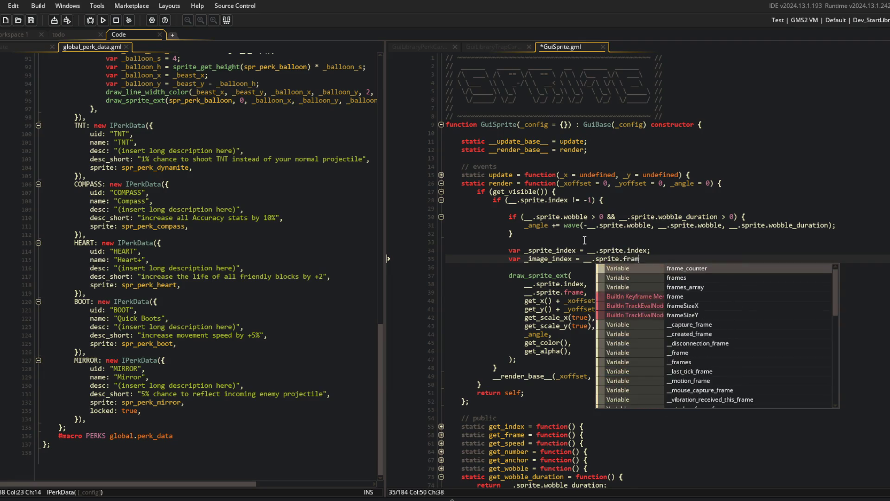
pyautogui.write('e;')
pyautogui.press('Return')
pyautogui.write('var _x = ')
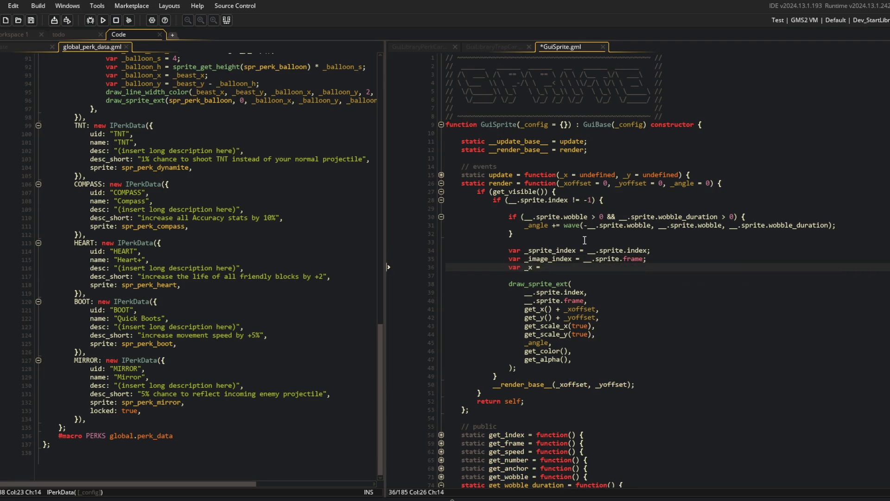
pyautogui.write('get_x() + _xoffset;')
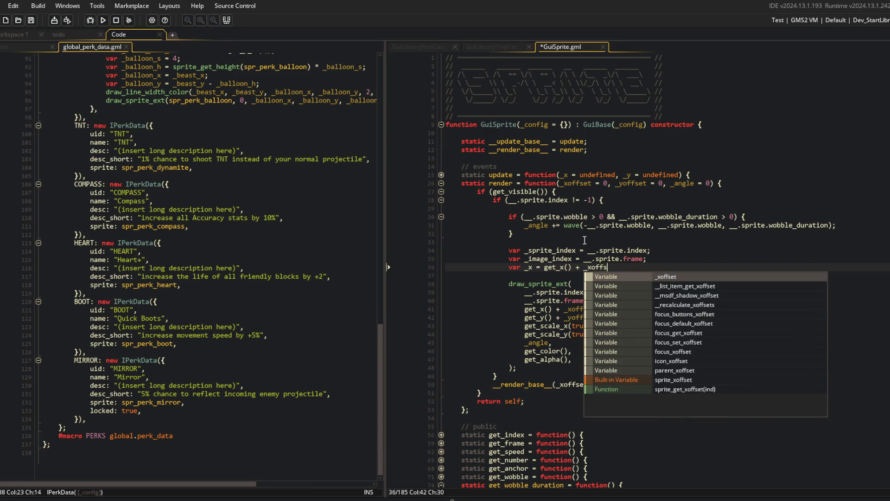
pyautogui.press('Return')
pyautogui.press('BackSpace')
pyautogui.press('BackSpace')
pyautogui.write('var _y = get_y() + _yoffset')
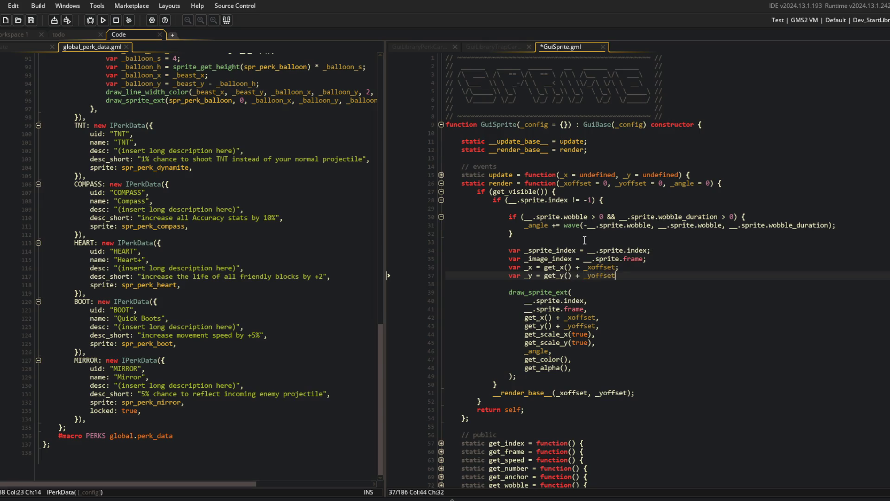
pyautogui.write(';')
pyautogui.press('Return')
pyautogui.write('var _xscal')
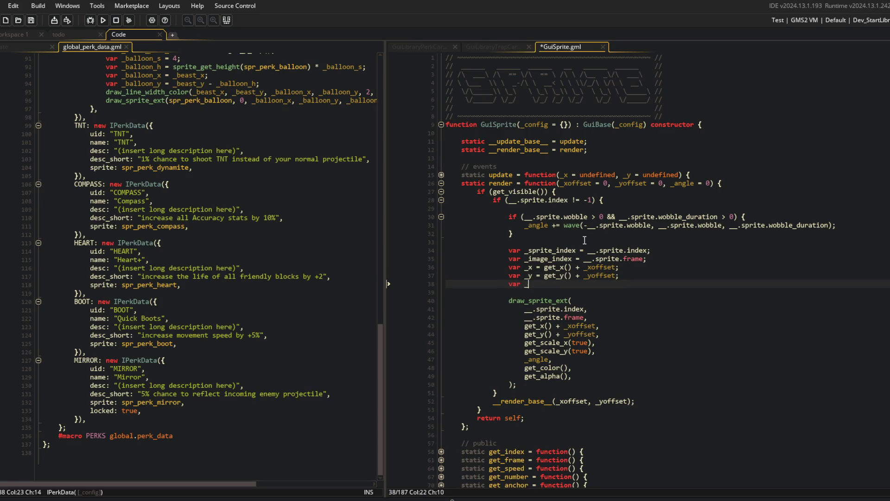
pyautogui.write('e = get_scale_x(true);')
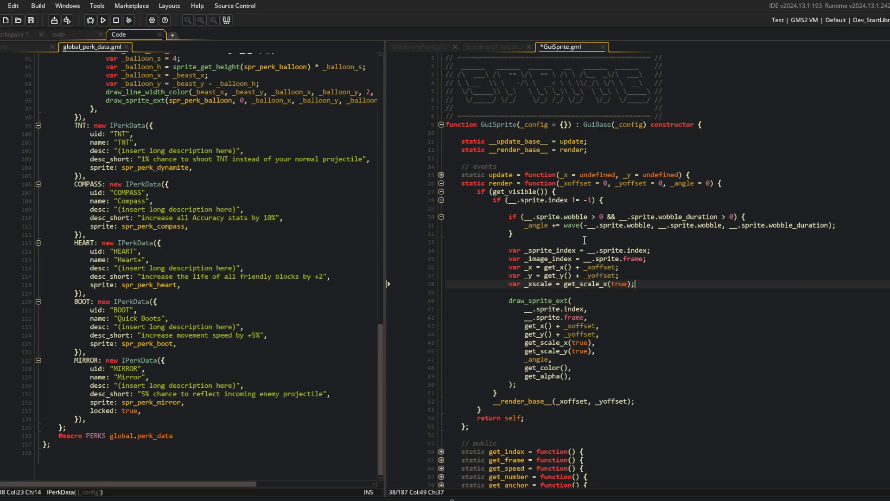
pyautogui.press('Return')
pyautogui.write('var _yscale = get')
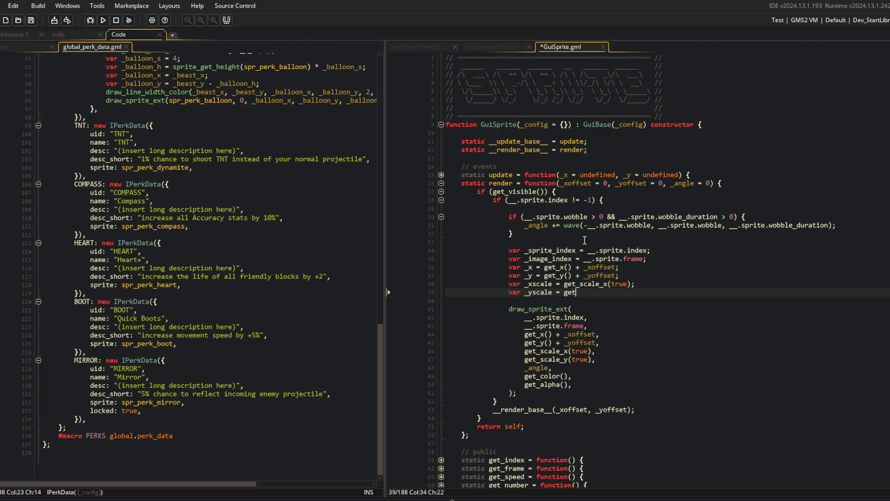
pyautogui.write('_scale_y(true);')
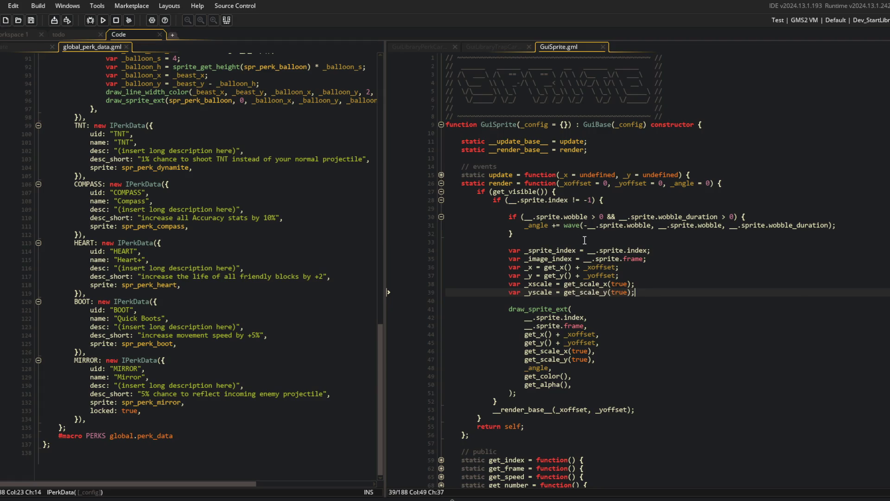
pyautogui.press('Down')
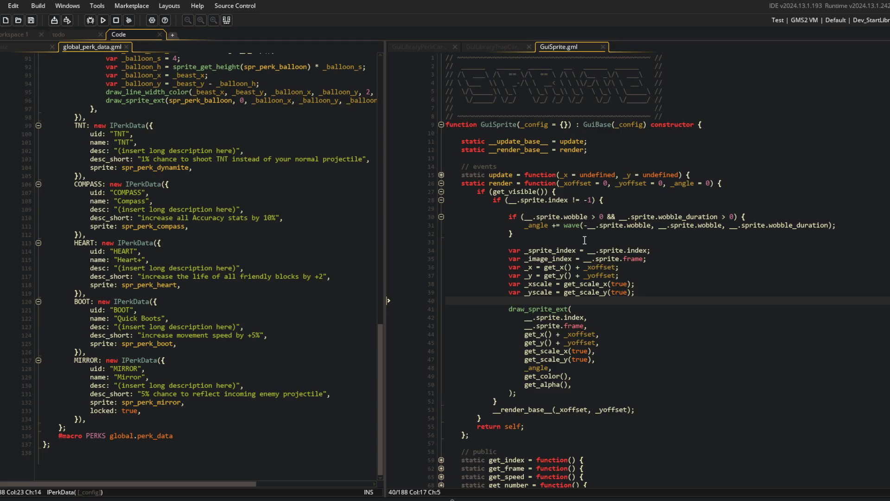
pyautogui.press('Return')
pyautogui.press('Up')
pyautogui.write('v')
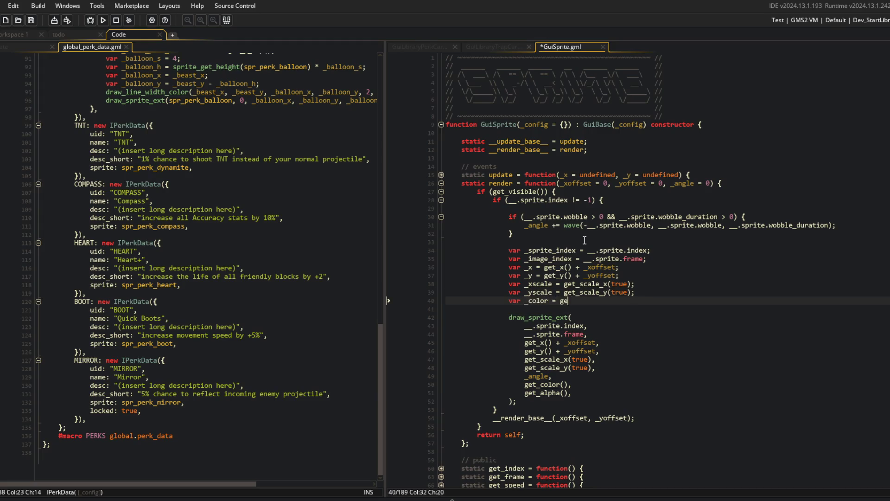
pyautogui.write(';')
pyautogui.press('Return')
pyautogui.write('var _alpha = ')
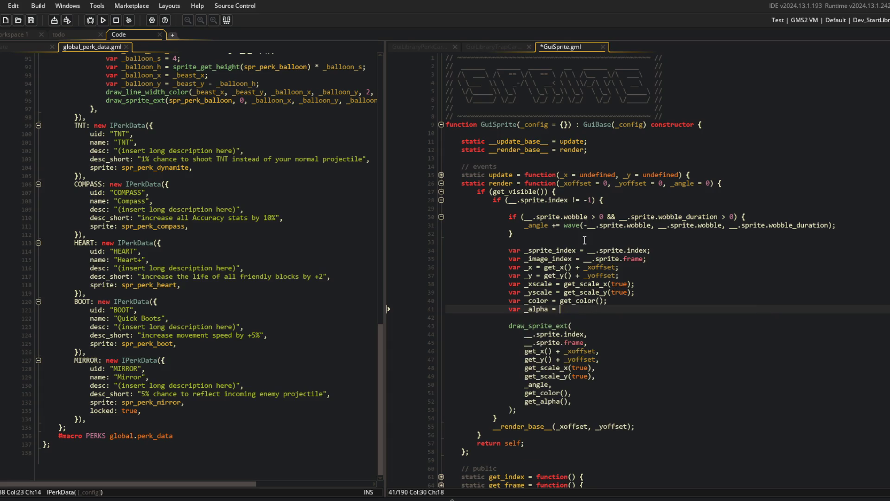
pyautogui.write('get_al')
pyautogui.press('Return')
pyautogui.write('();')
# Step: Rewrite draw_sprite_ext on one line using the new local variables, delete the old argument lines, and save
pyautogui.hotkey('ctrl', 's')
pyautogui.press('Down')
pyautogui.press('Down')
pyautogui.write('_sprite_in')
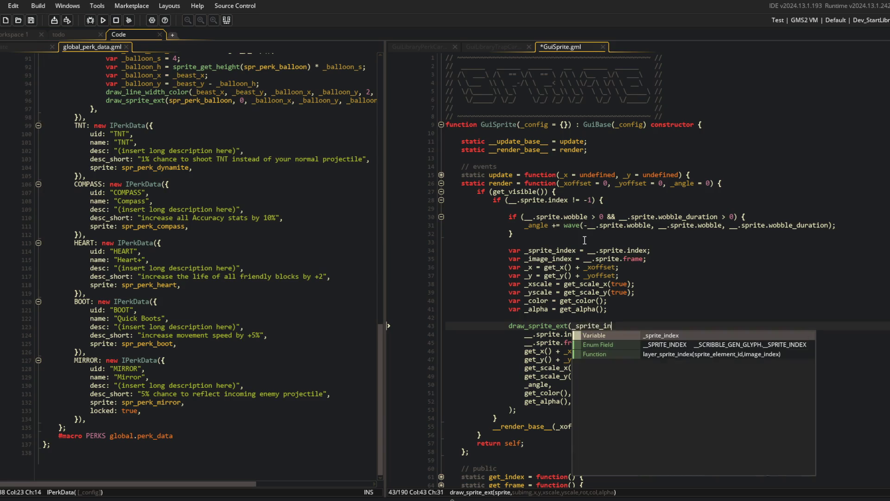
pyautogui.write('dex, _image_ind')
pyautogui.press('Return')
pyautogui.write(', _image_index, _')
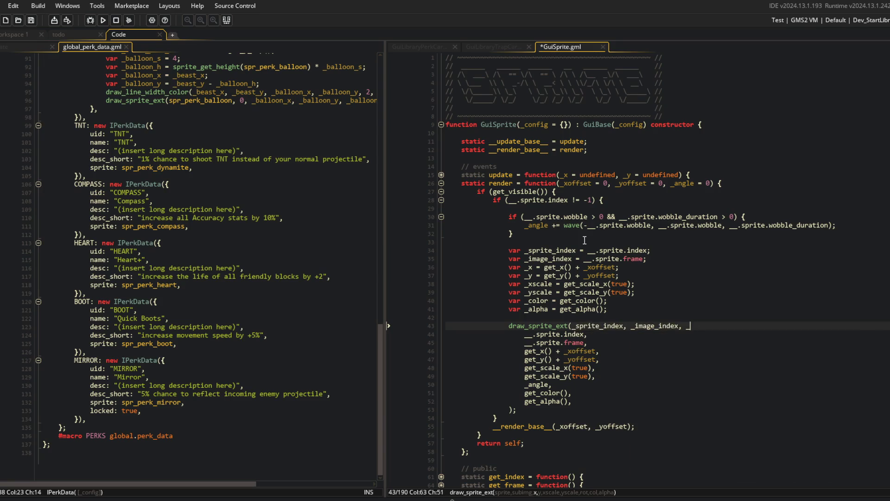
pyautogui.write('y, _xscale, _ys')
pyautogui.press('Return')
pyautogui.write(', _colo')
pyautogui.press('Return')
pyautogui.write(', _alph')
pyautogui.press('Return')
pyautogui.write('0')
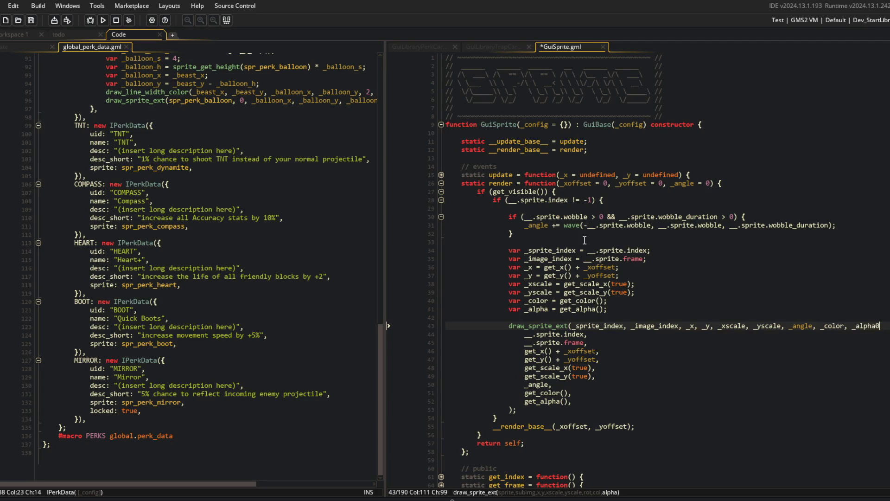
pyautogui.write(';')
pyautogui.press('Down')
pyautogui.hotkey('ctrl', 'd')
pyautogui.hotkey('ctrl', 'd')
pyautogui.hotkey('ctrl', 'd')
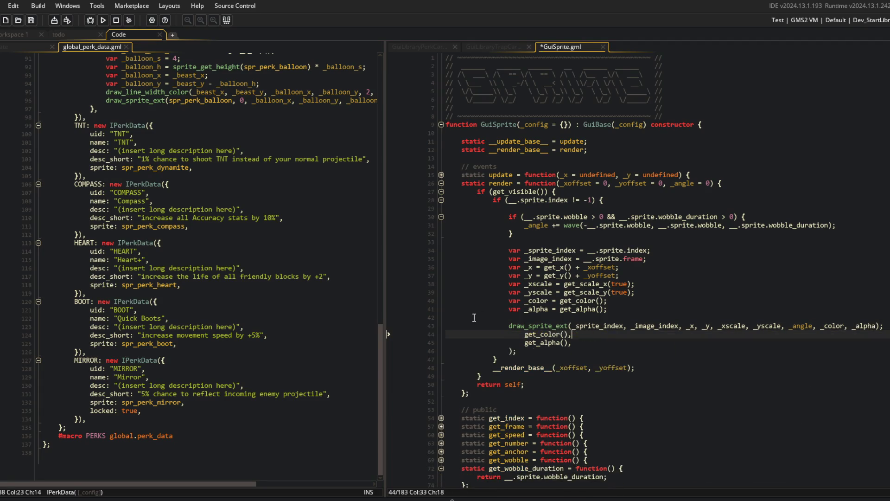
pyautogui.hotkey('ctrl', 'd')
pyautogui.hotkey('ctrl', 'd')
pyautogui.hotkey('ctrl', 'd')
pyautogui.hotkey('ctrl', 's')
pyautogui.click(691, 268)
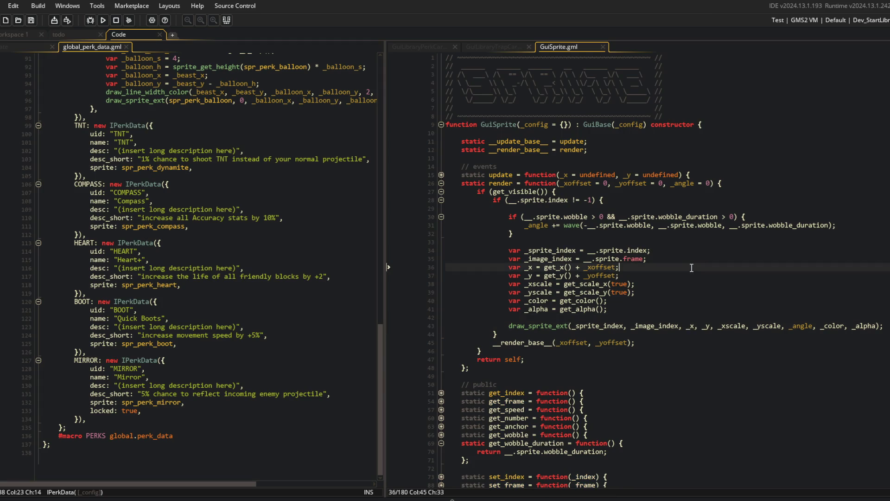
# Step: Open the GuiBox script by searching the assets for 'uiBox'
pyautogui.scroll(-5, 691, 268)
pyautogui.click(440, 307)
pyautogui.click(514, 306)
pyautogui.click(509, 72)
pyautogui.click(242, 147)
pyautogui.scroll(1, 243, 146)
pyautogui.hotkey('ctrl', 't')
pyautogui.press('BackSpace')
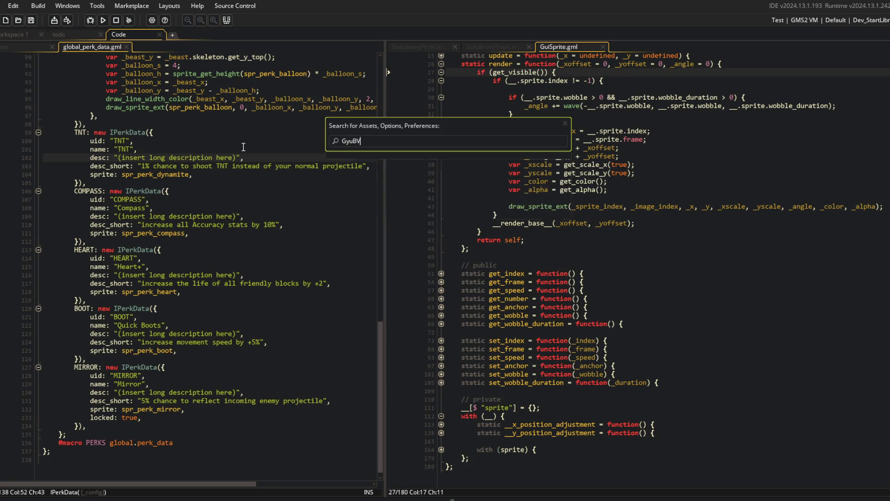
pyautogui.write('uiBox')
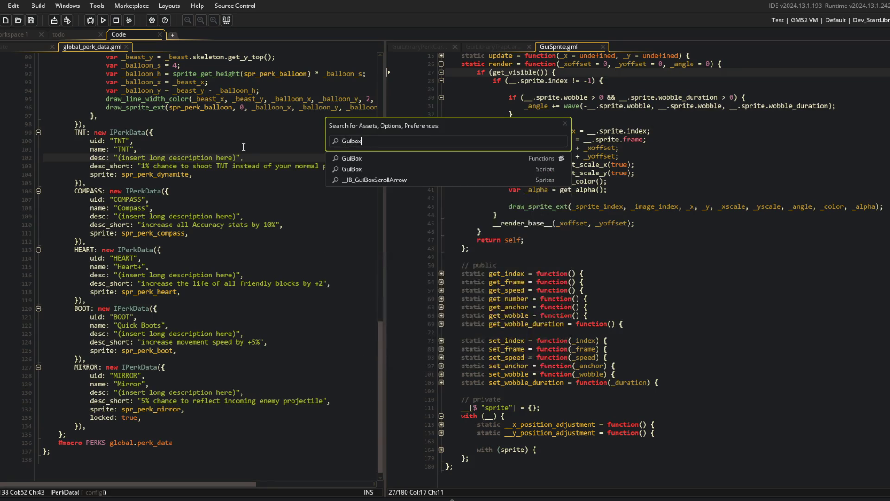
pyautogui.press('Return')
# Step: Unfold GuiBox's with (box) block and select its dropshadow settings
pyautogui.scroll(-7, 256, 145)
pyautogui.click(170, 325)
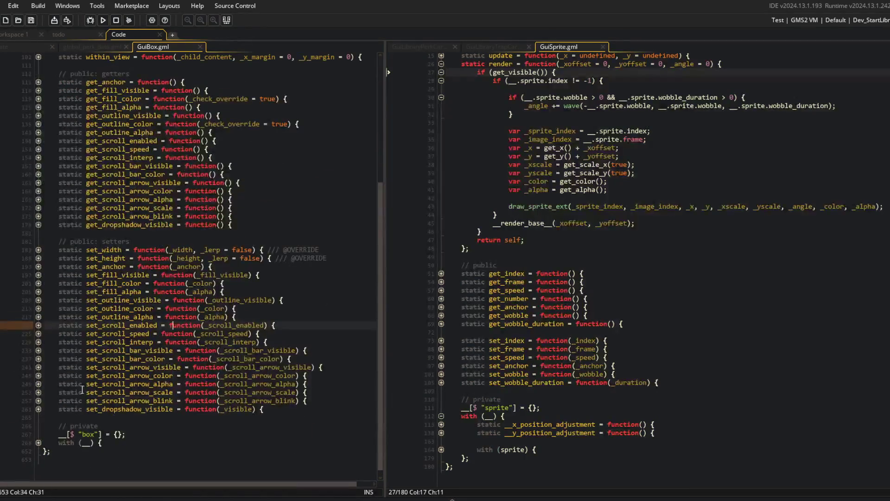
pyautogui.click(38, 442)
pyautogui.scroll(-9, 46, 422)
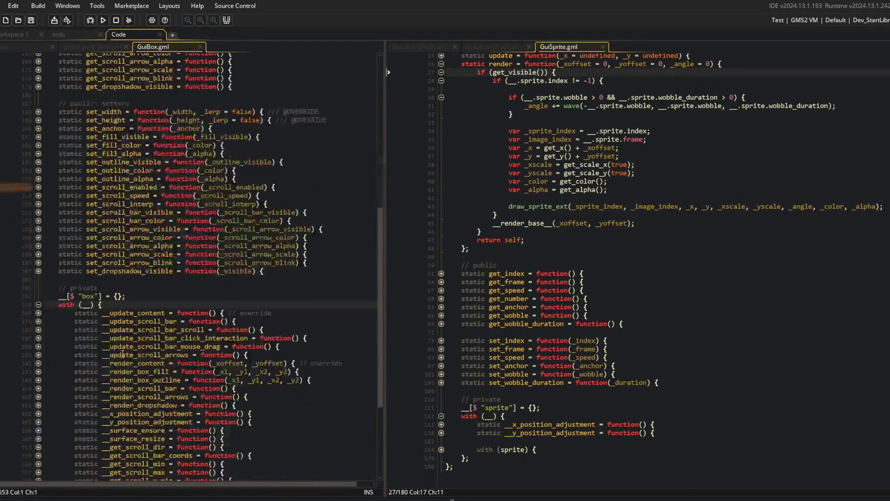
pyautogui.scroll(-2, 36, 404)
pyautogui.click(38, 427)
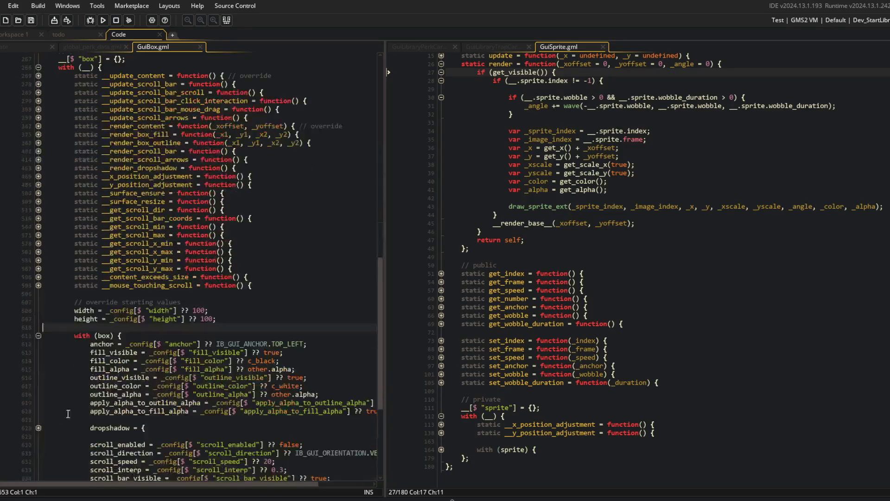
pyautogui.click(38, 424)
pyautogui.scroll(-4, 144, 348)
pyautogui.click(97, 330)
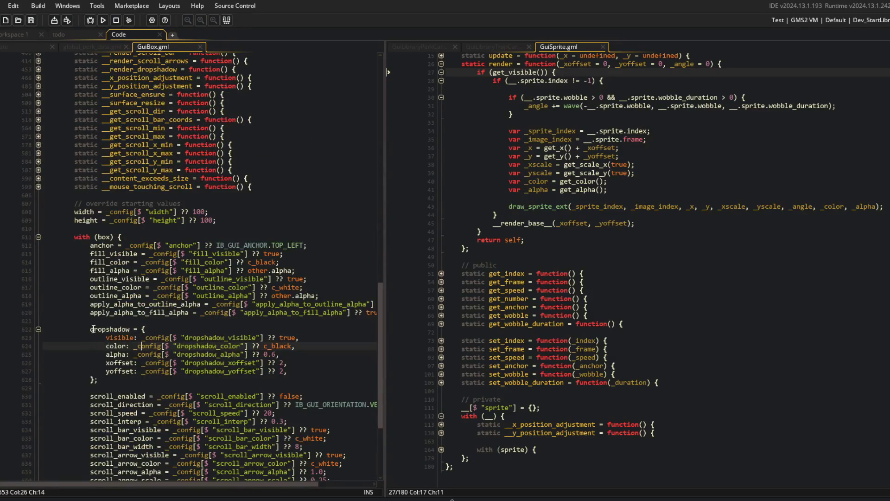
pyautogui.keyDown('shift'); pyautogui.click(98, 380); pyautogui.keyUp('shift')
# Step: Paste the dropshadow settings after frame in GuiSprite's with (sprite) block and save
pyautogui.click(500, 407)
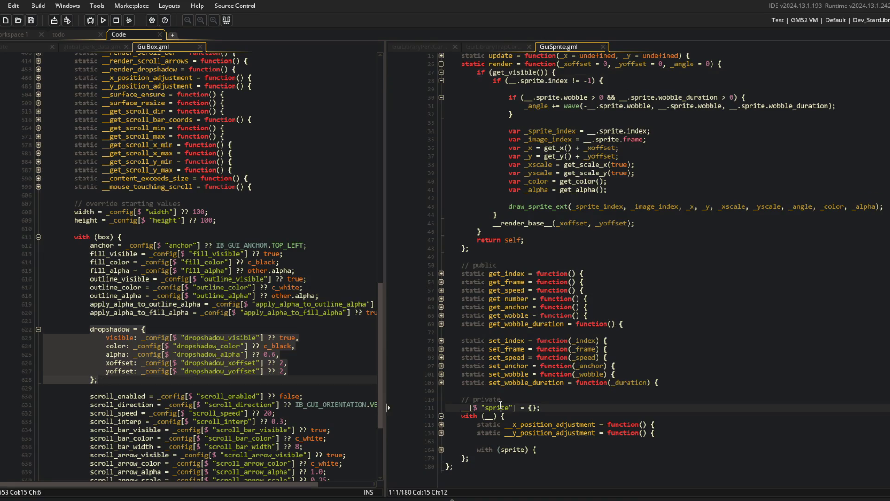
pyautogui.click(442, 450)
pyautogui.click(620, 400)
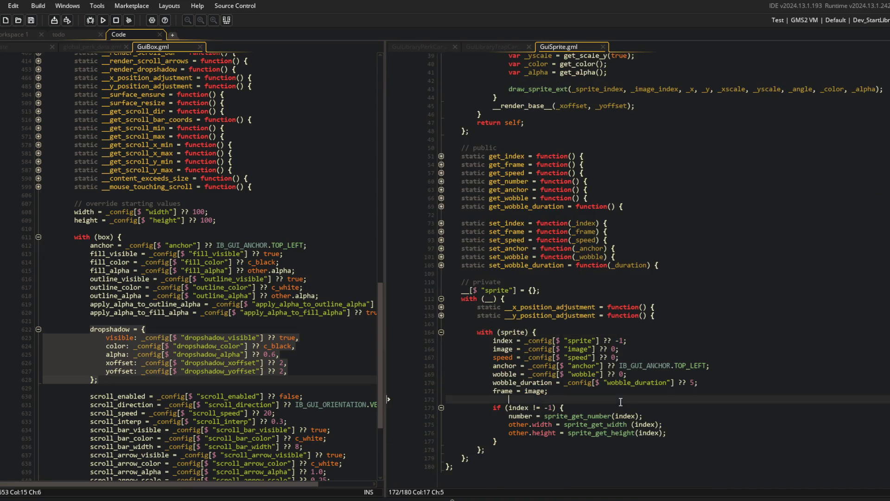
pyautogui.press('Return')
pyautogui.press('Return')
pyautogui.press('Up')
pyautogui.write('dropshadow = { \t\t\t\tvisible: _config[$ "dropshadow_visible"] ?? true, \t\t\t\tcolor: _config[$ "dropshadow_color"] ?? c_black, \t\t\t\talpha: _config[$ "dropshadow_alpha"] ?? 0.6, \t\t\t\txoffset: _config[$ "dropshadow_xoffset"] ?? 2, \t\t\t\tyoffset: _config[$ "dropshadow_yoffset"] ?? 2, \t\t\t};')
pyautogui.hotkey('ctrl', 's')
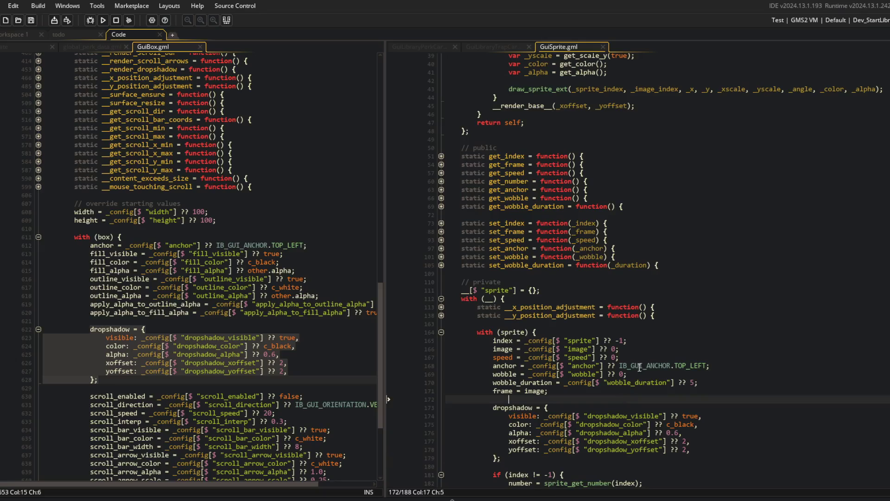
# Step: Fold GuiBox's dropshadow block and return to the top of GuiSprite.gml
pyautogui.scroll(-2, 612, 371)
pyautogui.click(605, 354)
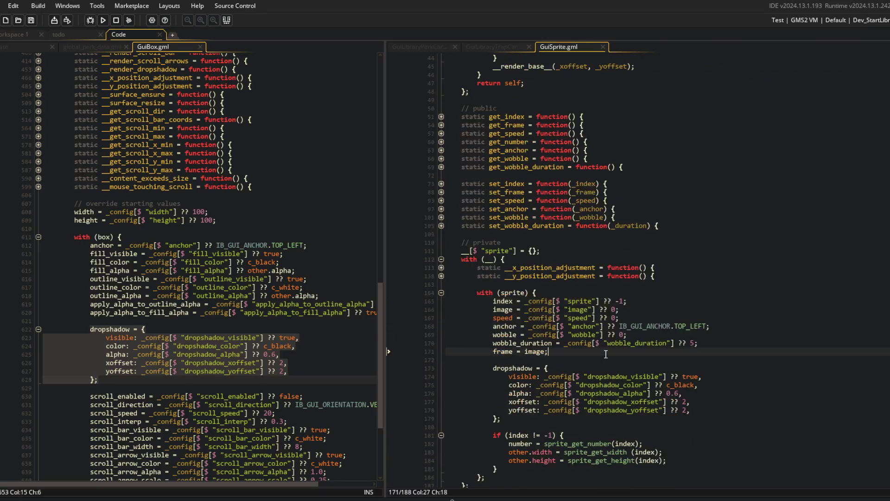
pyautogui.click(38, 329)
pyautogui.scroll(5, 74, 325)
pyautogui.scroll(5, 139, 320)
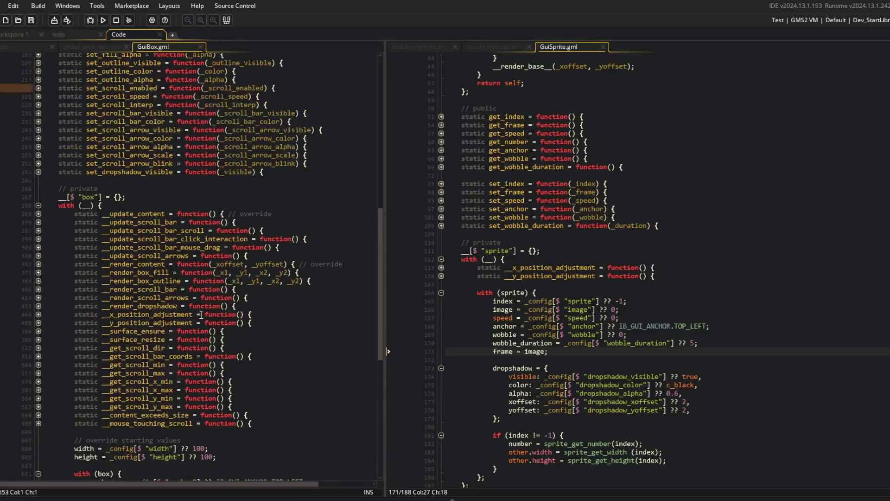
pyautogui.click(604, 234)
pyautogui.hotkey('ctrl', 'Home')
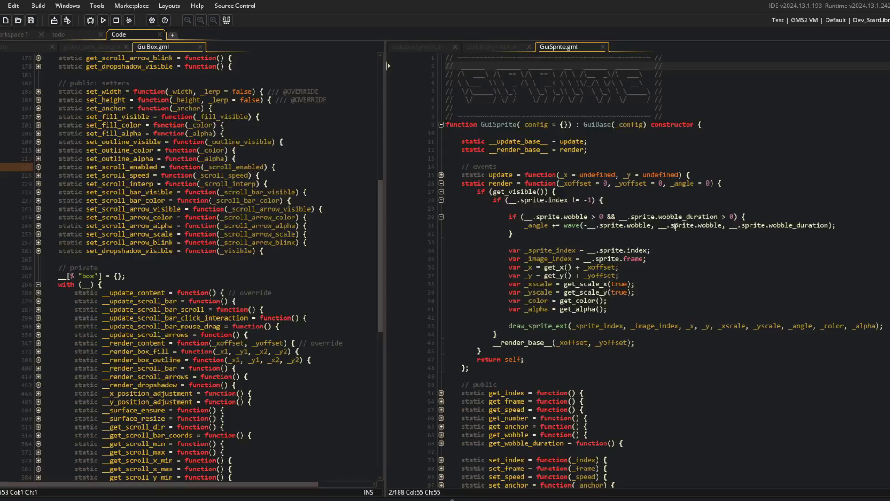
# Step: Add set_dropshadow_visible to GuiSprite's setters, copied from GuiBox with box changed to sprite
pyautogui.scroll(-10, 552, 107)
pyautogui.click(76, 226)
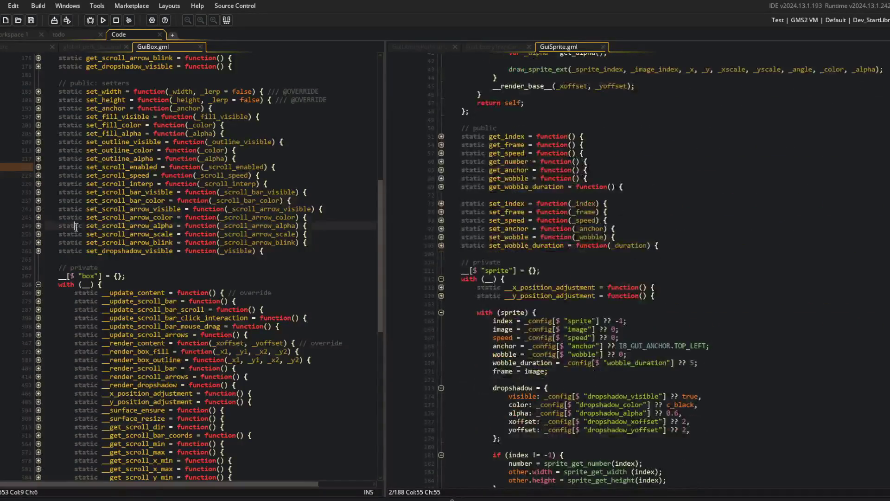
pyautogui.click(37, 250)
pyautogui.click(58, 250)
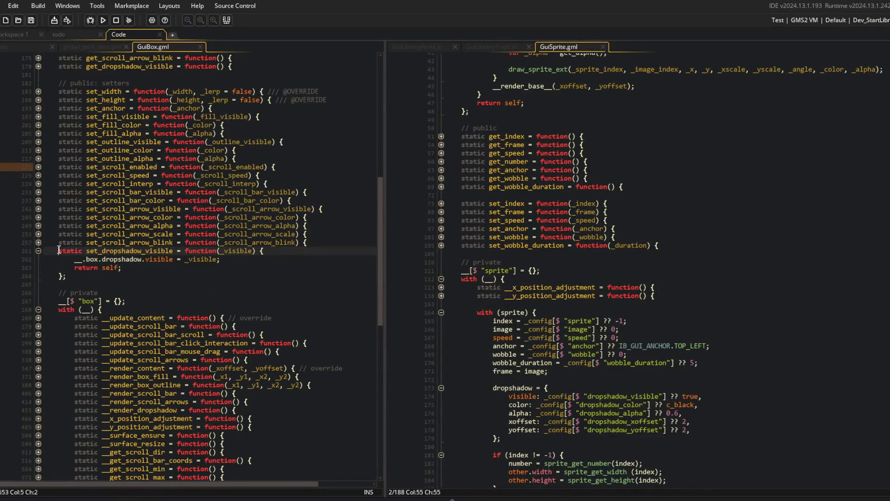
pyautogui.keyDown('shift'); pyautogui.click(68, 275); pyautogui.keyUp('shift')
pyautogui.click(533, 287)
pyautogui.click(615, 245)
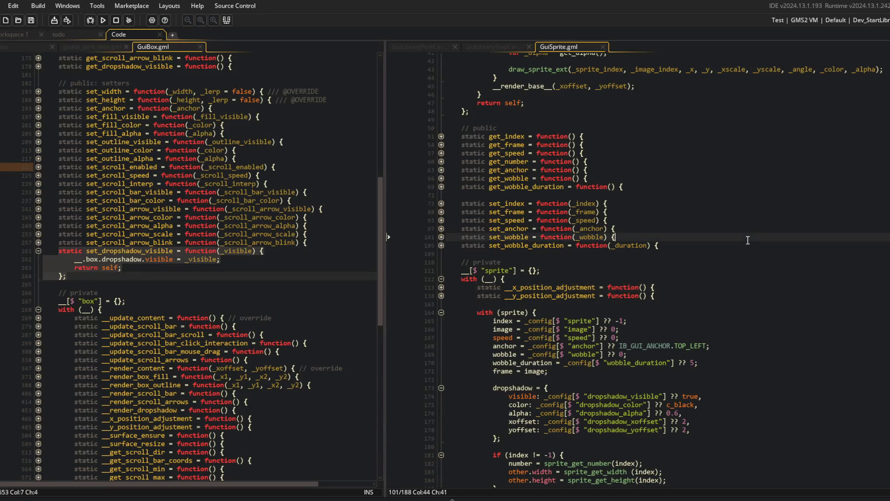
pyautogui.press('End')
pyautogui.press('Return')
pyautogui.write('static set_dropshadow_visible = function(_visible) { \t\t__.box.dropshadow.visible = _visible; \t\treturn self; \t};')
pyautogui.doubleClick(495, 262)
pyautogui.write('sprite')
pyautogui.click(193, 227)
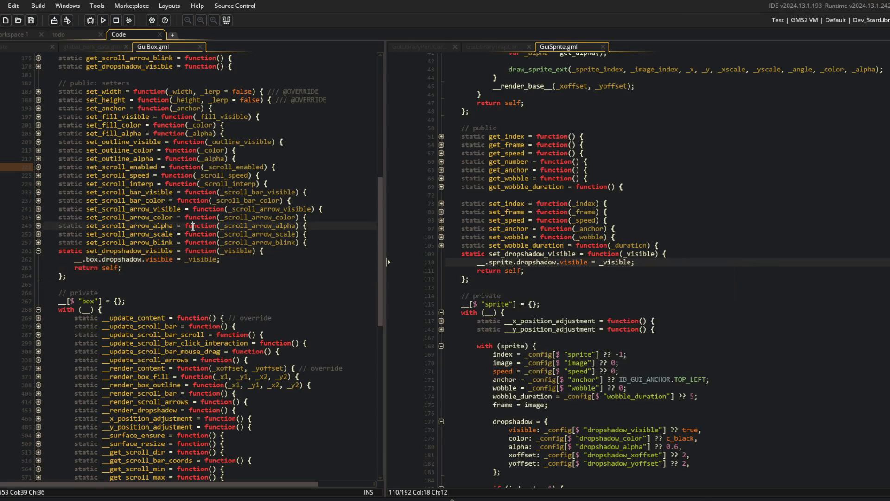
# Step: Add get_dropshadow_visible to GuiSprite's getters, returning __.sprite.dropshadow.visible
pyautogui.scroll(5, 193, 227)
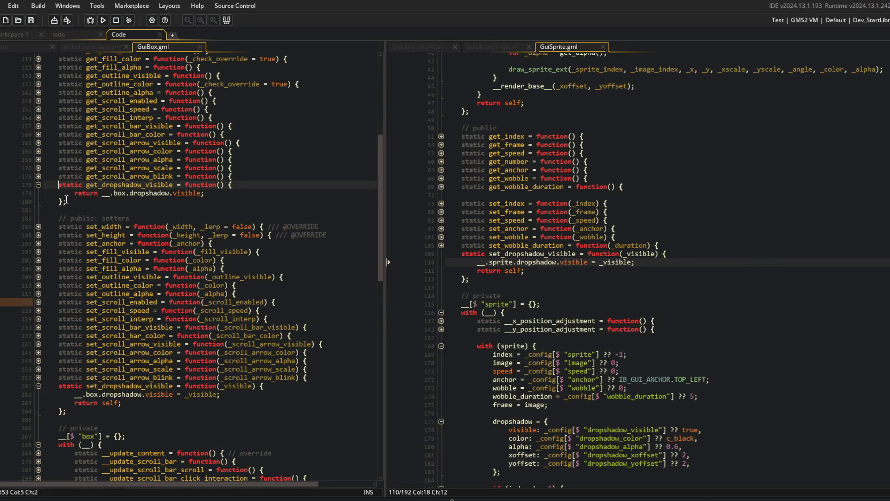
pyautogui.keyDown('shift'); pyautogui.click(79, 202); pyautogui.keyUp('shift')
pyautogui.scroll(3, 562, 179)
pyautogui.click(648, 268)
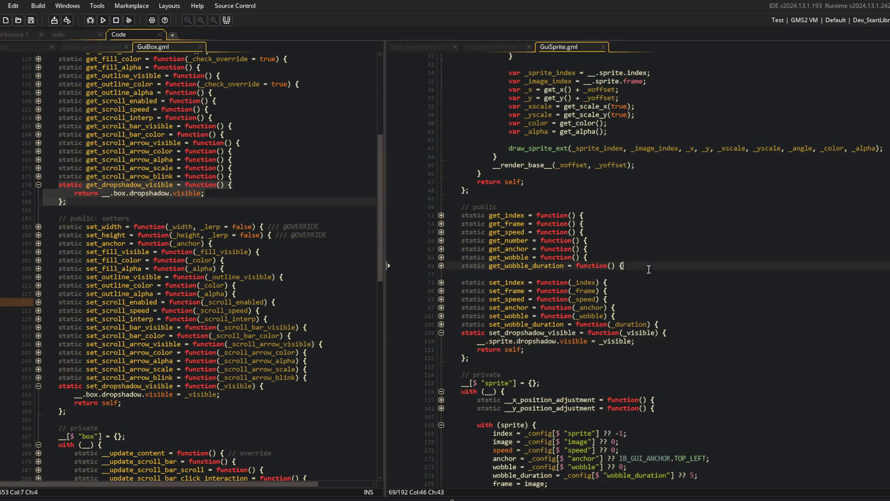
pyautogui.press('Return')
pyautogui.write('static get_dropshadow_visible = function() {     return __.box.dropshadow.visible; };')
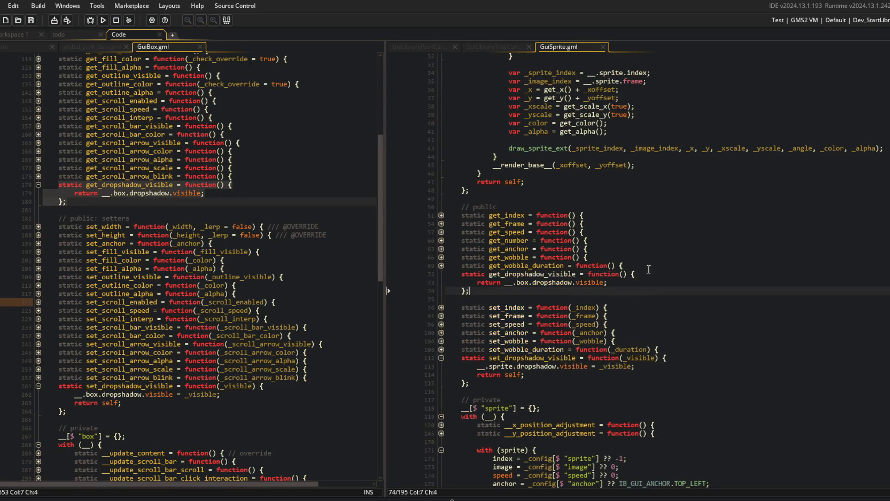
pyautogui.click(521, 282)
pyautogui.press('BackSpace')
pyautogui.press('BackSpace')
pyautogui.press('BackSpace')
pyautogui.write('sprite')
pyautogui.click(708, 241)
# Step: Fold GuiSprite.gml's code and review the new get_dropshadow_visible getter
pyautogui.hotkey('ctrl', 'm')
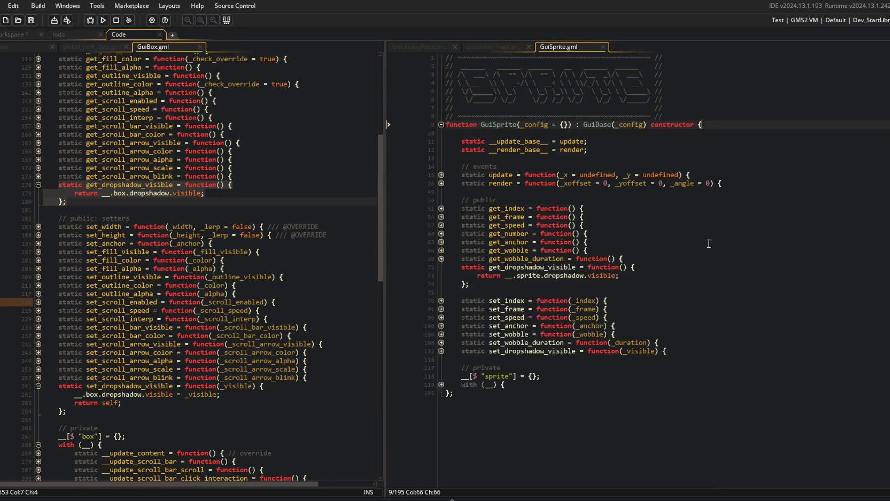
pyautogui.click(651, 241)
pyautogui.click(441, 268)
pyautogui.click(441, 267)
pyautogui.click(441, 268)
pyautogui.click(621, 275)
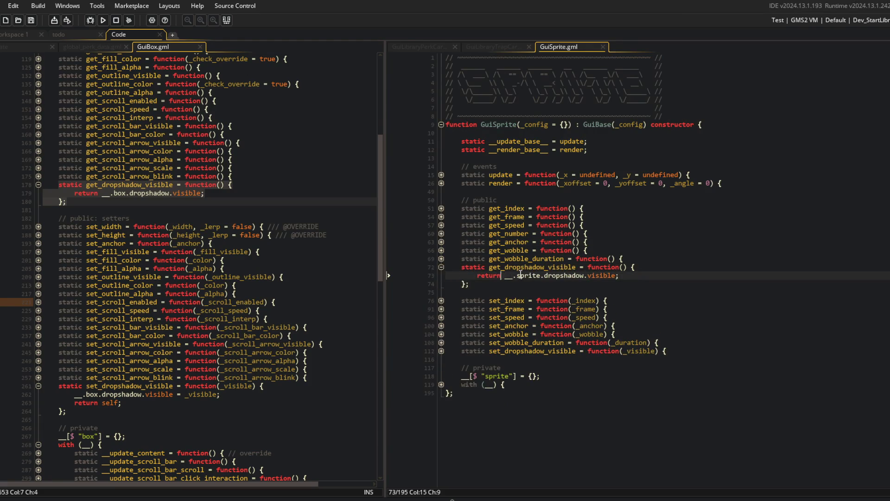
# Step: Add an if (__.sprite.dropshadow.visible) { } block before draw_sprite_ext in render
pyautogui.click(441, 185)
pyautogui.click(441, 200)
pyautogui.click(440, 199)
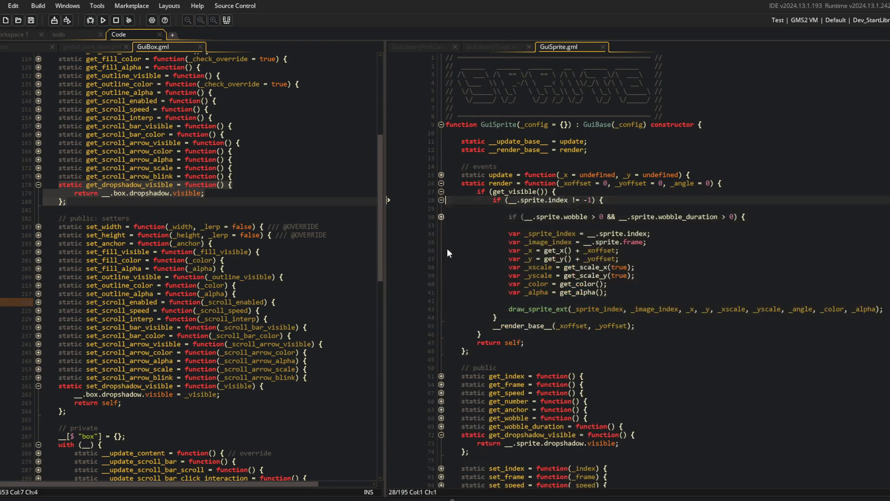
pyautogui.click(642, 291)
pyautogui.press('Return')
pyautogui.press('Return')
pyautogui.write('__.sprite.dropshadow.visible;')
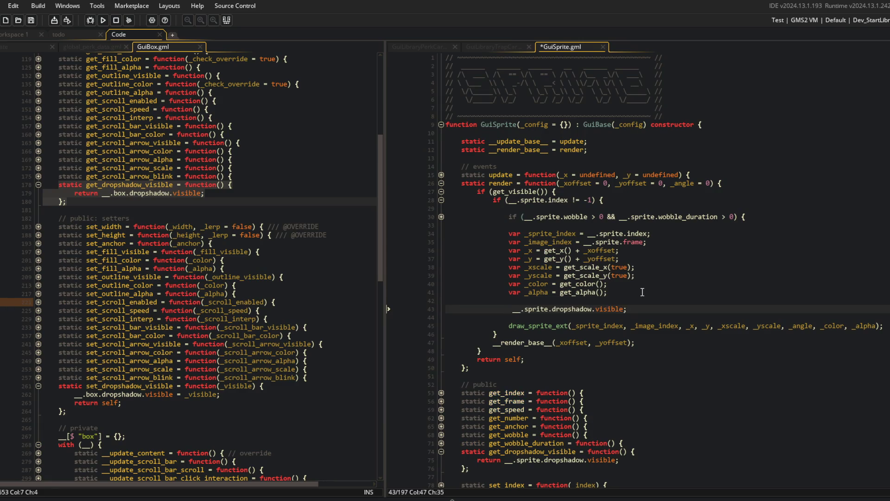
pyautogui.write('if ')
pyautogui.write('(')
pyautogui.press('End')
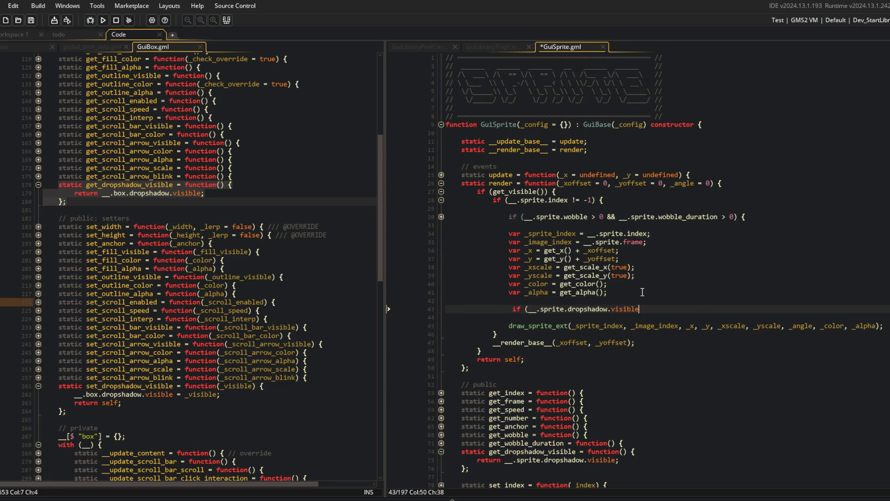
pyautogui.write('{')
pyautogui.press('Return')
pyautogui.press('Return')
pyautogui.write('}')
pyautogui.hotkey('ctrl', 's')
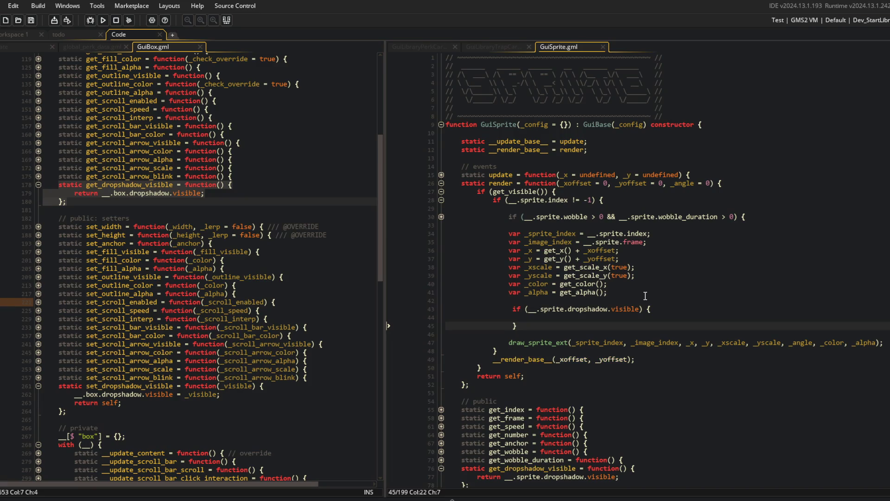
# Step: Fix the dropshadow block's indentation and blank lines, then save GuiSprite.gml
pyautogui.press('Up')
pyautogui.press('Up')
pyautogui.press('BackSpace')
pyautogui.press('Down')
pyautogui.press('Down')
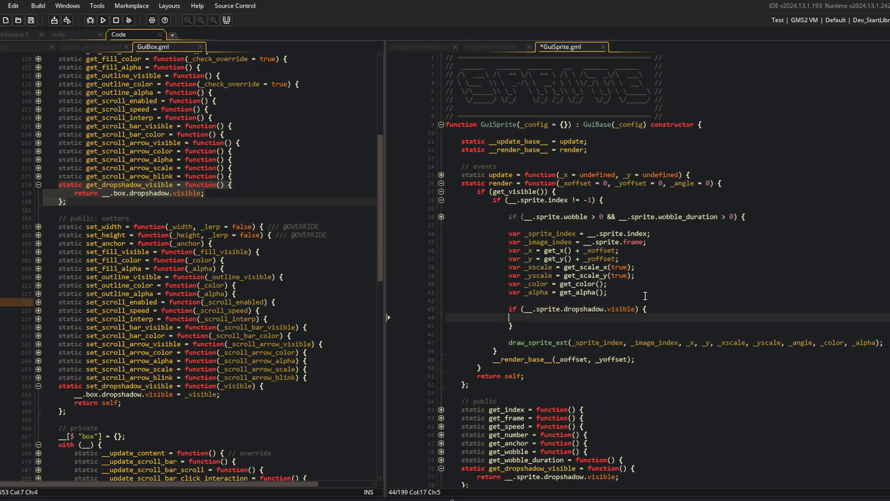
pyautogui.press('BackSpace')
pyautogui.press('Down')
pyautogui.press('Delete')
pyautogui.hotkey('ctrl', 's')
# Step: Copy the main draw_sprite_ext call into the dropshadow block
pyautogui.scroll(-5, 644, 296)
pyautogui.press('End')
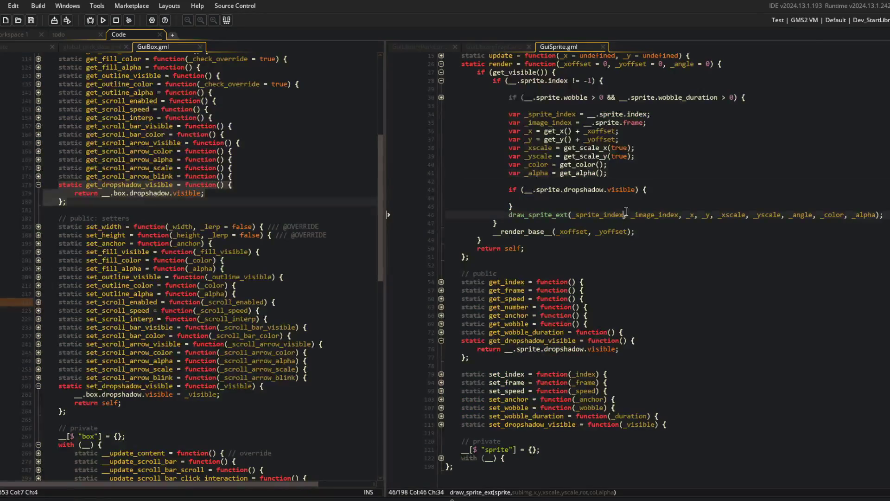
pyautogui.hotkey('shift', 'Home')
pyautogui.hotkey('ctrl', 'c')
pyautogui.press('Up')
pyautogui.press('Up')
pyautogui.hotkey('ctrl', 'v')
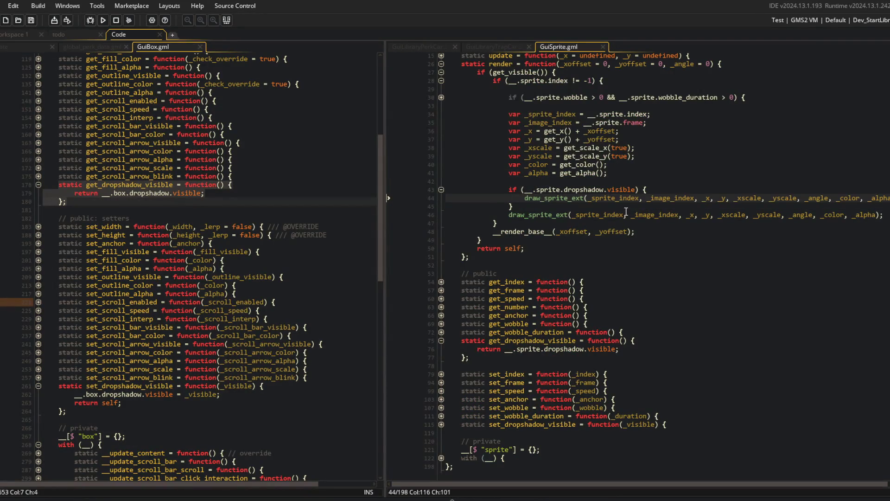
pyautogui.press('Up')
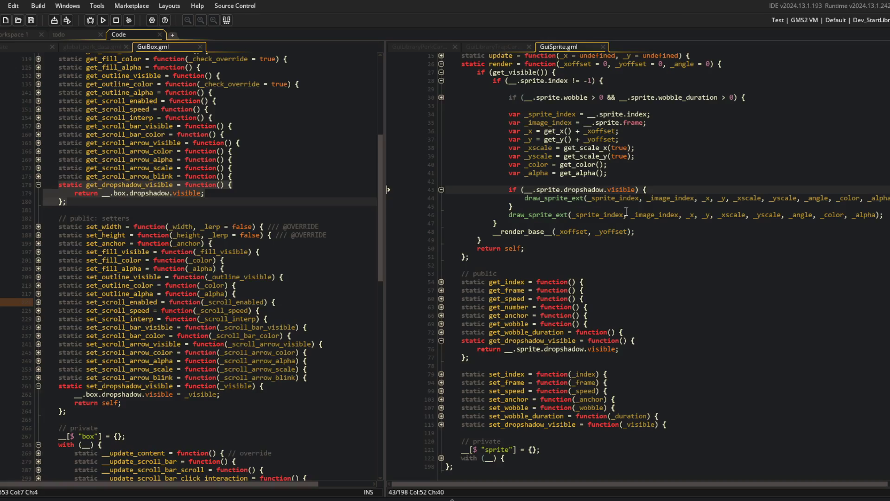
pyautogui.scroll(-1, 767, 249)
pyautogui.scroll(-6, 138, 253)
pyautogui.scroll(7, 137, 253)
# Step: Unfold GuiBox's render and render_dropshadow functions to read the shadow offset and tint code
pyautogui.click(137, 255)
pyautogui.scroll(8, 139, 253)
pyautogui.click(138, 253)
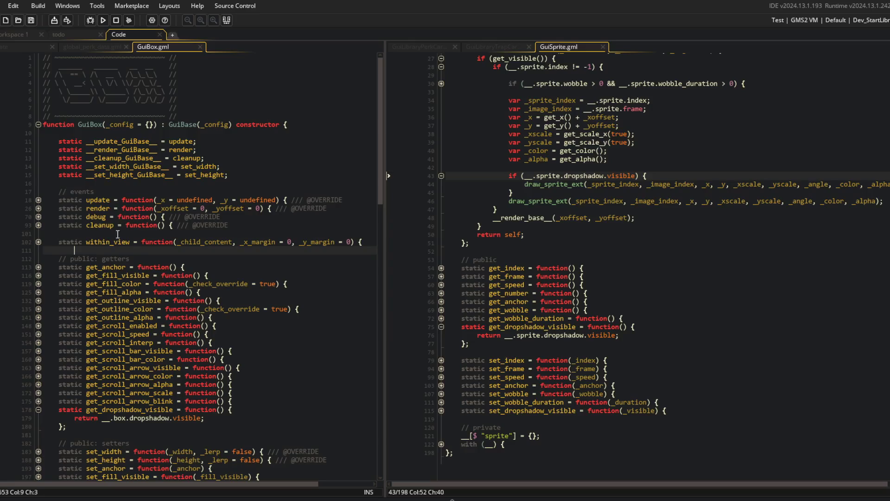
pyautogui.click(39, 208)
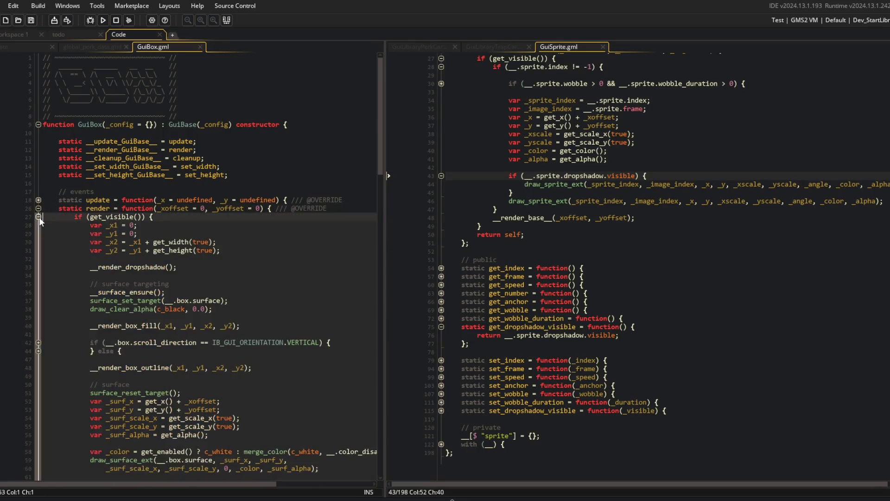
pyautogui.scroll(-1, 153, 289)
pyautogui.scroll(-20, 153, 289)
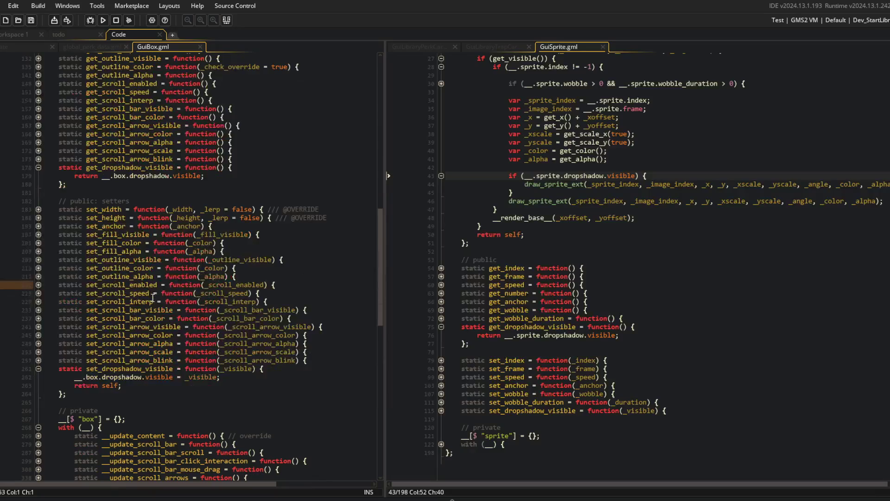
pyautogui.scroll(-4, 115, 356)
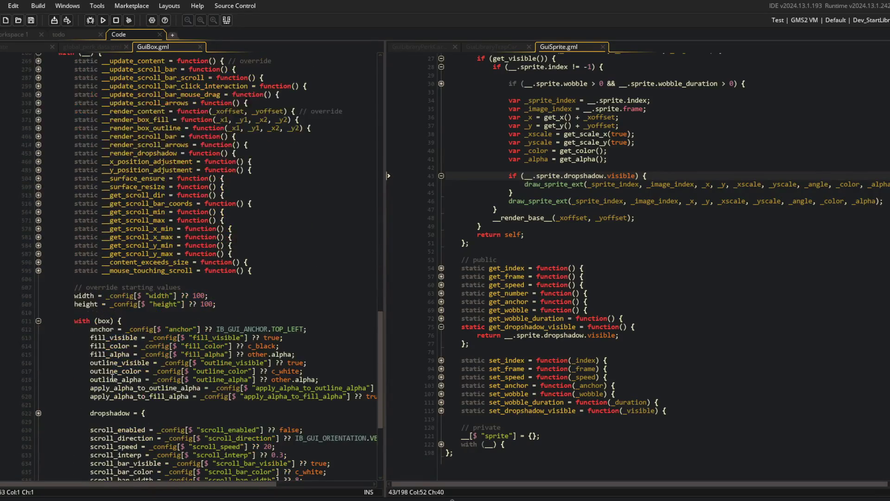
pyautogui.scroll(3, 123, 347)
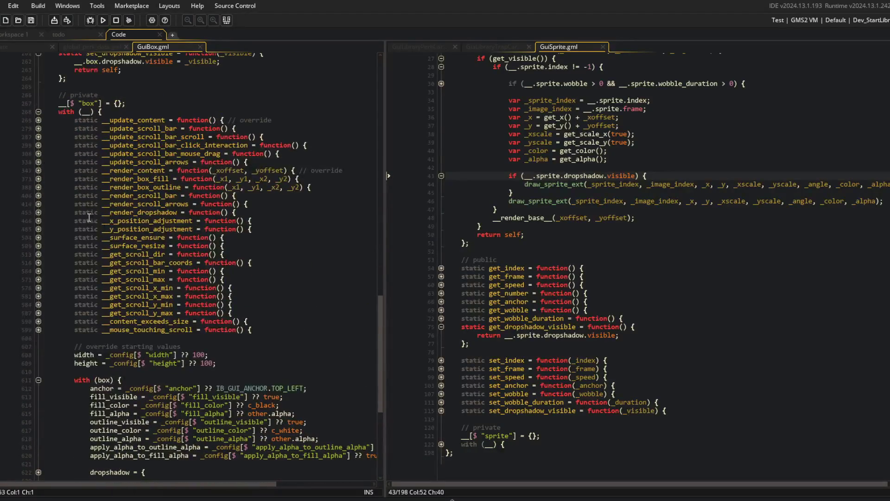
pyautogui.click(38, 216)
pyautogui.click(206, 233)
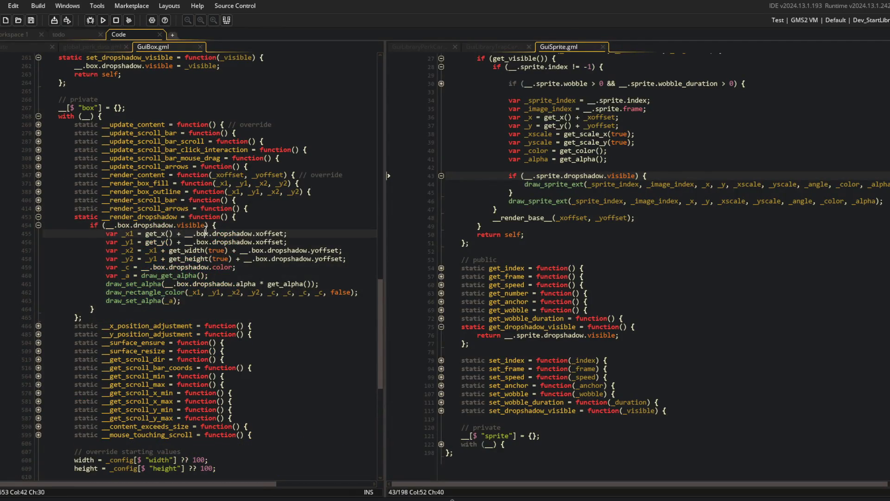
pyautogui.click(653, 187)
pyautogui.scroll(1, 654, 187)
pyautogui.press('Up')
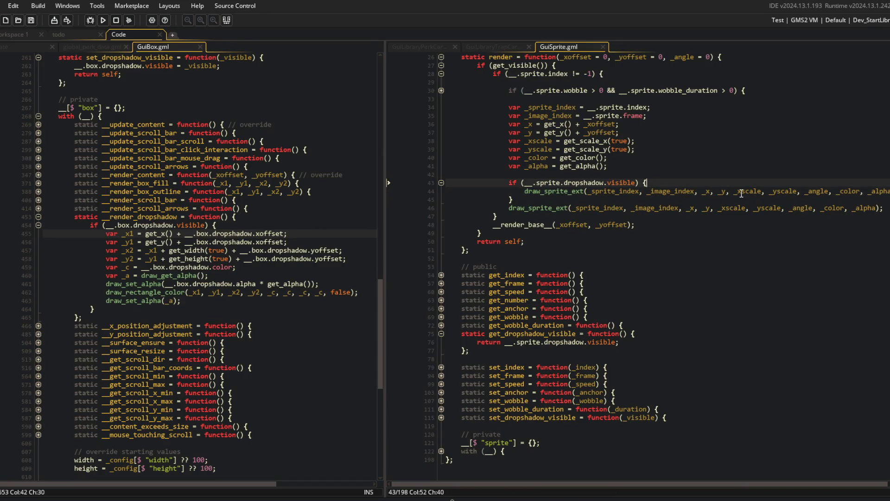
# Step: Split the main draw_sprite_ext call so each argument sits on its own line with a trailing comma
pyautogui.press('Down')
pyautogui.press('Down')
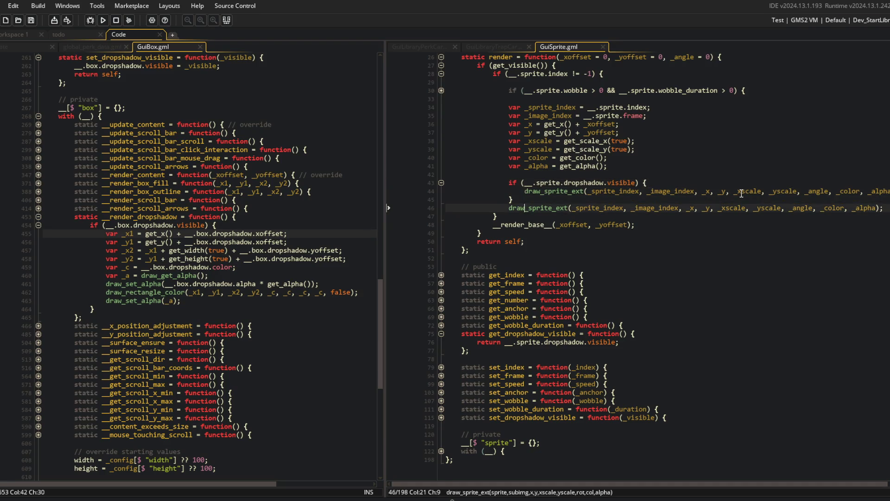
pyautogui.press('Return')
pyautogui.press('Down')
pyautogui.hotkey('ctrl', 'Right')
pyautogui.hotkey('ctrl', 'Right')
pyautogui.press('Return')
pyautogui.hotkey('ctrl', 'Right')
pyautogui.hotkey('ctrl', 'Right')
pyautogui.press('Return')
pyautogui.hotkey('ctrl', 'Right')
pyautogui.press('Return')
pyautogui.hotkey('ctrl', 'Right')
pyautogui.hotkey('ctrl', 'Right')
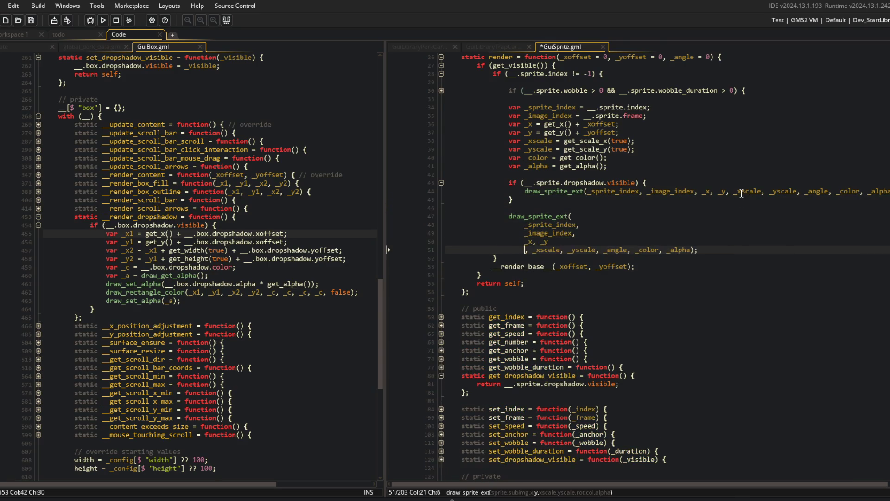
pyautogui.press('Return')
pyautogui.hotkey('ctrl', 'Right')
pyautogui.hotkey('ctrl', 'Right')
pyautogui.press('Return')
pyautogui.hotkey('ctrl', 'Right')
pyautogui.hotkey('ctrl', 'Right')
pyautogui.press('Return')
pyautogui.hotkey('ctrl', 'Right')
pyautogui.hotkey('ctrl', 'Right')
pyautogui.press('Return')
pyautogui.hotkey('ctrl', 'Right')
pyautogui.hotkey('ctrl', 'Right')
pyautogui.press('Return')
pyautogui.hotkey('ctrl', 'Right')
pyautogui.hotkey('ctrl', 'Right')
pyautogui.press('Return')
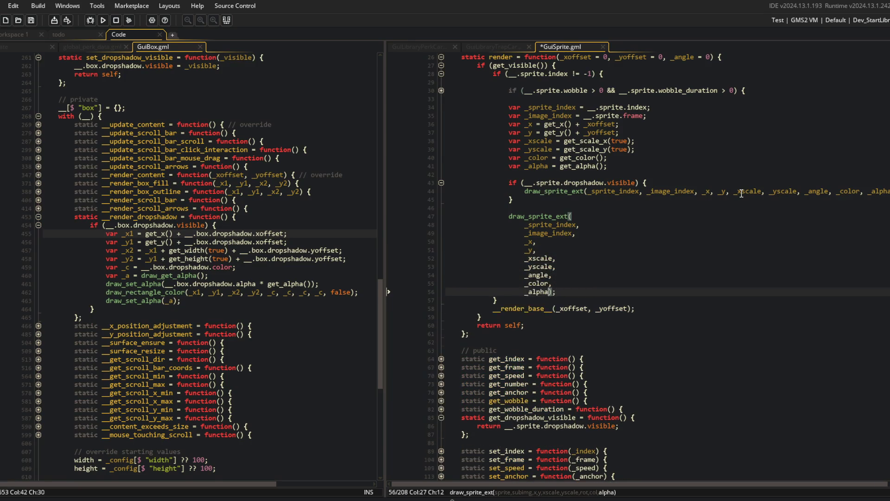
# Step: Split the shadow draw_sprite_ext call one indented argument per line, then save GuiSprite
pyautogui.hotkey('ctrl', 'Right')
pyautogui.press('Return')
pyautogui.press('Up')
pyautogui.press('End')
pyautogui.write(',')
pyautogui.press('Up')
pyautogui.press('Up')
pyautogui.press('Up')
pyautogui.hotkey('ctrl', 'Right')
pyautogui.press('Return')
pyautogui.press('Tab')
pyautogui.hotkey('ctrl', 'Right')
pyautogui.hotkey('ctrl', 'Right')
pyautogui.press('Return')
pyautogui.hotkey('ctrl', 'Right')
pyautogui.hotkey('ctrl', 'Right')
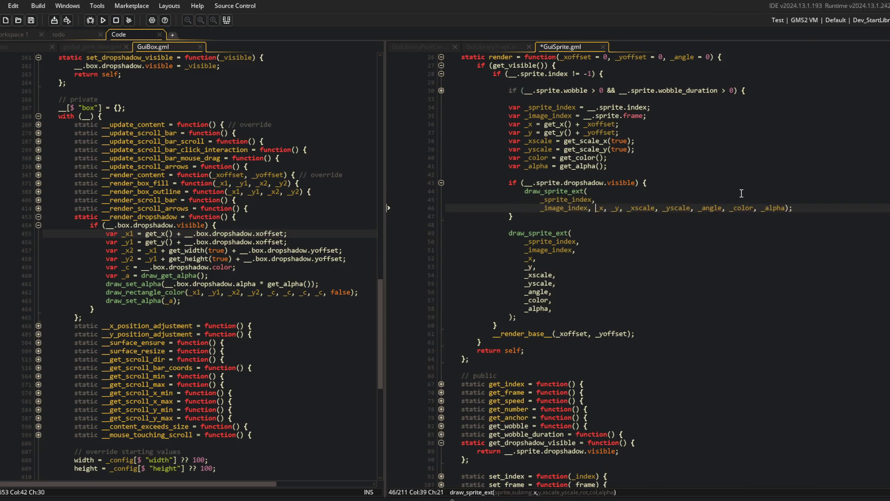
pyautogui.hotkey('ctrl', 'Left')
pyautogui.press('Return')
pyautogui.hotkey('ctrl', 'Right')
pyautogui.hotkey('ctrl', 'Right')
pyautogui.press('Return')
pyautogui.hotkey('ctrl', 'Right')
pyautogui.hotkey('ctrl', 'Right')
pyautogui.press('Return')
pyautogui.hotkey('ctrl', 'Right')
pyautogui.hotkey('ctrl', 'Right')
pyautogui.press('Return')
pyautogui.hotkey('ctrl', 'Right')
pyautogui.hotkey('ctrl', 'Right')
pyautogui.press('Return')
pyautogui.hotkey('ctrl', 'Right')
pyautogui.hotkey('ctrl', 'Right')
pyautogui.press('Return')
pyautogui.hotkey('ctrl', 'Right')
pyautogui.hotkey('ctrl', 'Right')
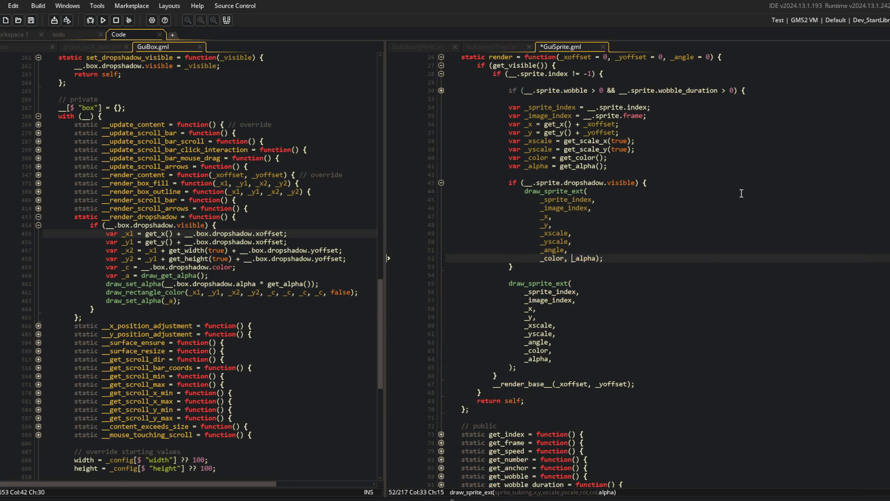
pyautogui.press('Return')
pyautogui.hotkey('ctrl', 'Right')
pyautogui.press('Return')
pyautogui.press('Up')
pyautogui.press('End')
pyautogui.write(',')
pyautogui.hotkey('ctrl', 's')
# Step: Start a '// drop' comment on a new line above the shadow check
pyautogui.press('Up')
pyautogui.press('Up')
pyautogui.press('Up')
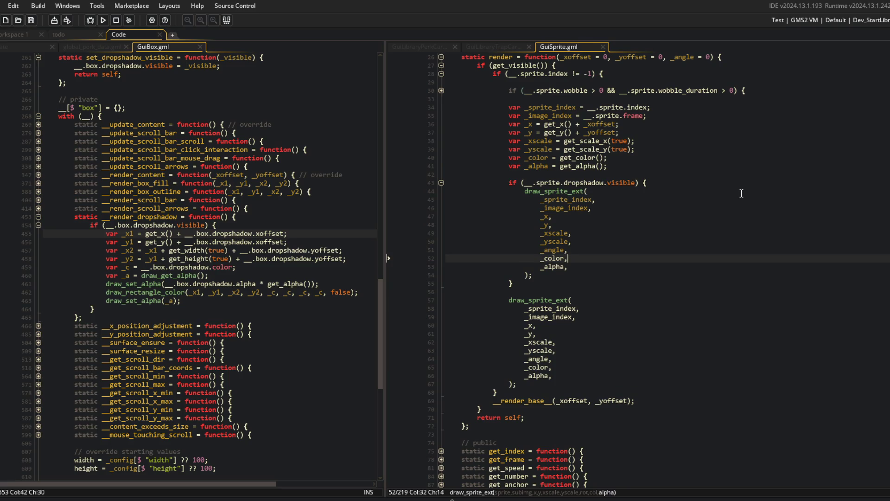
pyautogui.press('Up')
pyautogui.press('Up')
pyautogui.press('Up')
pyautogui.press('Up')
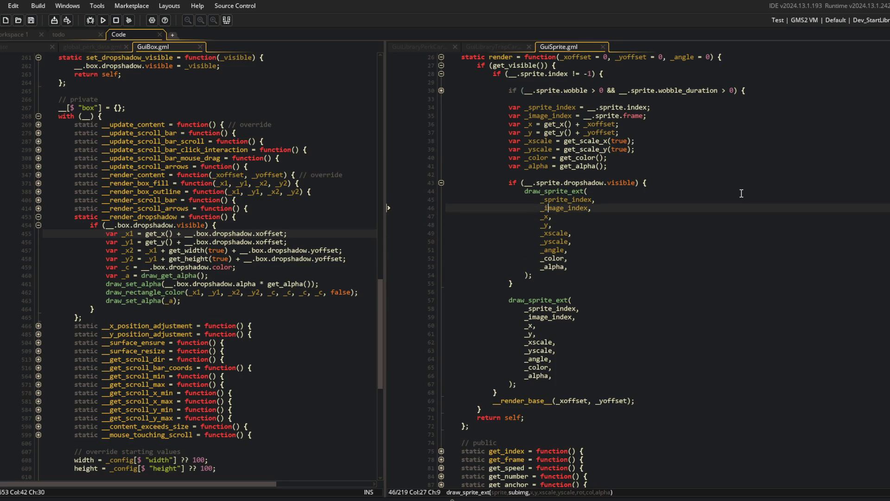
pyautogui.press('Return')
pyautogui.write('dropshadow')
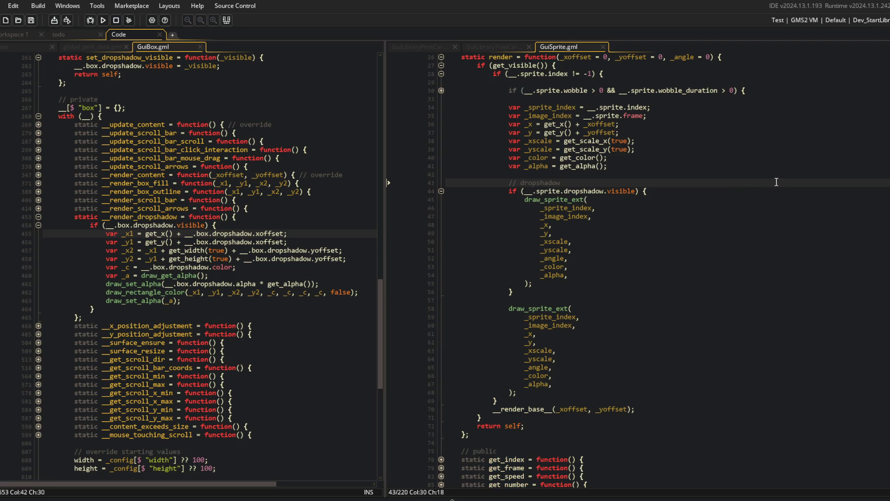
# Step: Offset the shadow's _x argument by the sprite's dropshadow xoffset
pyautogui.click(728, 198)
pyautogui.click(550, 226)
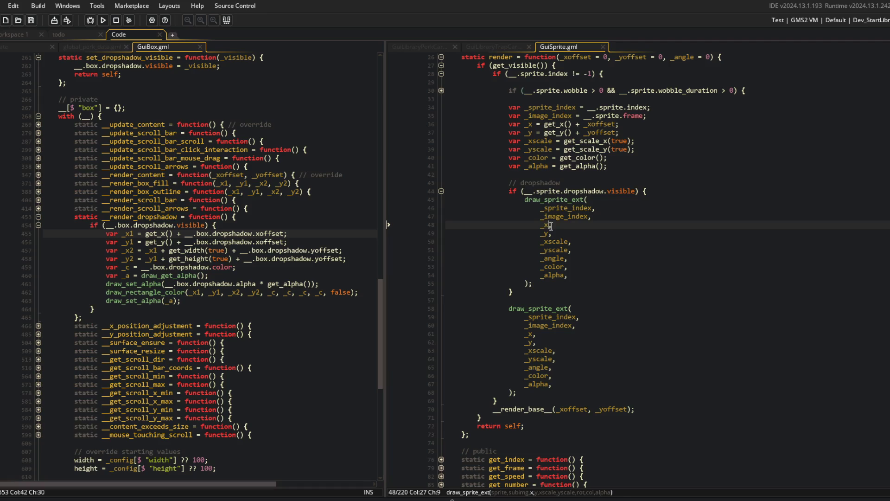
pyautogui.write('+ __.soprte')
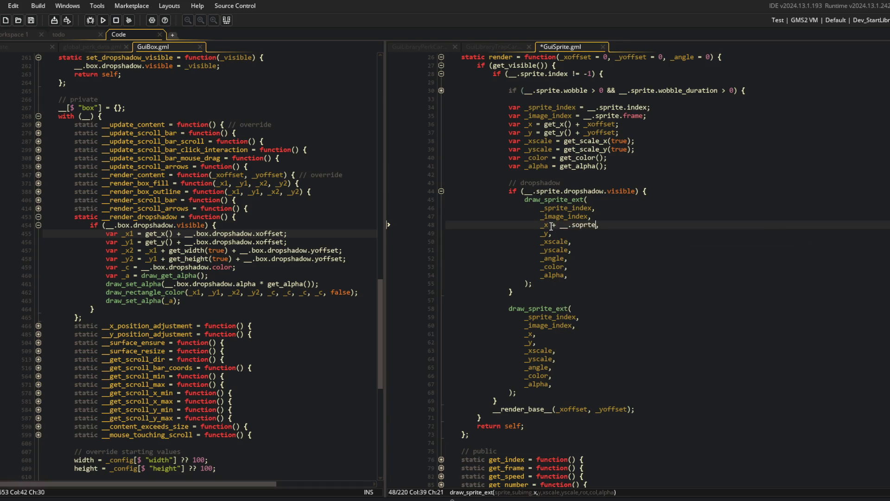
pyautogui.write('dropshadow.x')
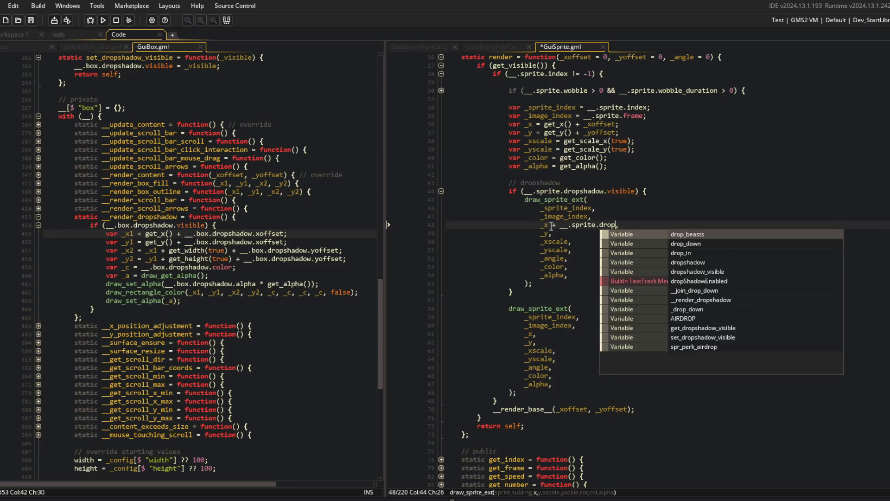
pyautogui.write('offset;')
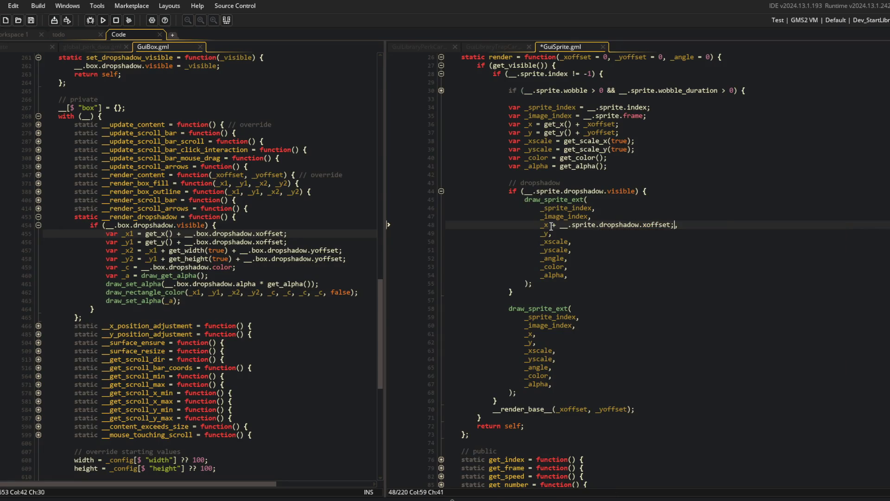
# Step: Fix GuiBox's swapped shadow offsets: _y1 uses yoffset, _x2 uses xoffset; save
pyautogui.click(266, 238)
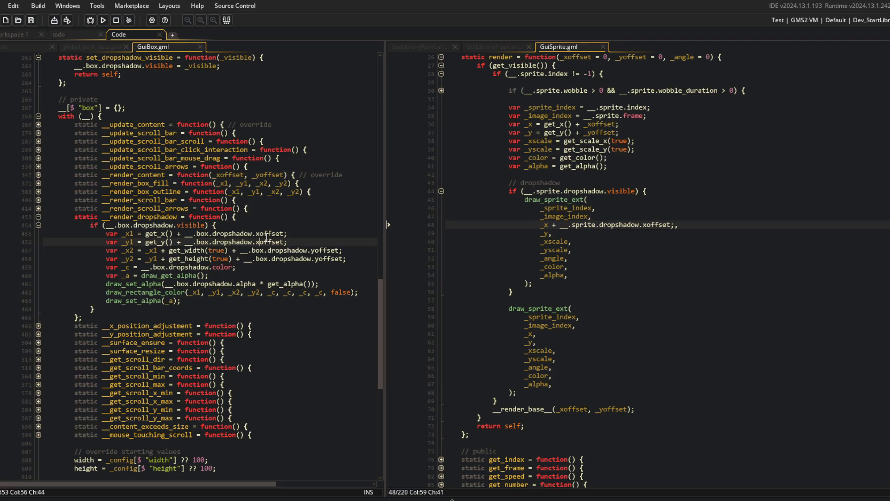
pyautogui.press('BackSpace')
pyautogui.write('y')
pyautogui.press('Escape')
pyautogui.press('Down')
pyautogui.press('End')
pyautogui.press('Left')
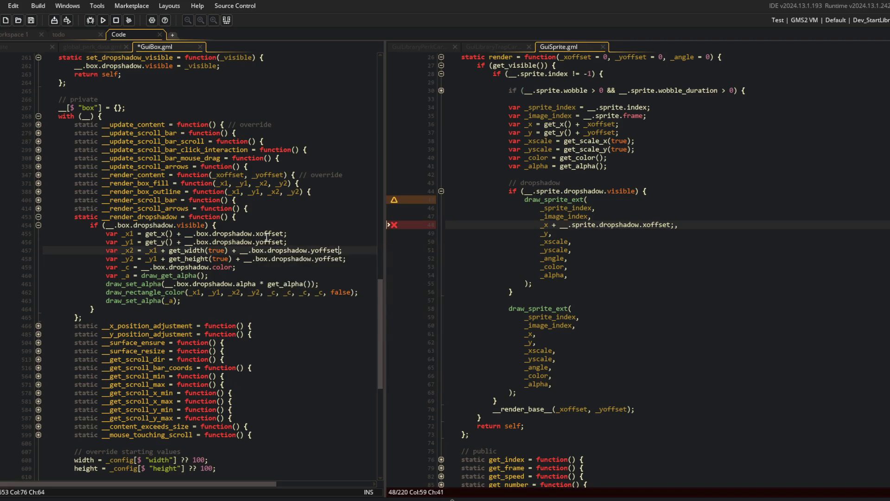
pyautogui.press('Delete')
pyautogui.write('x')
pyautogui.press('Escape')
pyautogui.press('Up')
pyautogui.press('End')
pyautogui.hotkey('ctrl', 's')
# Step: Inspect GuiBox's dropshadow settings block for reference
pyautogui.click(212, 233)
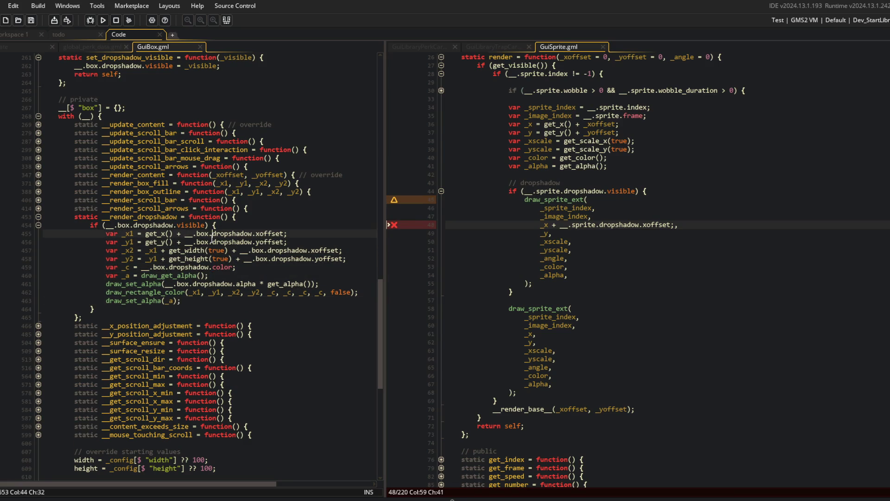
pyautogui.scroll(-6, 164, 231)
pyautogui.scroll(-7, 163, 231)
pyautogui.click(110, 409)
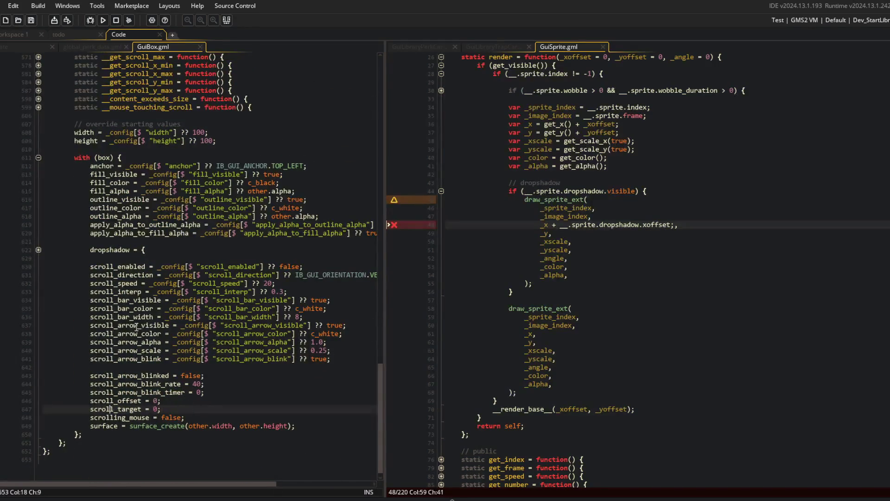
pyautogui.click(38, 250)
pyautogui.click(39, 250)
pyautogui.click(38, 251)
pyautogui.click(39, 250)
pyautogui.scroll(2, 204, 258)
pyautogui.scroll(10, 204, 258)
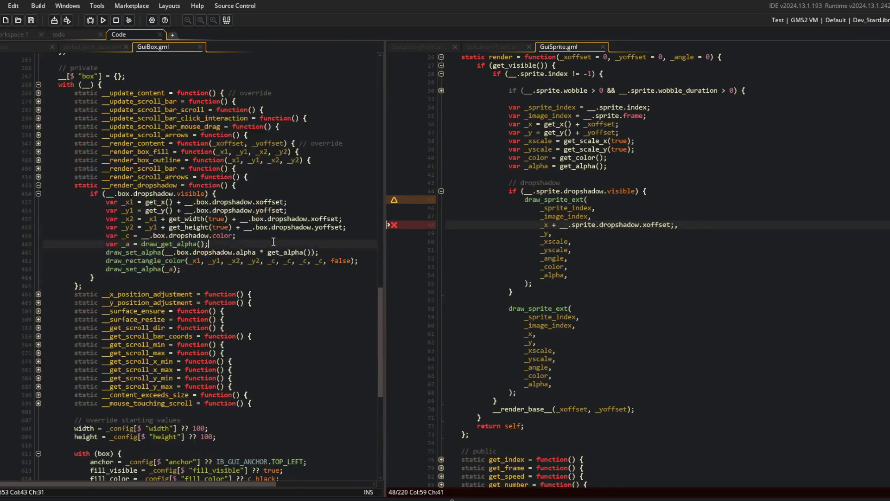
pyautogui.moveTo(79, 194); pyautogui.dragTo(95, 277)
# Step: Remove the stray semicolon after xoffset and offset the shadow's _y by __.sprite.dropshadow.yoffset
pyautogui.click(589, 230)
pyautogui.press('Up')
pyautogui.press('End')
pyautogui.press('Left')
pyautogui.press('BackSpace')
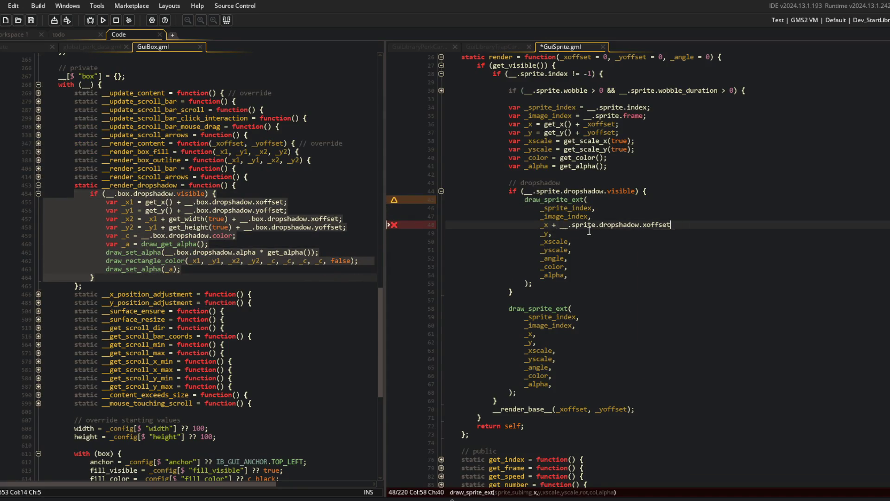
pyautogui.press('Down')
pyautogui.write('+ __')
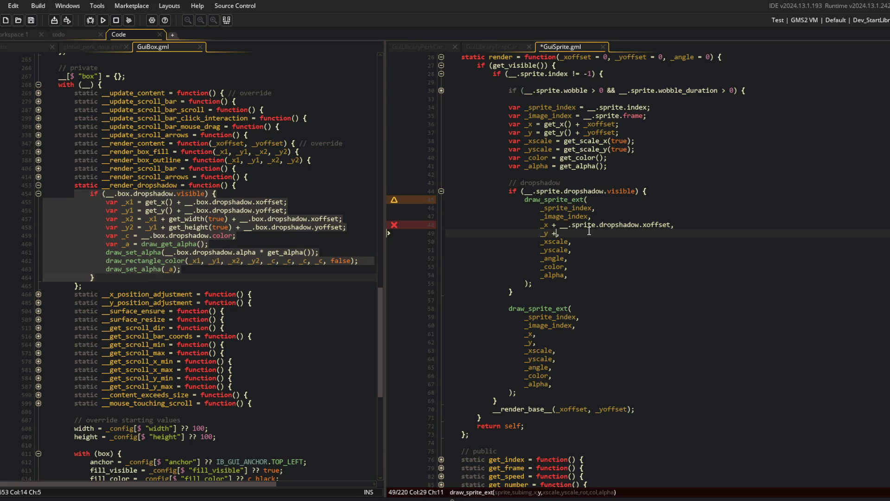
pyautogui.write('.sprite.dropshadow')
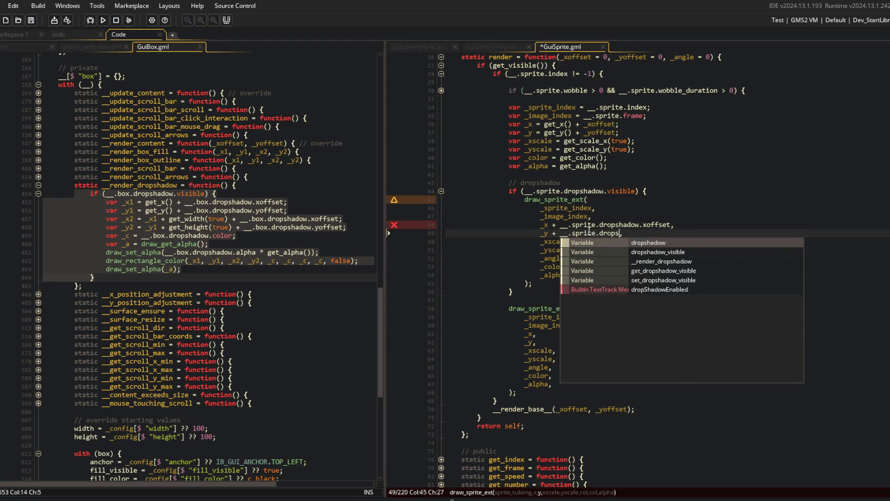
pyautogui.write('.yoffset')
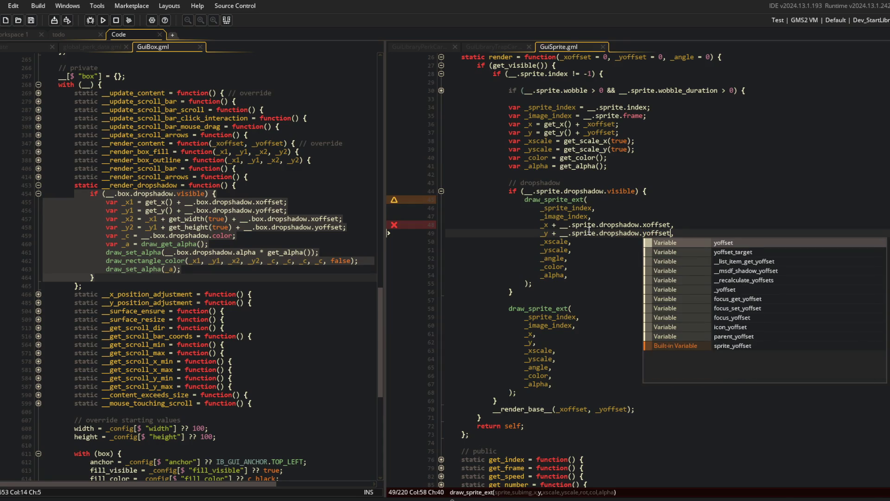
pyautogui.click(232, 175)
pyautogui.click(271, 152)
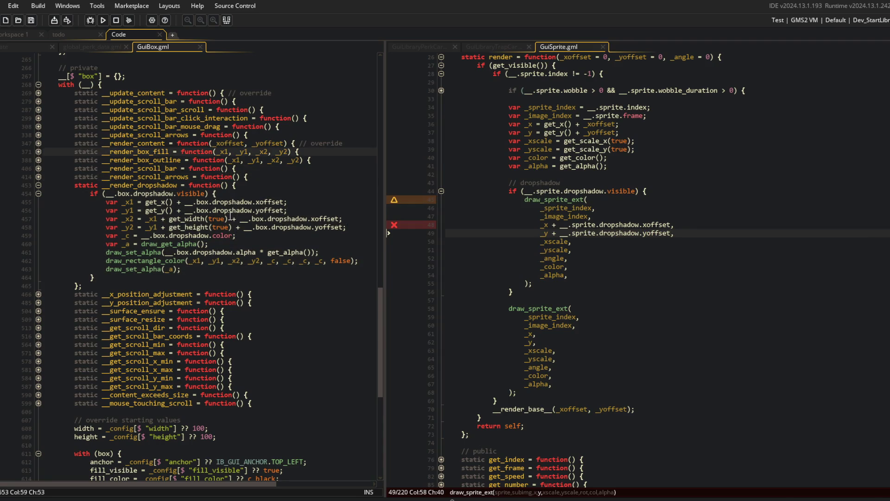
# Step: Replace the shadow's _color argument with __.sprite.dropshadow.color and save
pyautogui.click(578, 267)
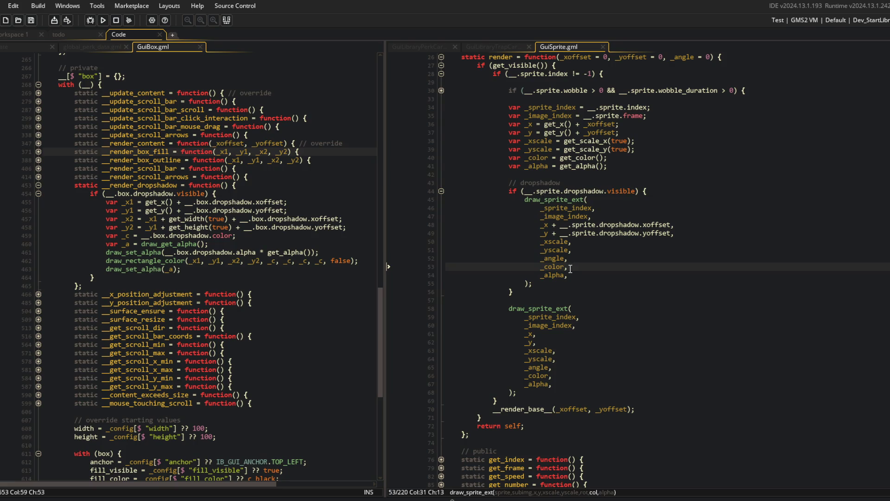
pyautogui.press('F12')
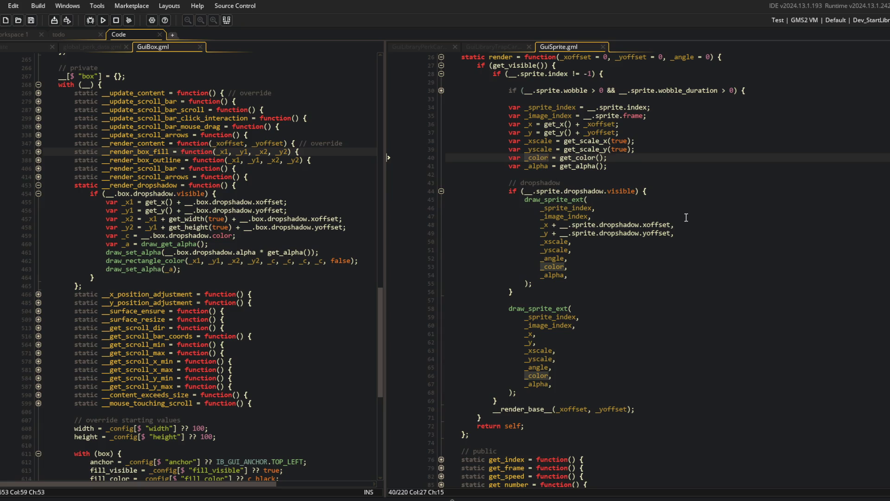
pyautogui.hotkey('alt', 'Left')
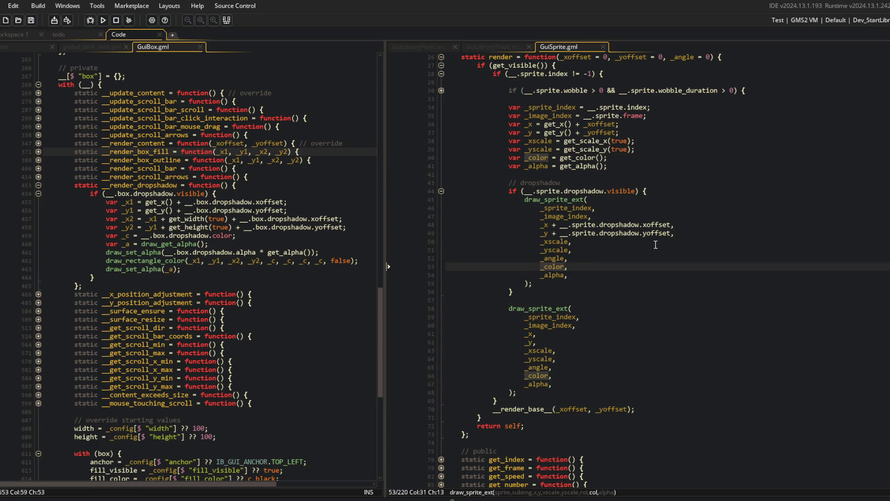
pyautogui.hotkey('ctrl', 'BackSpace')
pyautogui.write('__.sprite.drop')
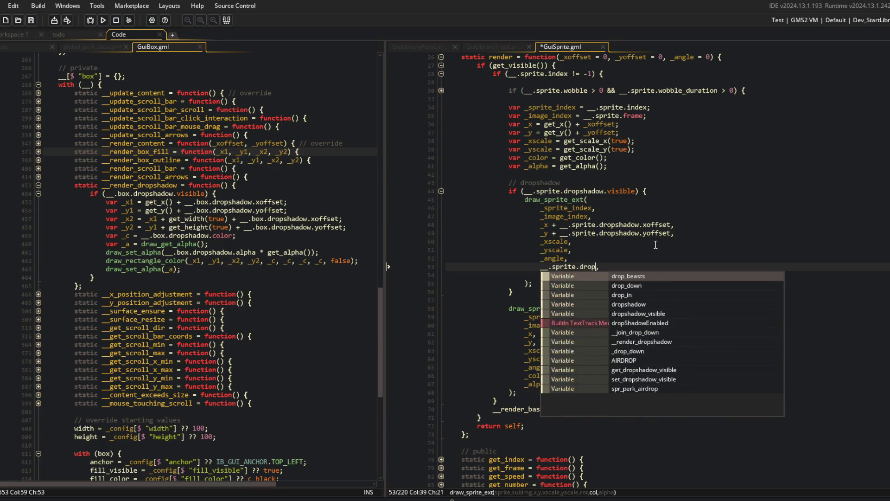
pyautogui.write('shadow')
pyautogui.write('.color')
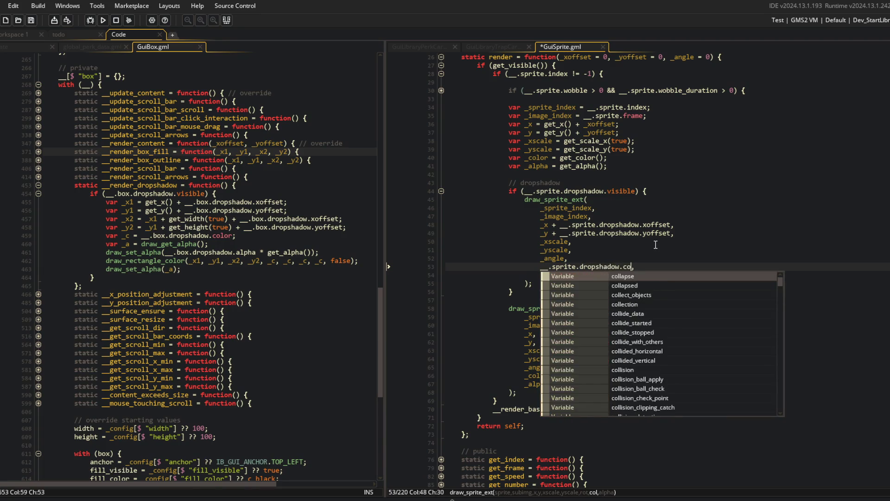
pyautogui.hotkey('ctrl', 's')
# Step: Set the shadow alpha to _alpha multiplied by __.sprite.dropshadow.alpha and save
pyautogui.press('Down')
pyautogui.press('Home')
pyautogui.hotkey('ctrl', 'Delete')
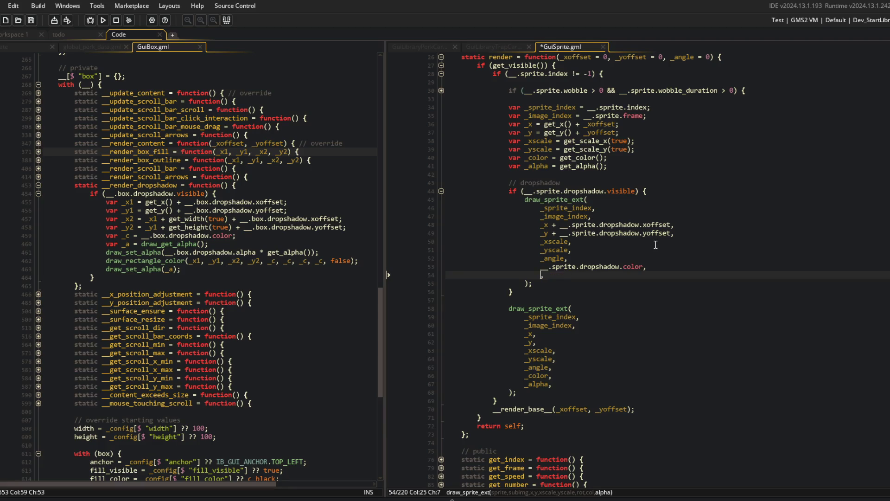
pyautogui.write('.sprite.dropshadow')
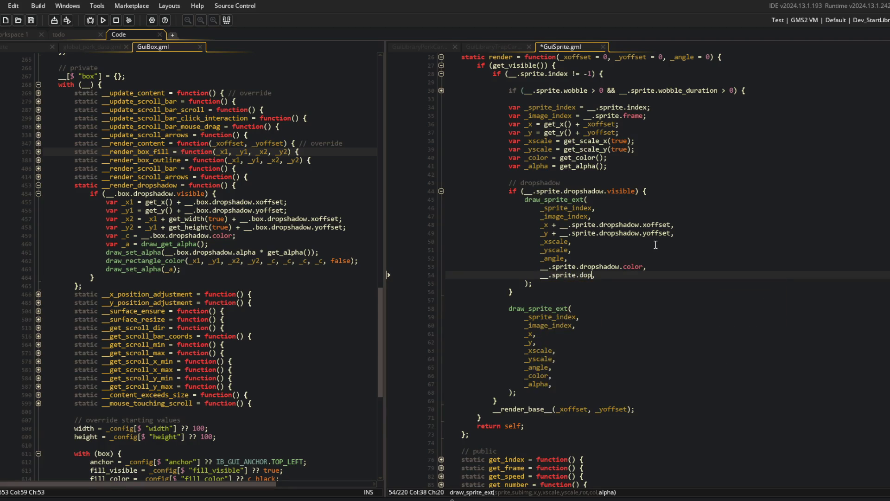
pyautogui.write('.alpha')
pyautogui.hotkey('ctrl', 's')
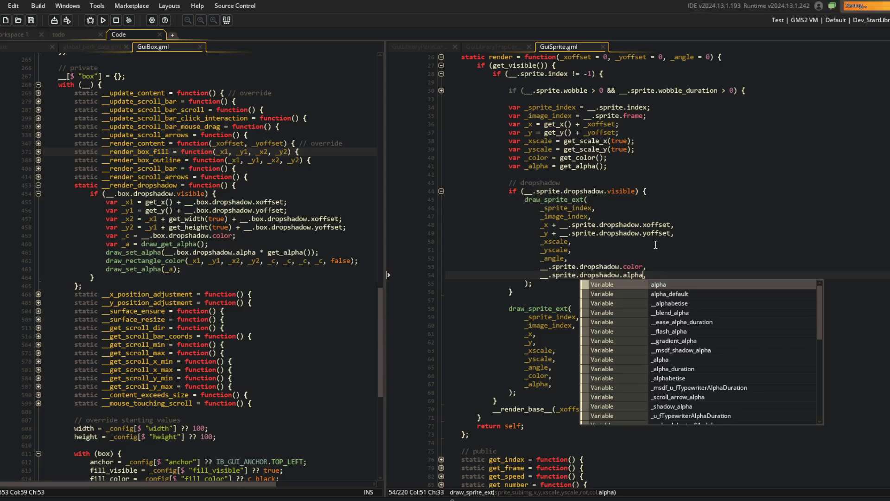
pyautogui.press('Up')
pyautogui.press('Up')
pyautogui.click(648, 276)
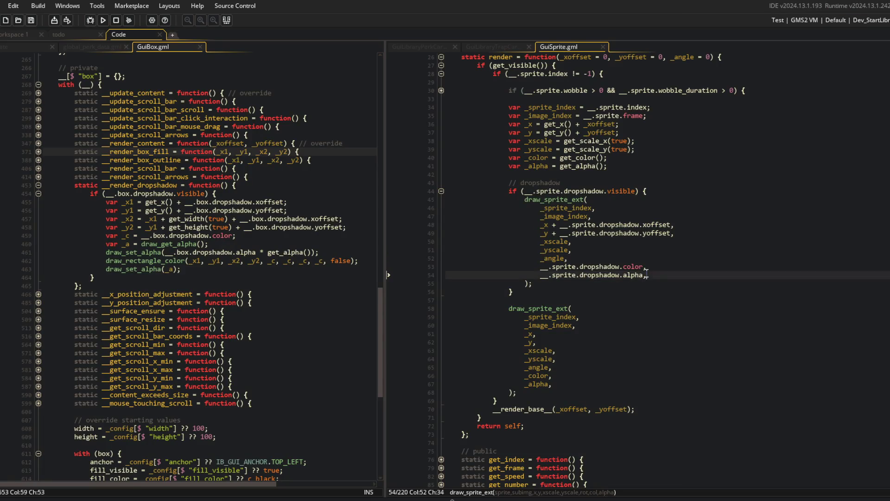
pyautogui.press('Home')
pyautogui.write('_alpha *')
pyautogui.hotkey('ctrl', 'z')
pyautogui.hotkey('ctrl', 'z')
pyautogui.write('_alpha')
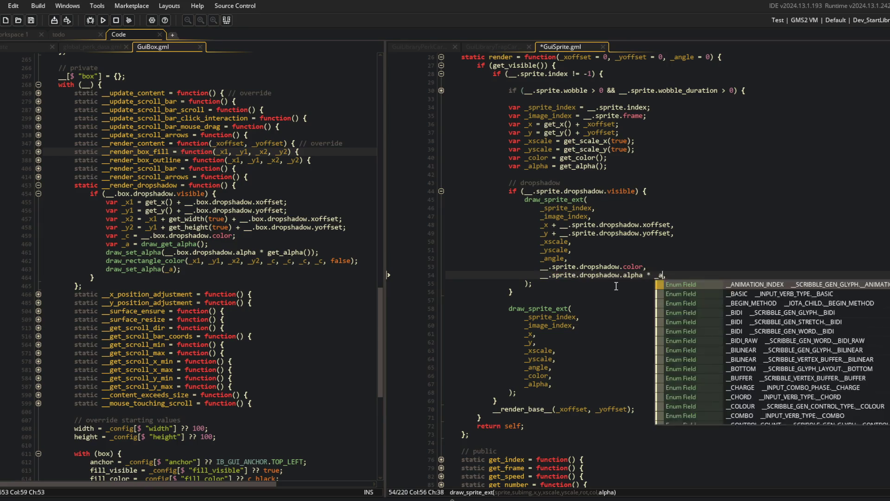
pyautogui.hotkey('ctrl', 's')
pyautogui.click(740, 210)
pyautogui.scroll(-2, 740, 209)
pyautogui.click(622, 268)
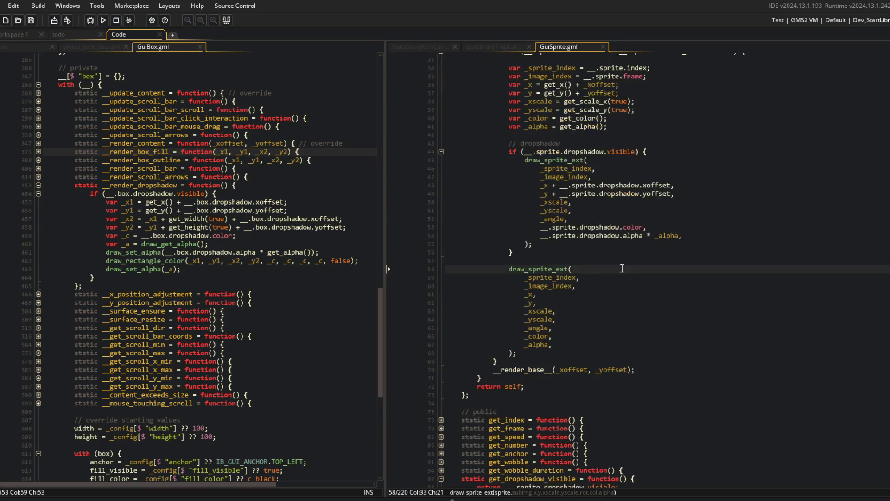
# Step: Review the _sprite_index, dropshadow offset and _angle uses in GuiSprite's draw code
pyautogui.doubleClick(559, 168)
pyautogui.click(556, 176)
pyautogui.click(546, 187)
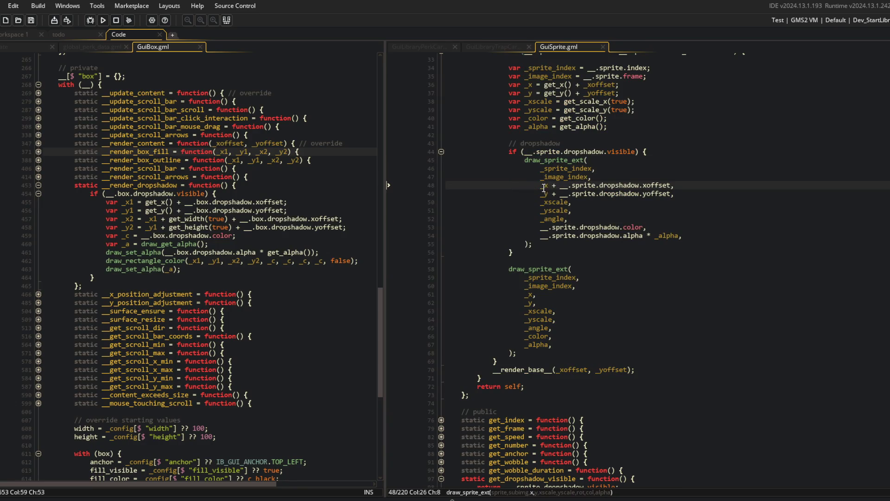
pyautogui.click(554, 203)
pyautogui.click(555, 211)
pyautogui.click(563, 219)
pyautogui.scroll(4, 609, 240)
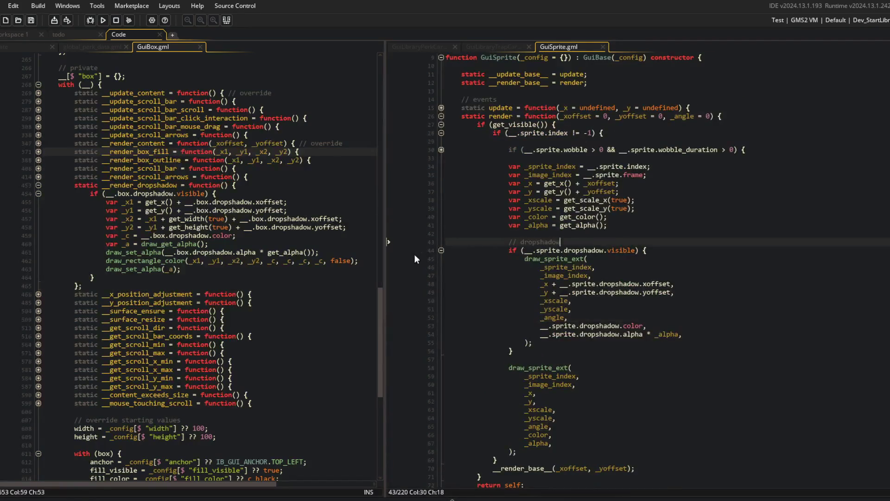
pyautogui.click(441, 249)
pyautogui.click(564, 258)
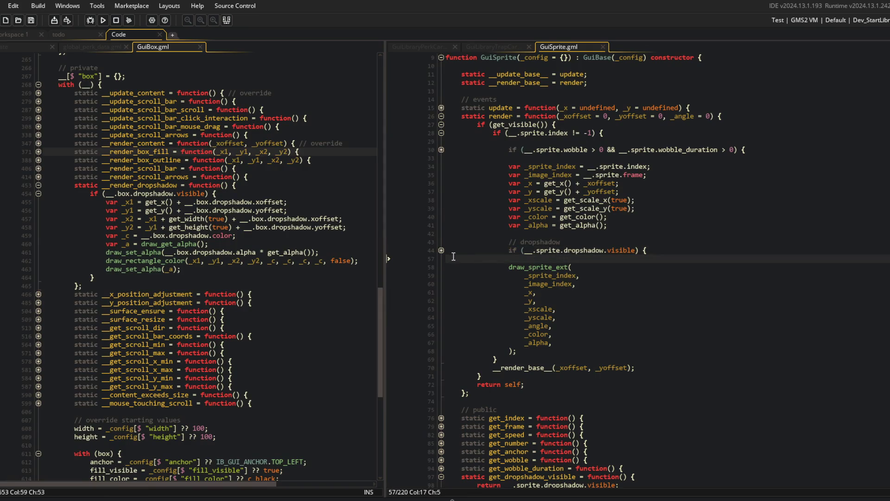
pyautogui.click(612, 225)
pyautogui.scroll(2, 585, 212)
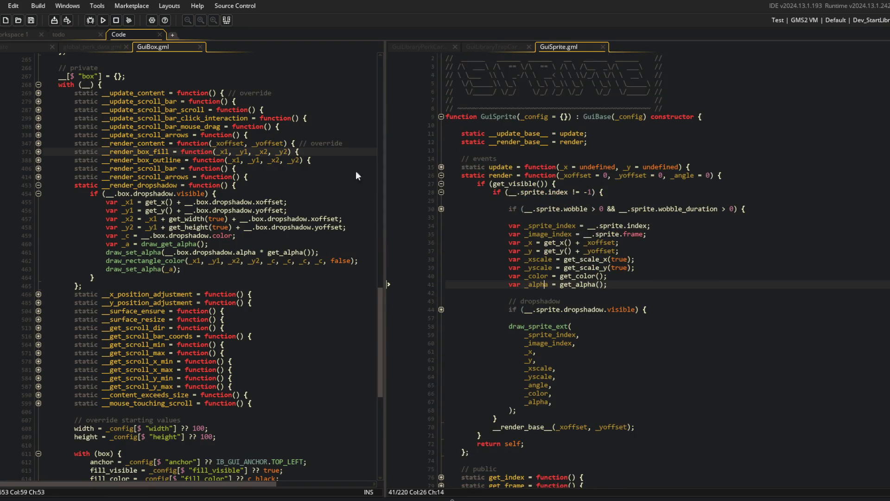
# Step: Run the game, then set GuiSprite's dropshadow visible default to false in the private settings
pyautogui.click(103, 20)
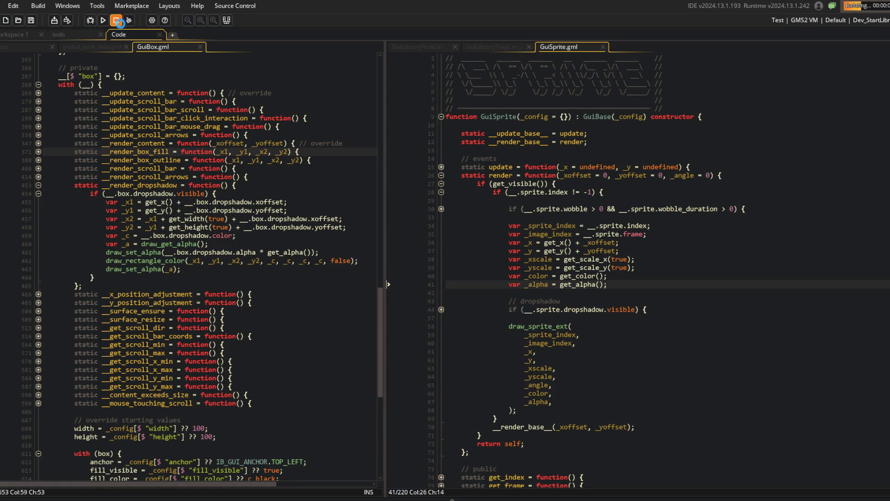
pyautogui.click(746, 209)
pyautogui.scroll(-8, 556, 278)
pyautogui.click(437, 455)
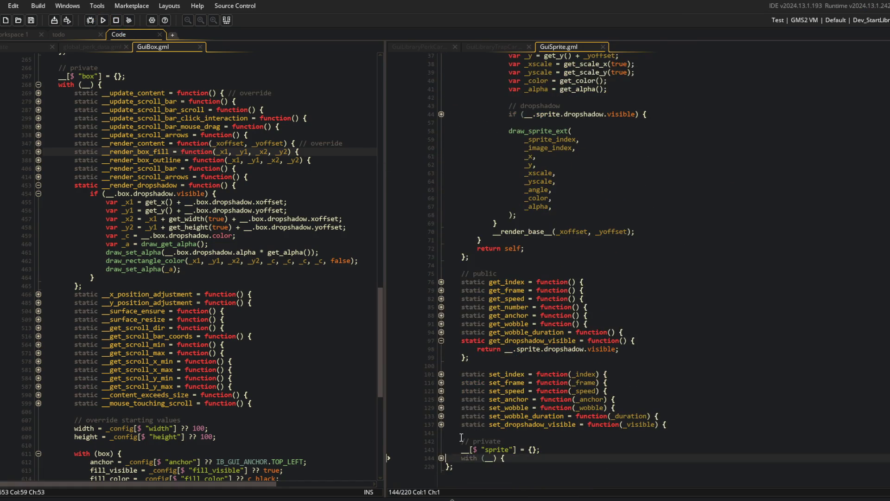
pyautogui.scroll(-2, 447, 452)
pyautogui.click(442, 449)
pyautogui.scroll(-4, 441, 445)
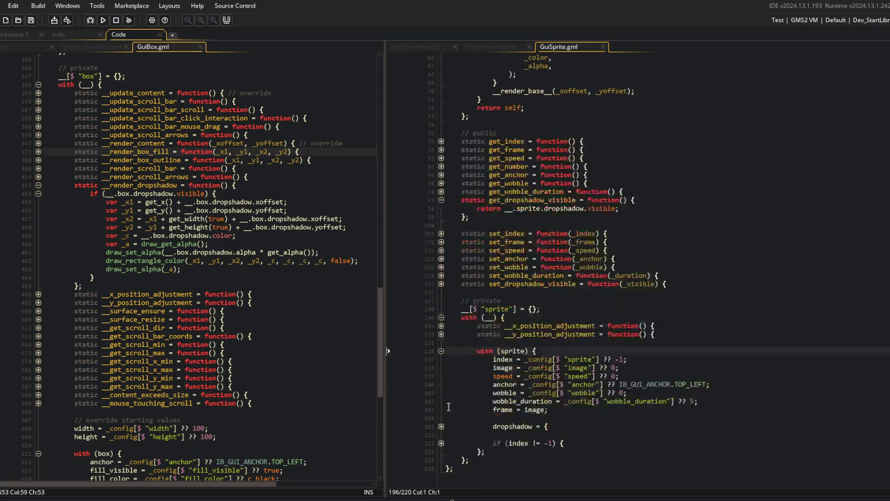
pyautogui.click(441, 426)
pyautogui.click(698, 435)
pyautogui.doubleClick(690, 435)
pyautogui.write('false')
# Step: Run the game again to test the change, then close the GuiBox code
pyautogui.click(665, 284)
pyautogui.scroll(-1, 666, 280)
pyautogui.click(246, 236)
pyautogui.click(100, 20)
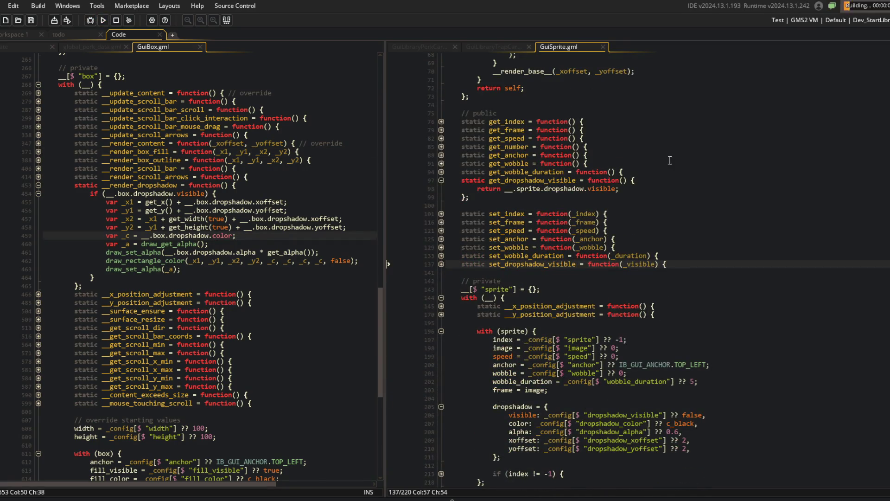
pyautogui.scroll(-2, 669, 160)
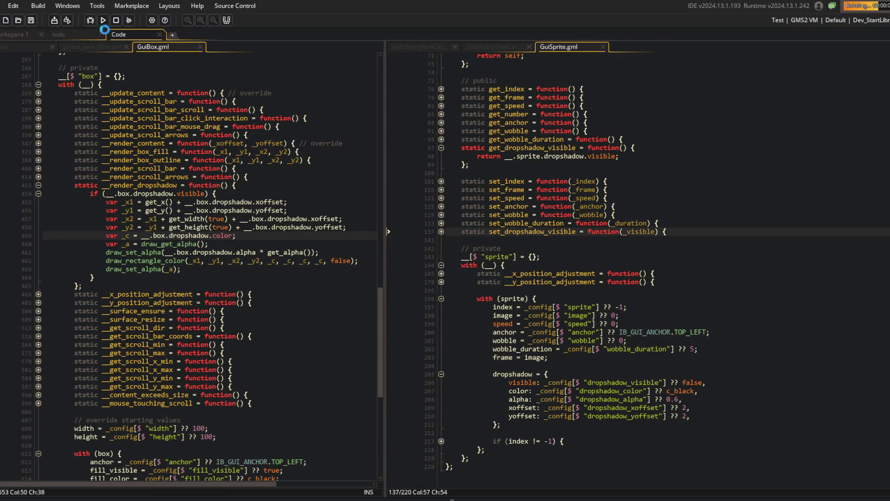
pyautogui.press('Up')
pyautogui.press('Up')
pyautogui.press('Up')
pyautogui.middleClick(173, 48)
pyautogui.click(611, 95)
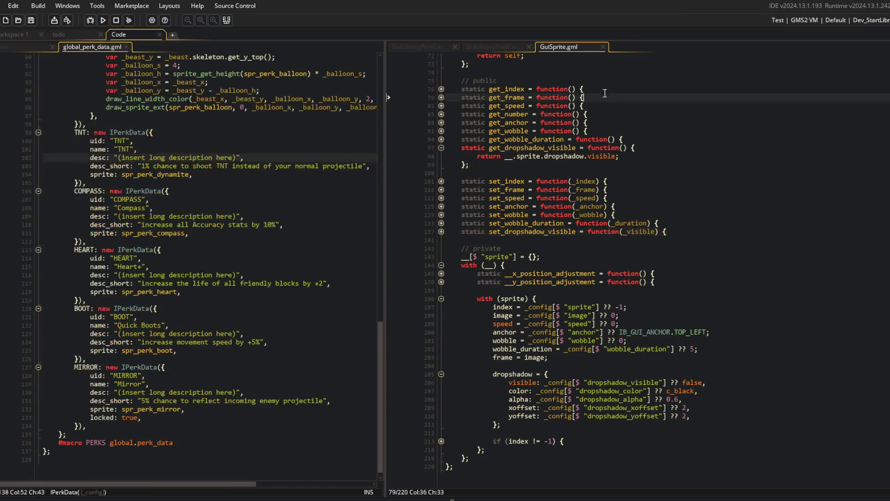
# Step: Add dropshadow_visible after wobble: 5 in GuiLibraryPerkCard, save, and run the game
pyautogui.middleClick(576, 48)
pyautogui.scroll(-5, 514, 203)
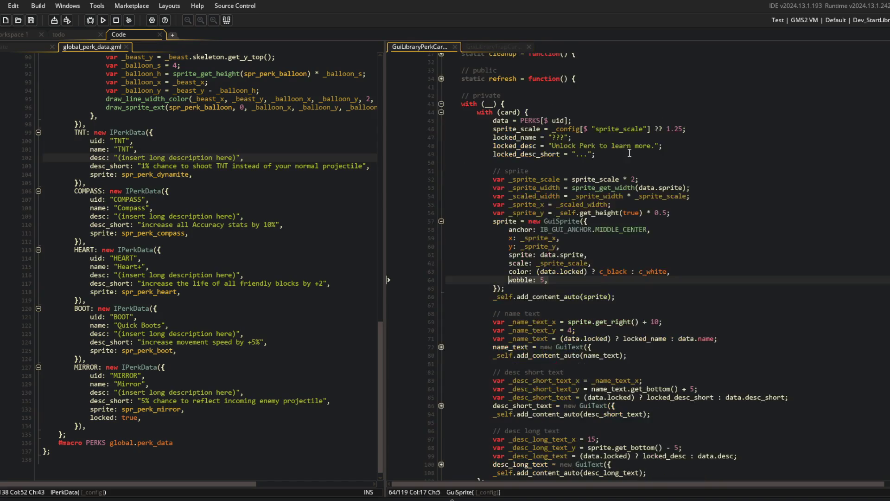
pyautogui.click(671, 296)
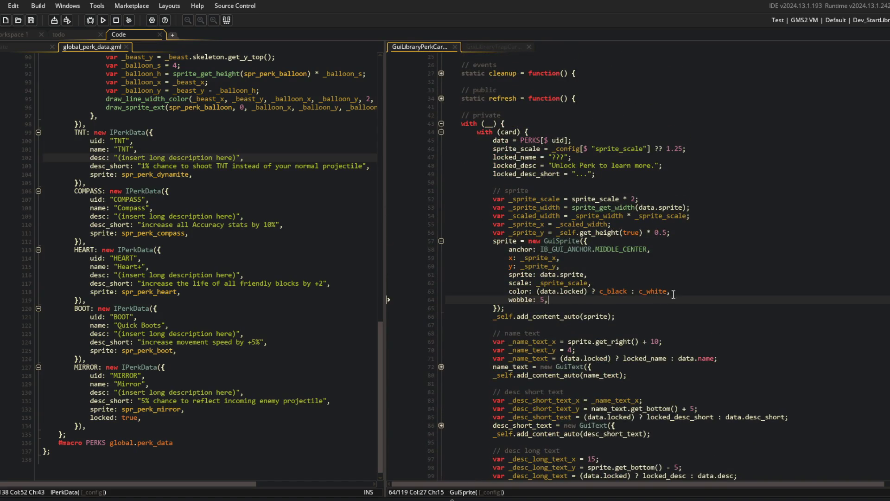
pyautogui.press('Return')
pyautogui.write('dropshadow_visible: true,')
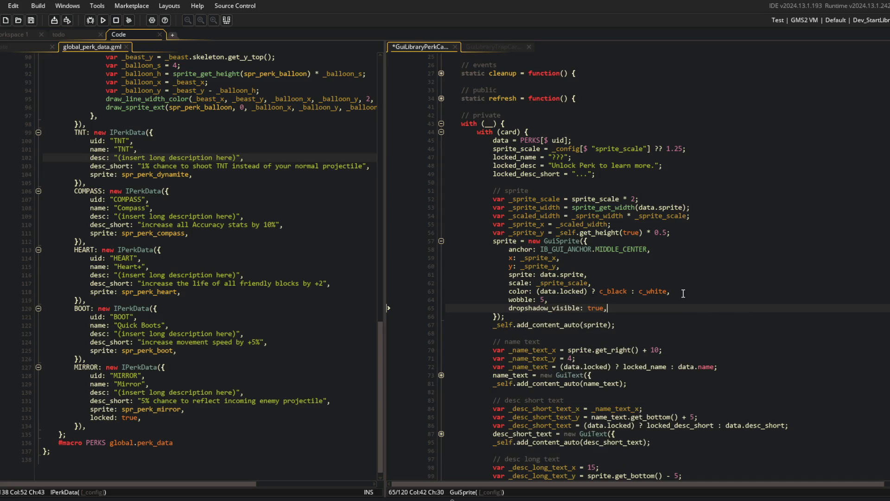
pyautogui.hotkey('ctrl', 's')
pyautogui.press('F5')
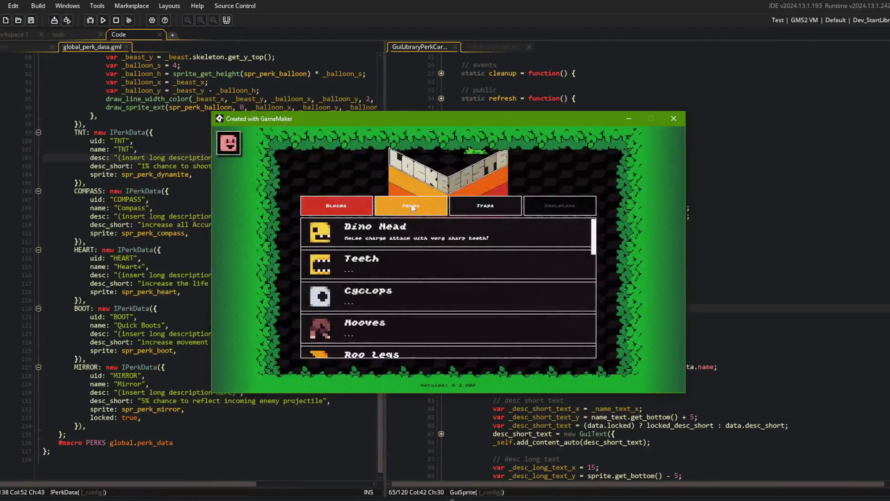
# Step: Show the Perks list, briefly check Blocks, and scroll through the perk cards
pyautogui.click(409, 204)
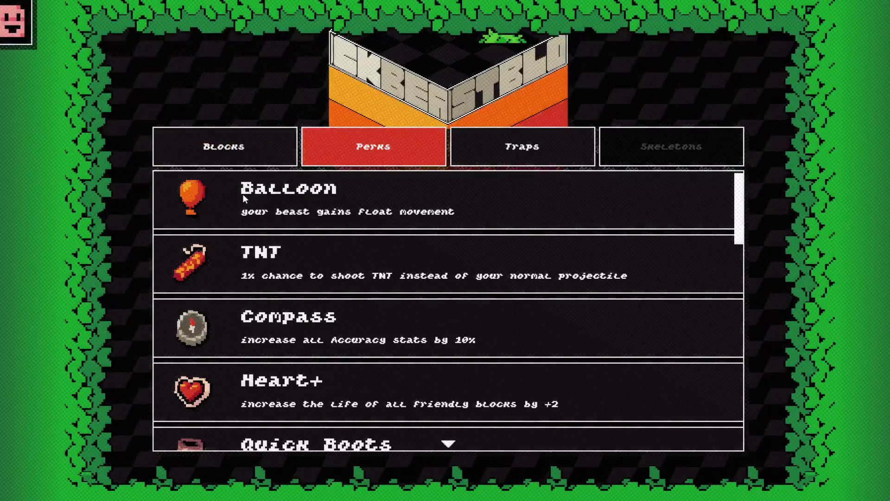
pyautogui.click(238, 138)
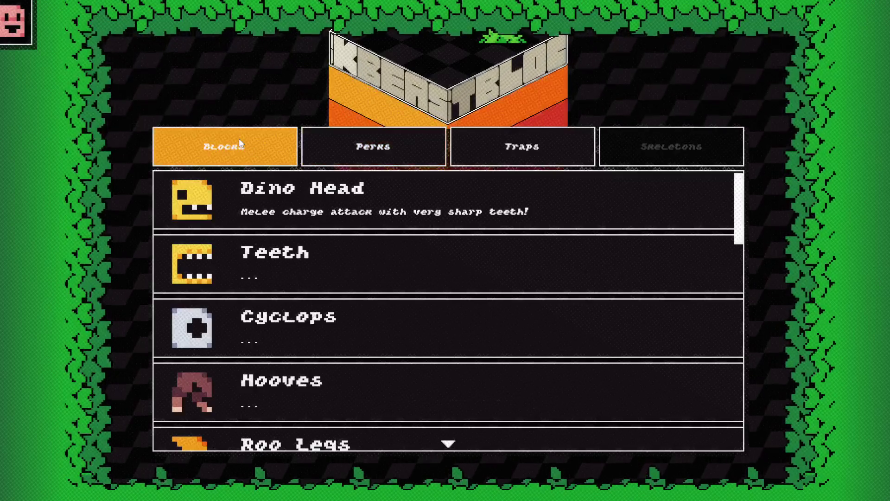
pyautogui.click(345, 144)
pyautogui.scroll(-3, 310, 234)
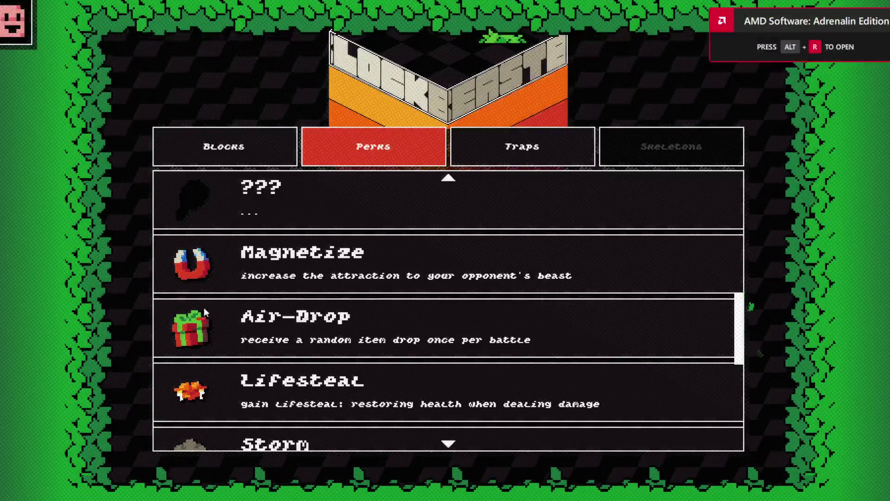
pyautogui.scroll(-3, 207, 327)
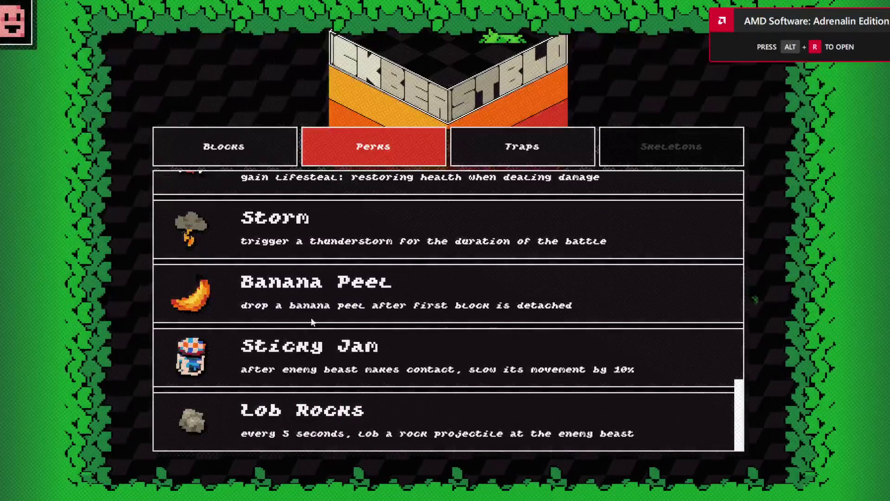
# Step: Check the Traps and Blocks lists and scroll the perk cards, ending on Perks
pyautogui.click(527, 134)
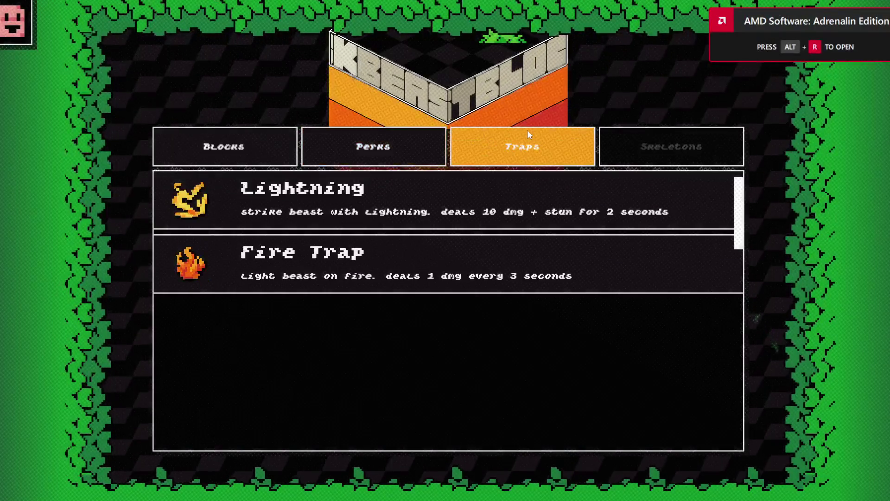
pyautogui.click(407, 150)
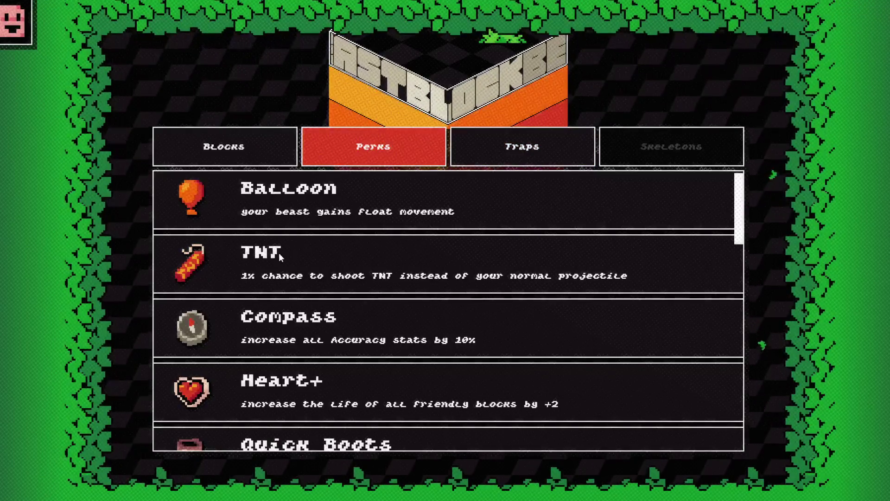
pyautogui.scroll(-4, 273, 264)
pyautogui.scroll(-4, 268, 271)
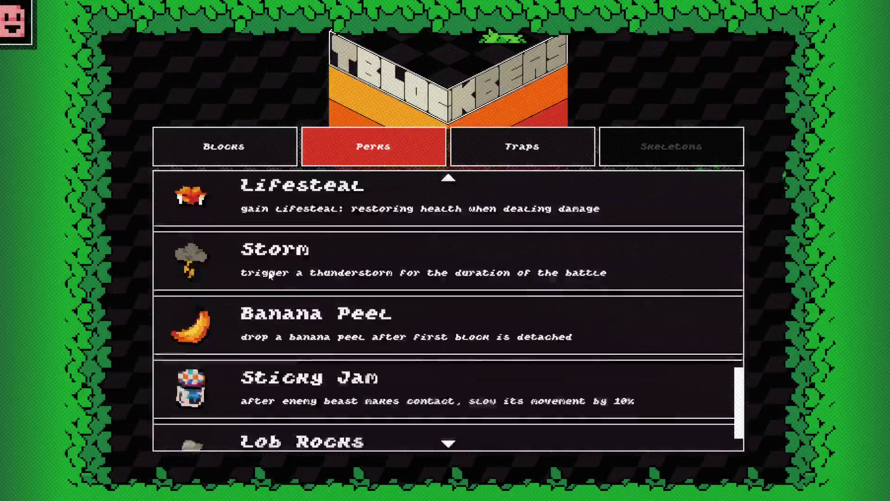
pyautogui.scroll(3, 269, 274)
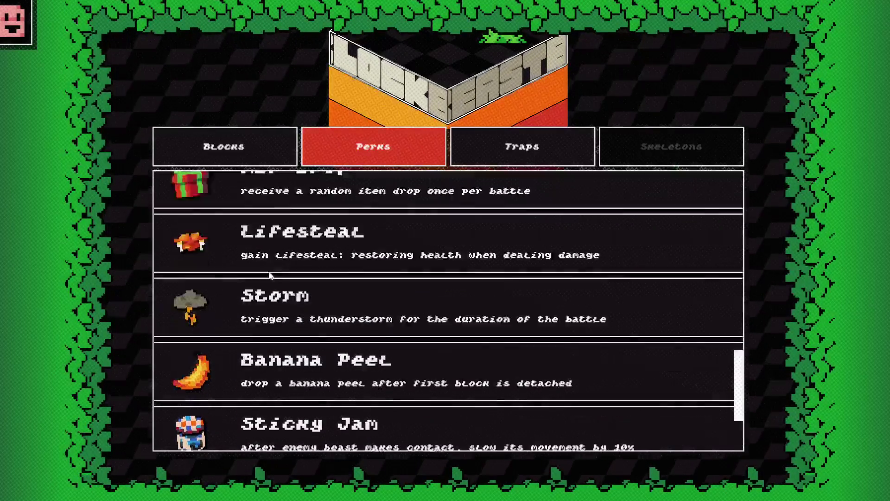
pyautogui.scroll(-2, 277, 274)
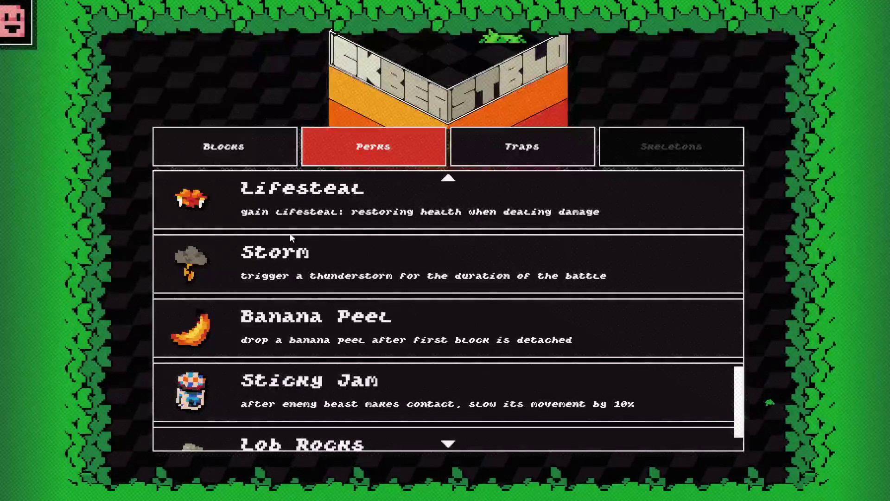
pyautogui.scroll(1, 292, 234)
pyautogui.click(261, 145)
pyautogui.click(346, 151)
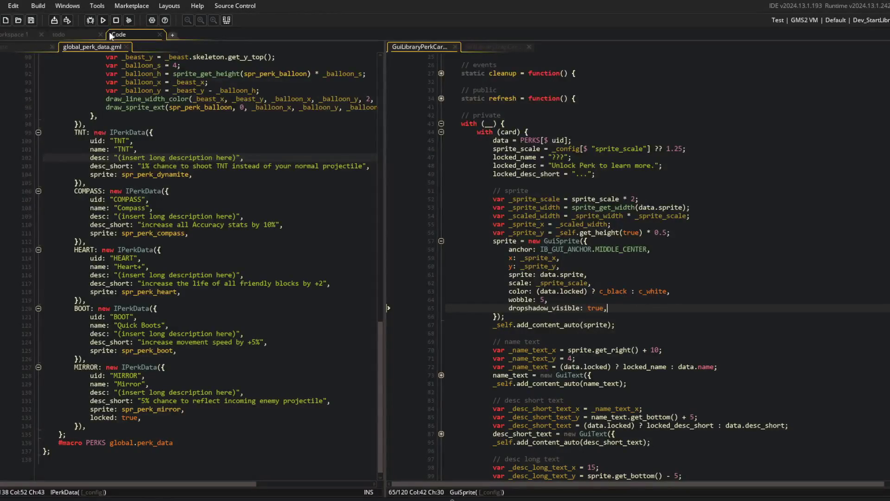
# Step: Rerun the game, expand and collapse the locked ??? perk card, then close the game
pyautogui.click(103, 20)
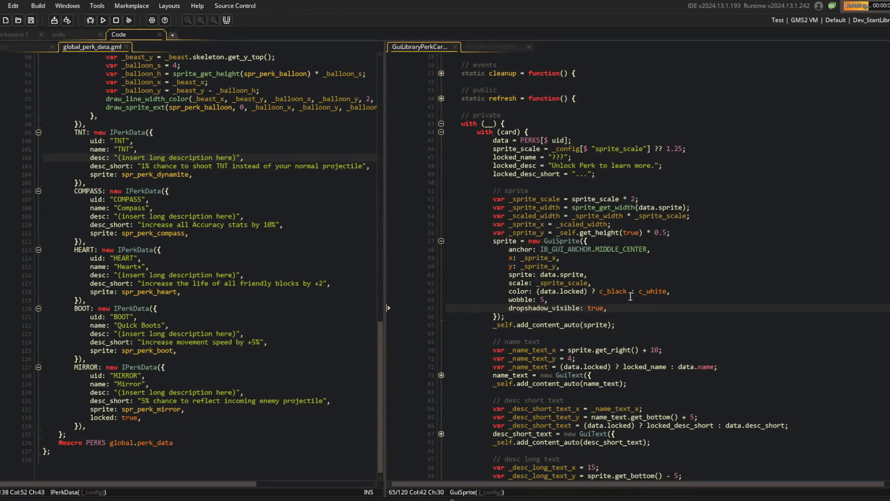
pyautogui.press('Home')
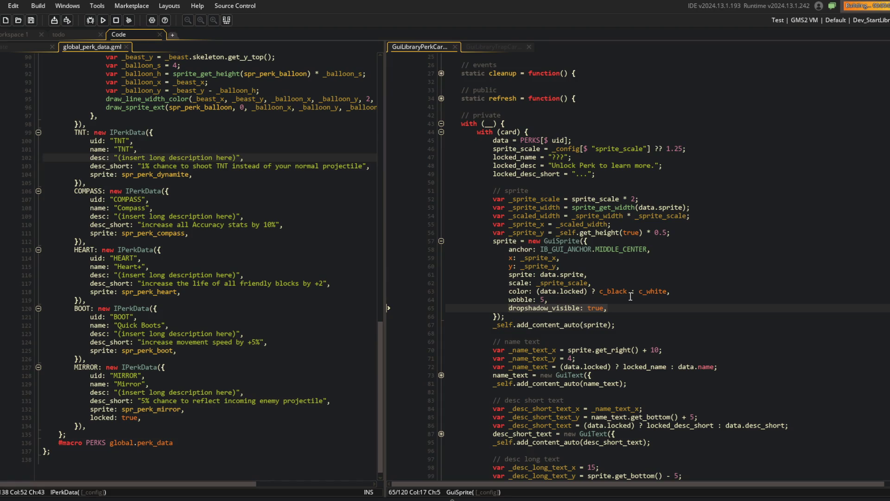
pyautogui.scroll(-3, 403, 291)
pyautogui.scroll(-5, 403, 291)
pyautogui.click(403, 208)
pyautogui.scroll(-3, 382, 265)
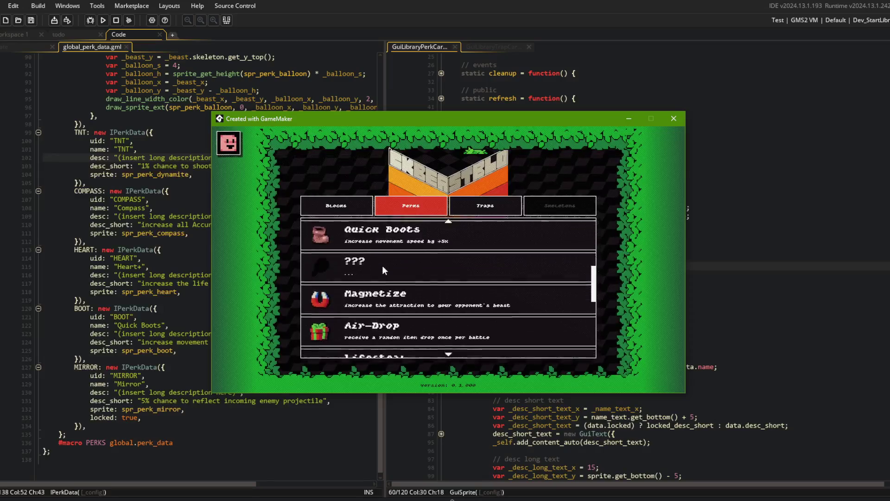
pyautogui.click(358, 267)
pyautogui.click(364, 232)
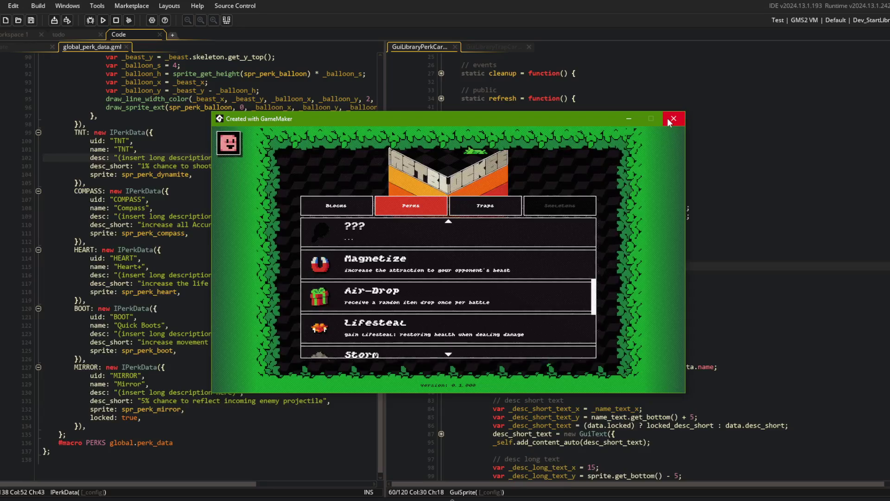
pyautogui.click(673, 119)
# Step: Move the dropshadow_visible: true line above wobble: 5 in the perk card code
pyautogui.press('Down')
pyautogui.press('Down')
pyautogui.press('Down')
pyautogui.press('End')
pyautogui.hotkey('alt', 'Up')
pyautogui.press('Home')
# Step: Paste the dropshadow setting into the trap card sprite code and close global_perk_data
pyautogui.click(483, 46)
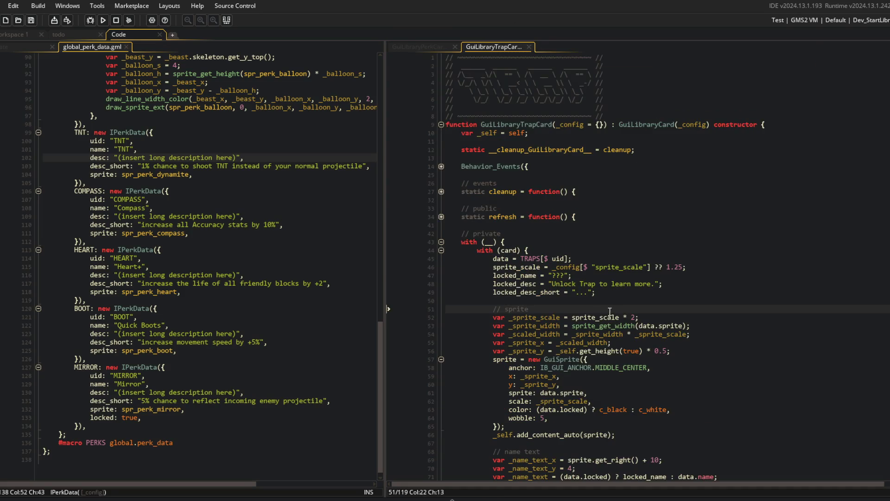
pyautogui.click(675, 410)
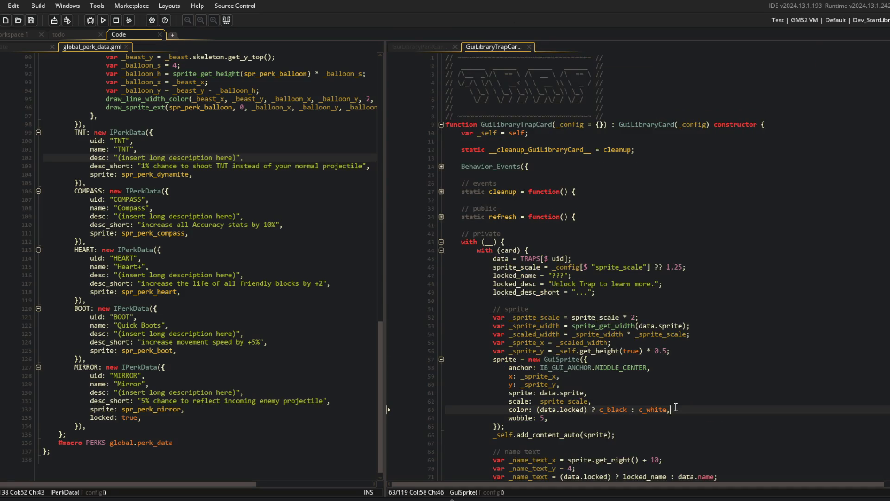
pyautogui.write('dropshadow_visible: true,')
pyautogui.click(630, 383)
pyautogui.click(324, 178)
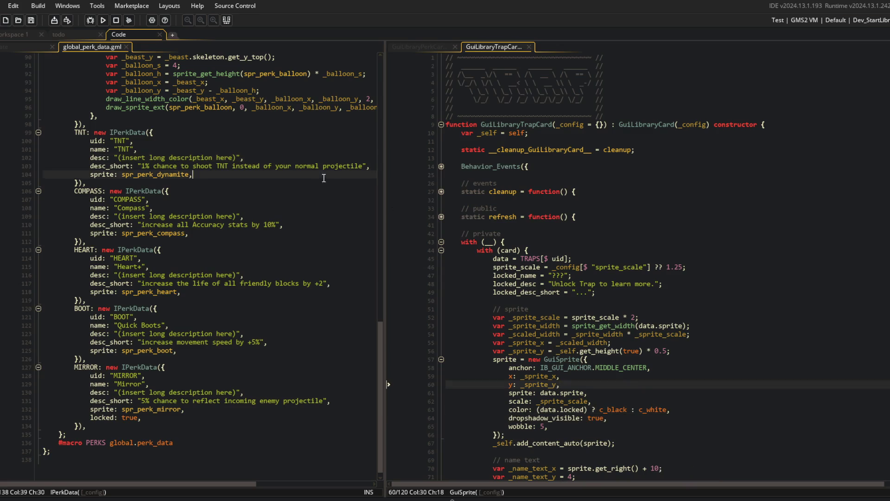
pyautogui.click(127, 47)
pyautogui.moveTo(388, 67); pyautogui.dragTo(347, 67)
pyautogui.click(533, 139)
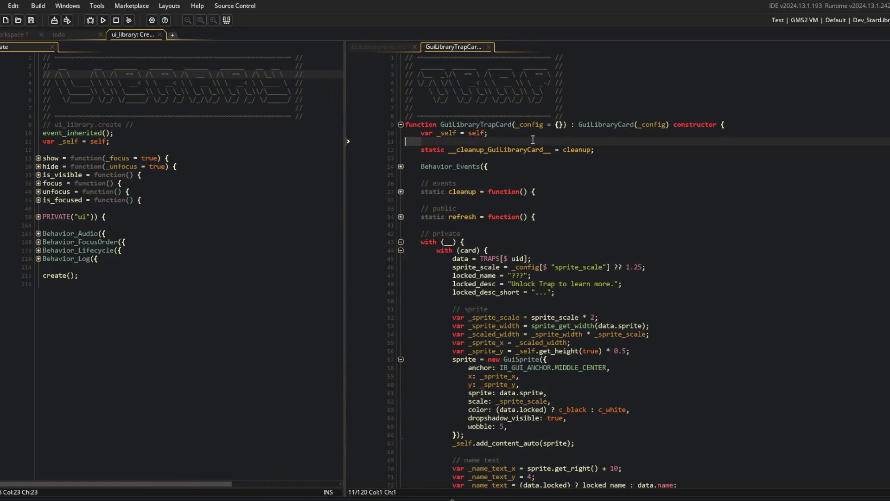
# Step: Open GuiLibraryBlockCard and add dropshadow_visible: true to its sprite configuration
pyautogui.hotkey('ctrl', 't')
pyautogui.write('GuiLibrary')
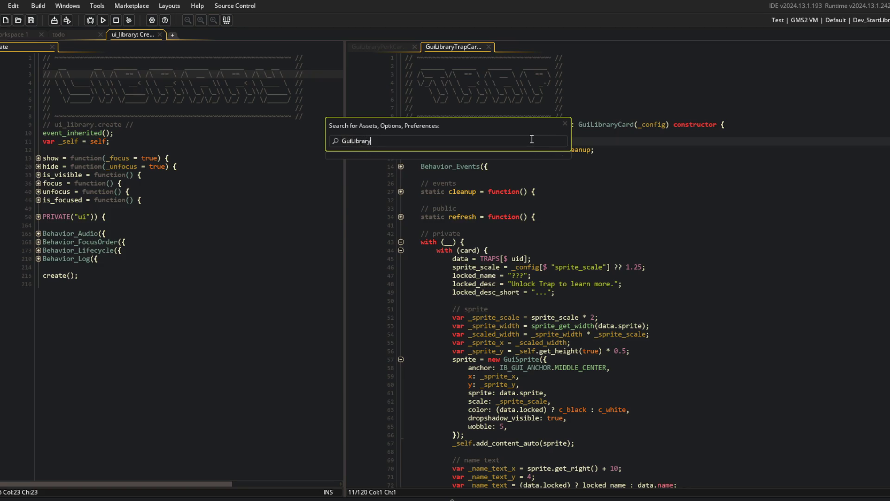
pyautogui.press('Return')
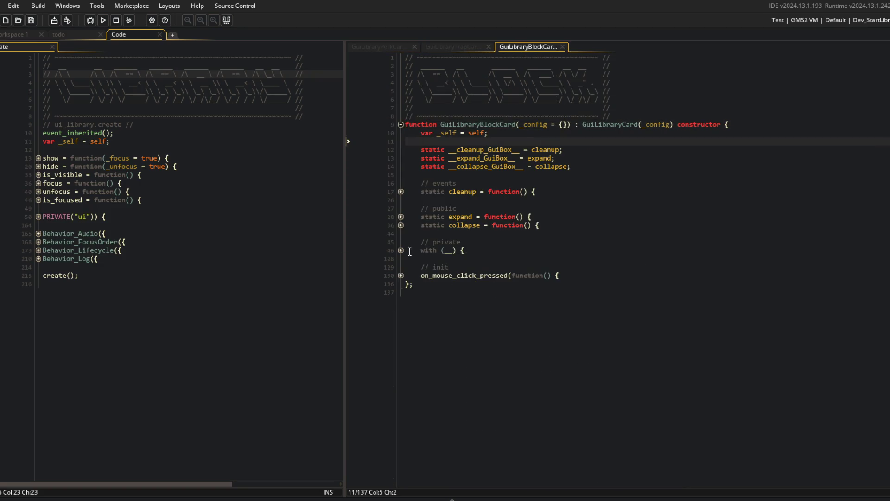
pyautogui.click(401, 250)
pyautogui.click(533, 275)
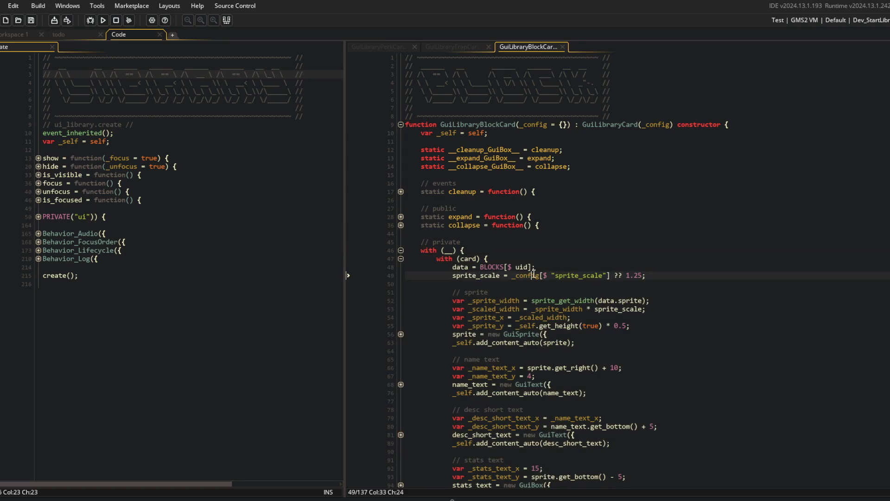
pyautogui.scroll(-2, 532, 273)
pyautogui.click(494, 176)
pyautogui.click(401, 275)
pyautogui.click(573, 309)
pyautogui.press('Down')
pyautogui.press('Down')
pyautogui.press('End')
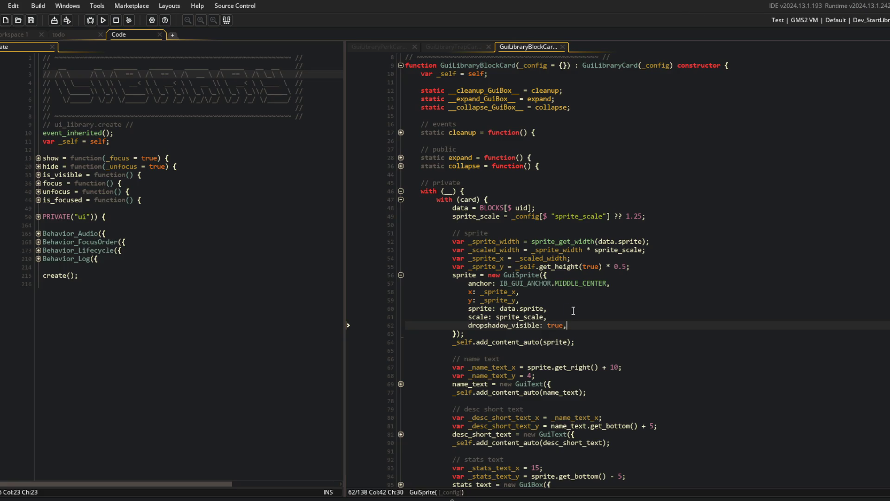
# Step: Run the game to check the Blocks list, then compare the trap, perk and block card code
pyautogui.press('F5')
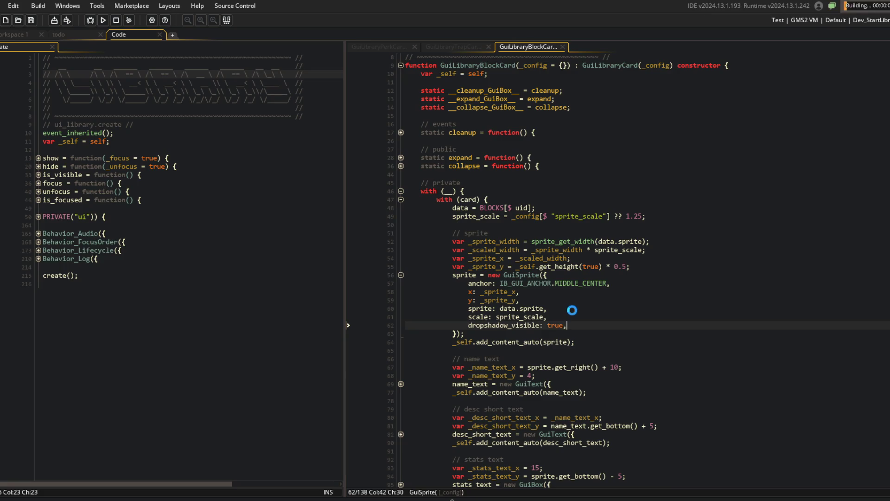
pyautogui.scroll(2, 601, 289)
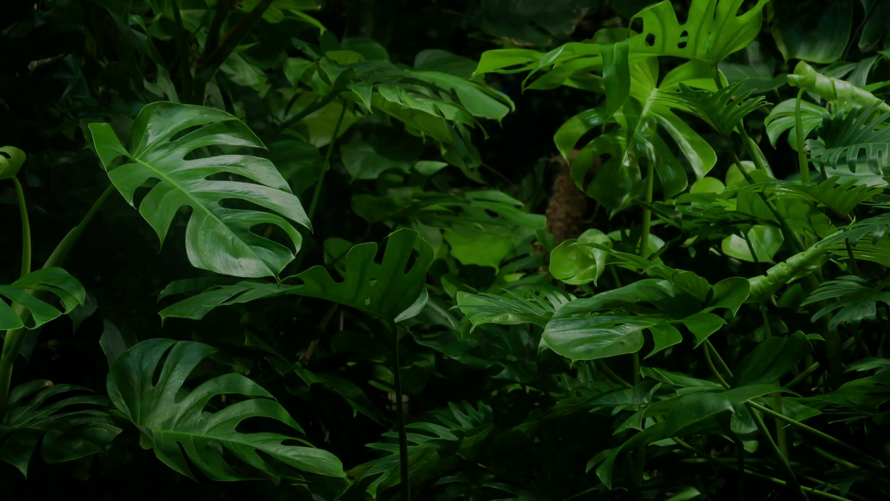
pyautogui.scroll(-4, 322, 321)
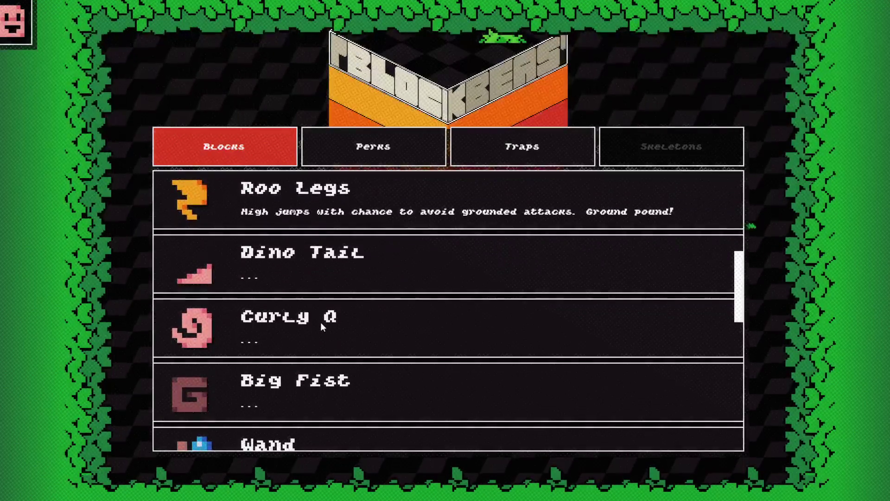
pyautogui.scroll(-2, 320, 322)
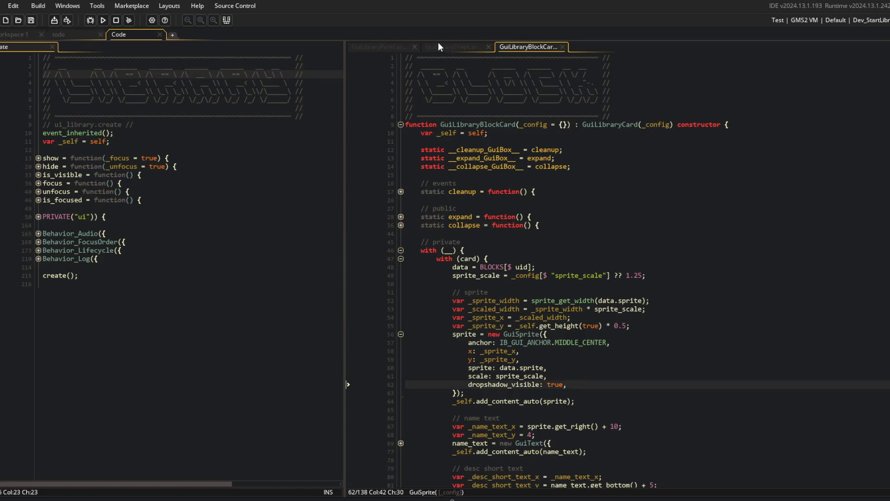
pyautogui.click(438, 45)
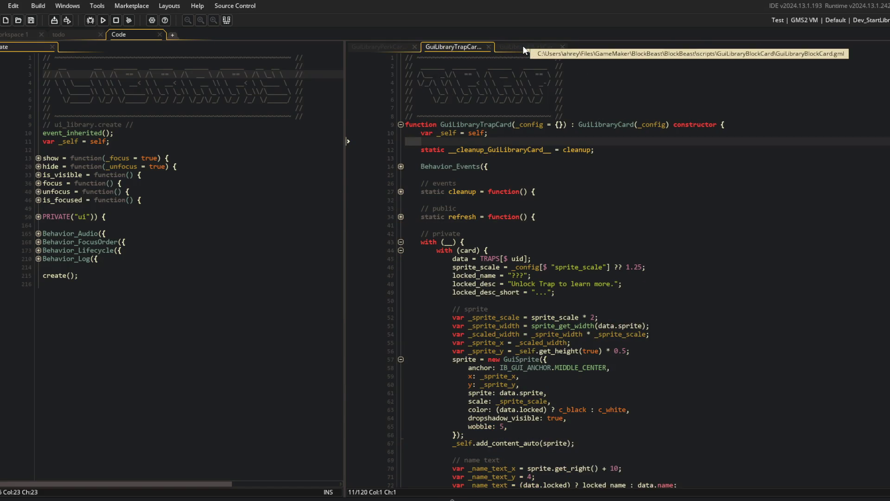
pyautogui.click(524, 47)
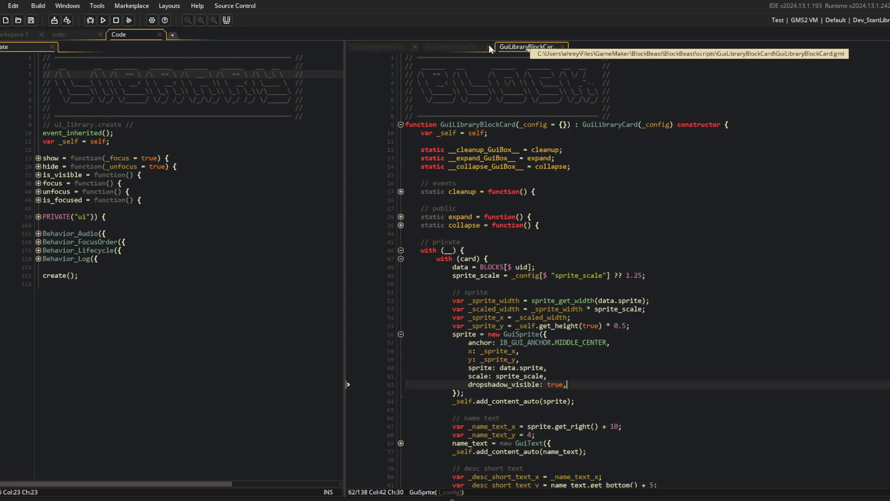
pyautogui.click(378, 47)
pyautogui.scroll(-1, 597, 246)
pyautogui.scroll(1, 597, 245)
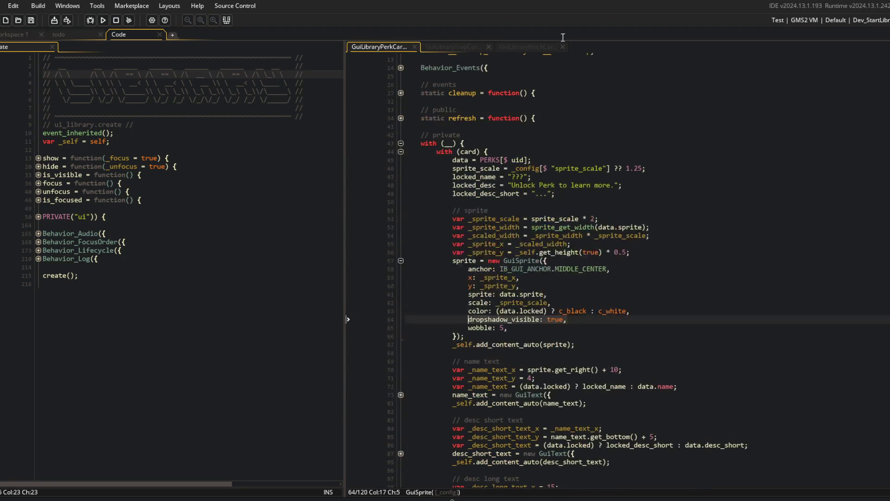
pyautogui.click(526, 47)
pyautogui.click(265, 208)
pyautogui.hotkey('ctrl', 't')
# Step: Open GuiSprite and unfold its private sprite and dropshadow settings blocks
pyautogui.write('G')
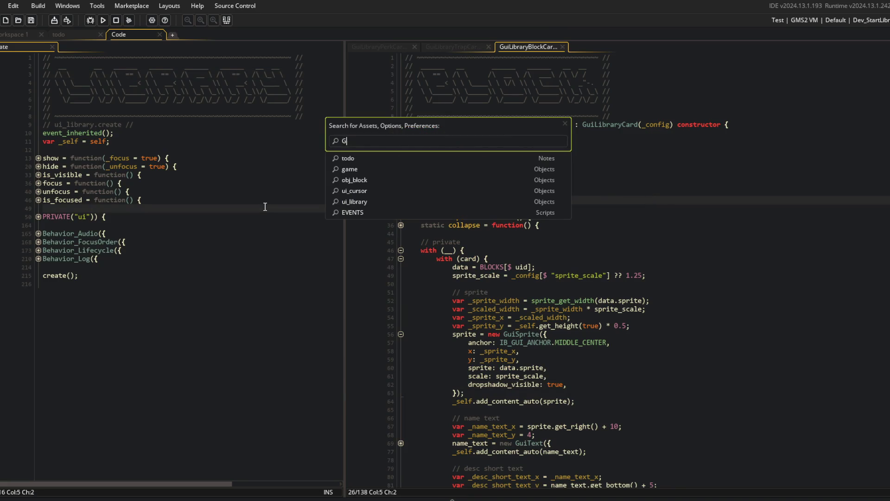
pyautogui.press('Return')
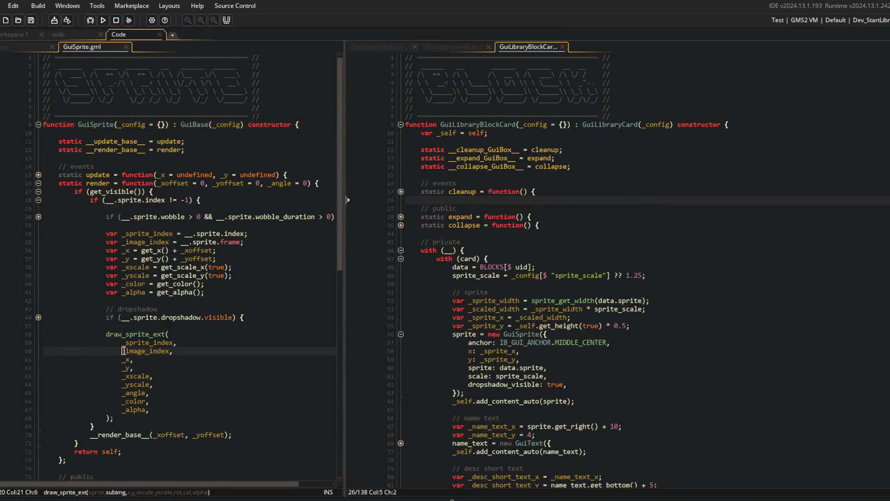
pyautogui.scroll(-10, 124, 351)
pyautogui.hotkey('ctrl', 'm')
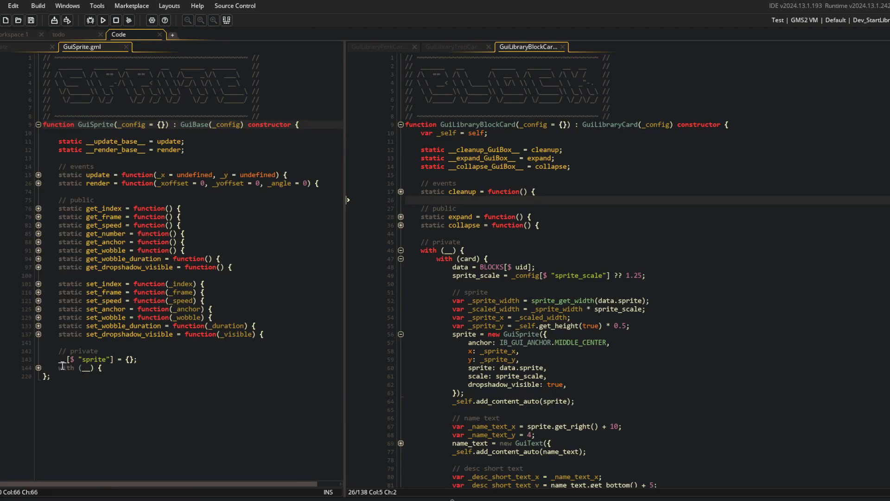
pyautogui.click(38, 367)
pyautogui.click(38, 400)
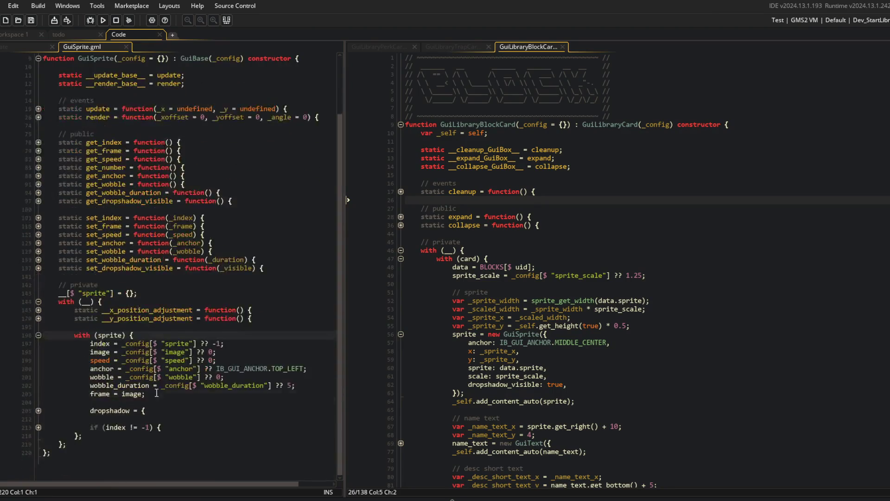
pyautogui.click(287, 392)
pyautogui.click(38, 417)
pyautogui.click(284, 434)
# Step: Make the dropshadow y offset default fall back to _config dropshadow_xoffset, and save GuiSprite
pyautogui.click(288, 450)
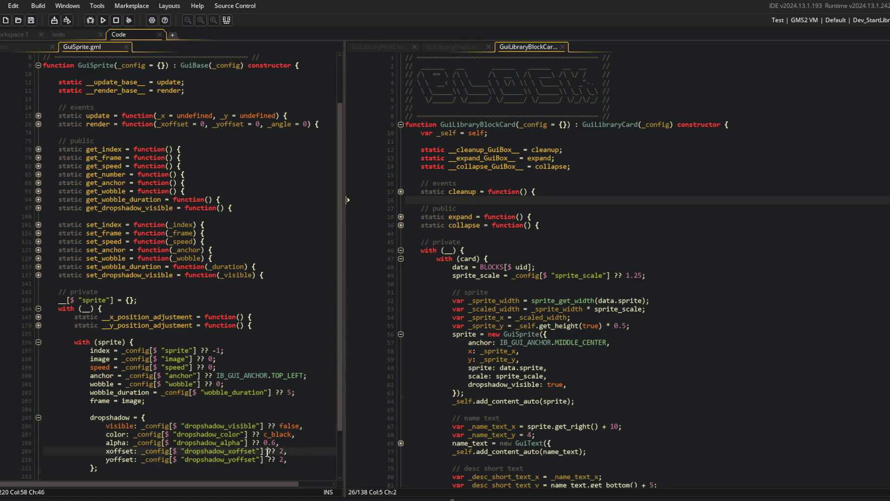
pyautogui.hotkey('ctrl', 'Left')
pyautogui.hotkey('ctrl', 'Left')
pyautogui.hotkey('ctrl', 'Left')
pyautogui.press('Down')
pyautogui.write('(')
pyautogui.press('End')
pyautogui.write('_config[$ "dropshadow_xoffset"]) ?')
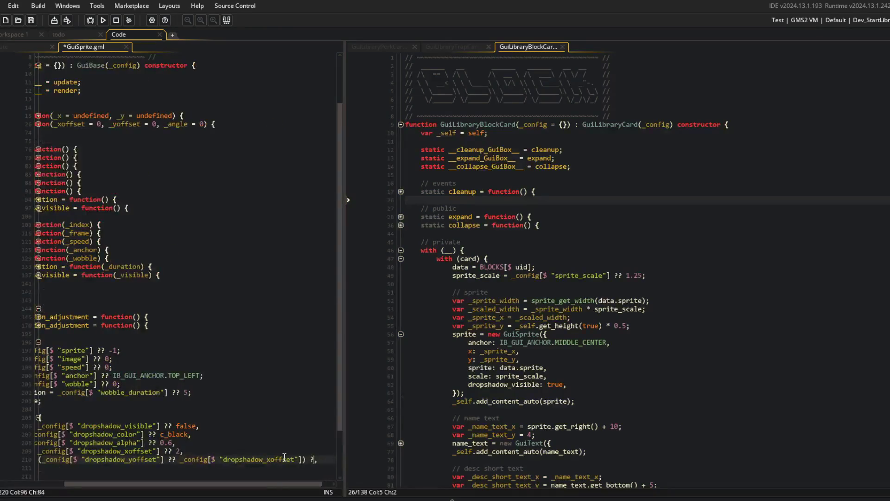
pyautogui.write('2')
pyautogui.hotkey('ctrl', 's')
pyautogui.click(252, 417)
pyautogui.scroll(-2, 252, 420)
pyautogui.click(259, 351)
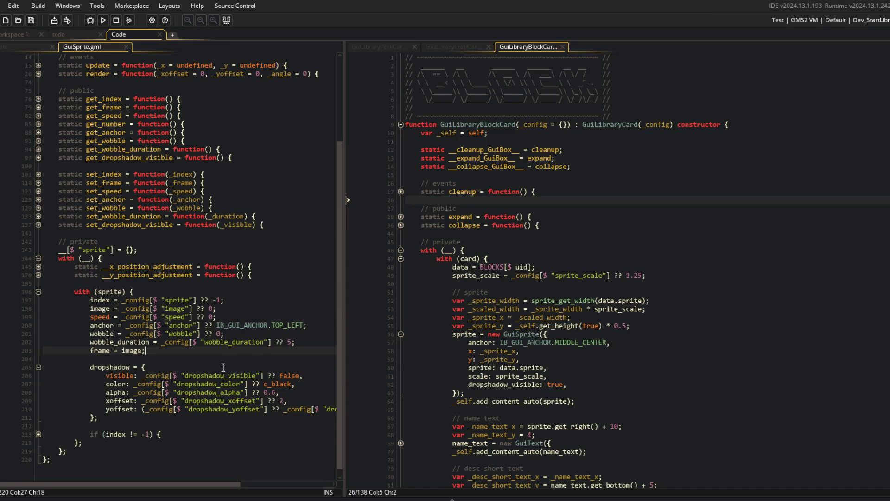
pyautogui.hotkey('ctrl', 'z')
pyautogui.click(250, 350)
pyautogui.hotkey('ctrl', 's')
# Step: Compare with the perk card, then begin a new drop shadow line after dropshadow_visible in the block card
pyautogui.scroll(3, 118, 101)
pyautogui.scroll(2, 79, 119)
pyautogui.click(176, 226)
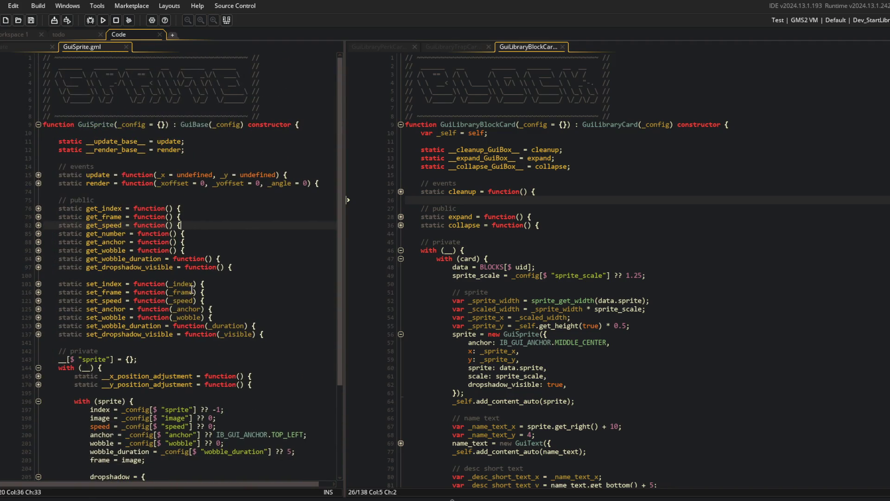
pyautogui.click(650, 241)
pyautogui.scroll(-2, 616, 258)
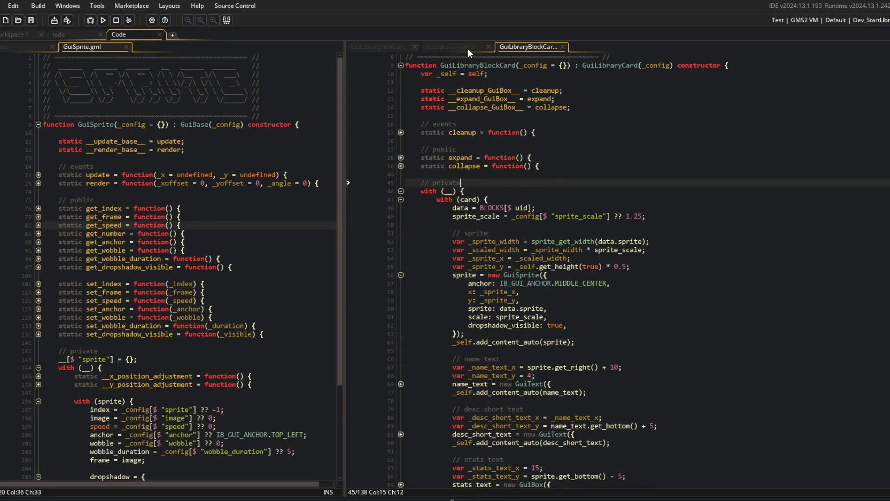
pyautogui.click(374, 48)
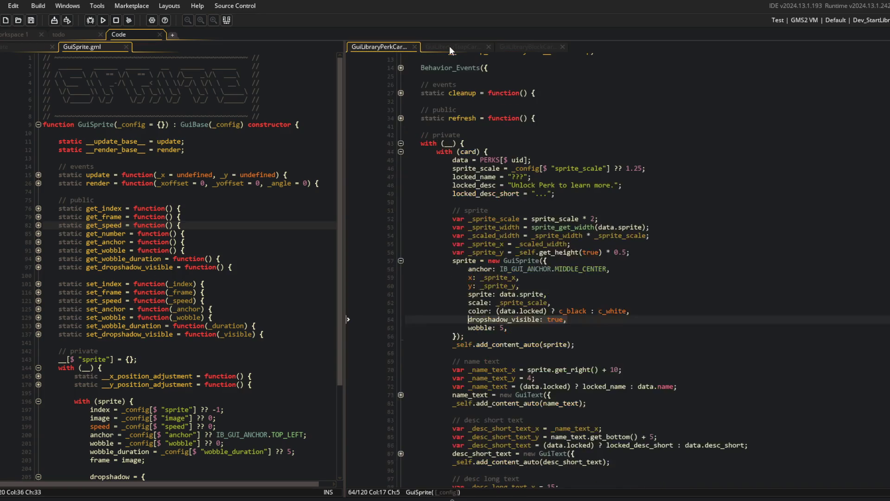
pyautogui.scroll(4, 509, 139)
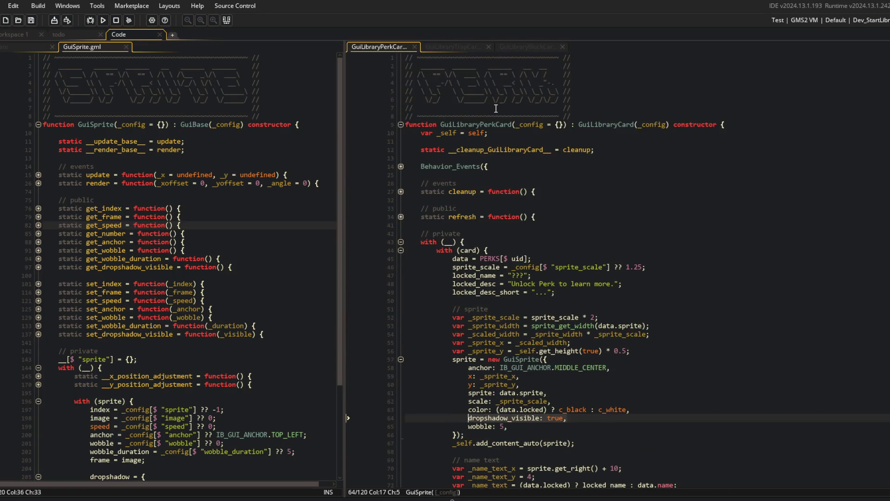
pyautogui.click(515, 49)
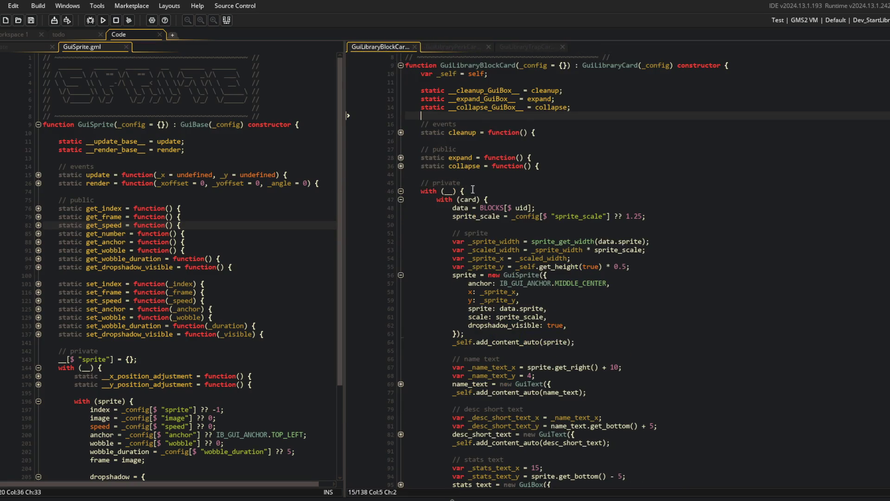
pyautogui.scroll(-2, 600, 262)
pyautogui.click(600, 261)
pyautogui.press('Return')
pyautogui.write('d')
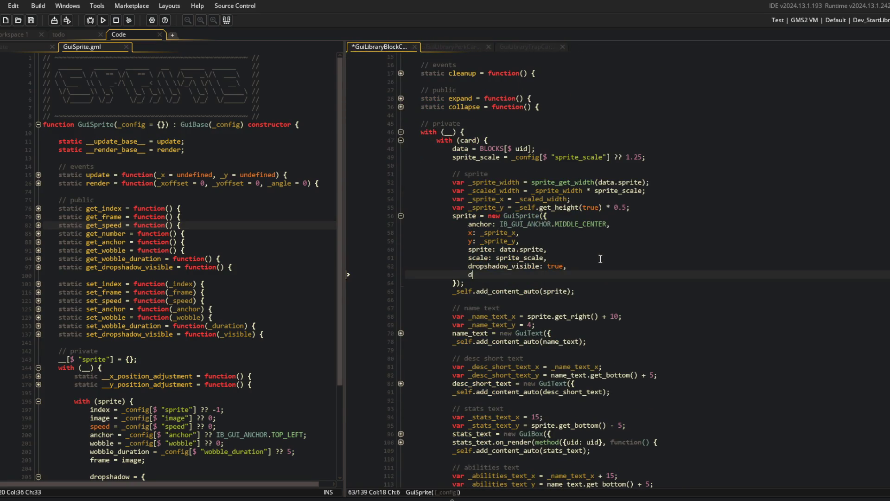
pyautogui.write('ropshadow_xoffset: 4,')
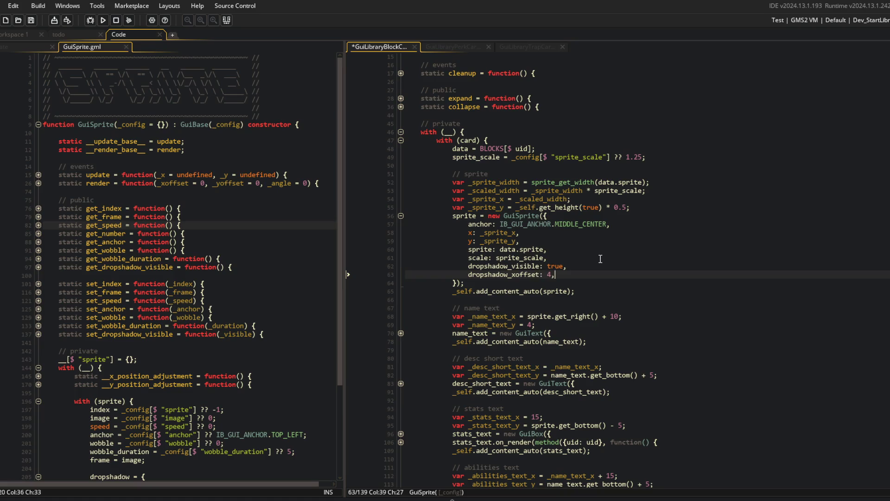
# Step: Duplicate the drop shadow offset line, run the game and inspect the Orange Peel and Robot Core blocks
pyautogui.hotkey('ctrl', 'd')
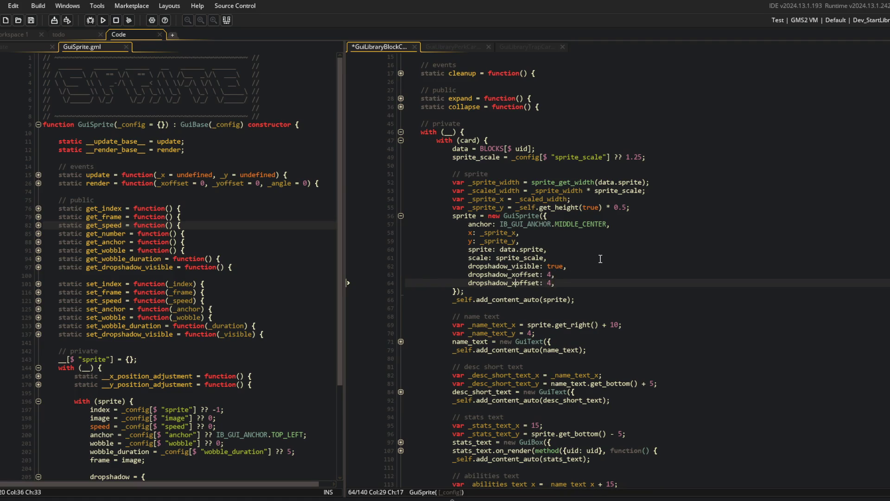
pyautogui.press('F5')
pyautogui.scroll(-5, 257, 310)
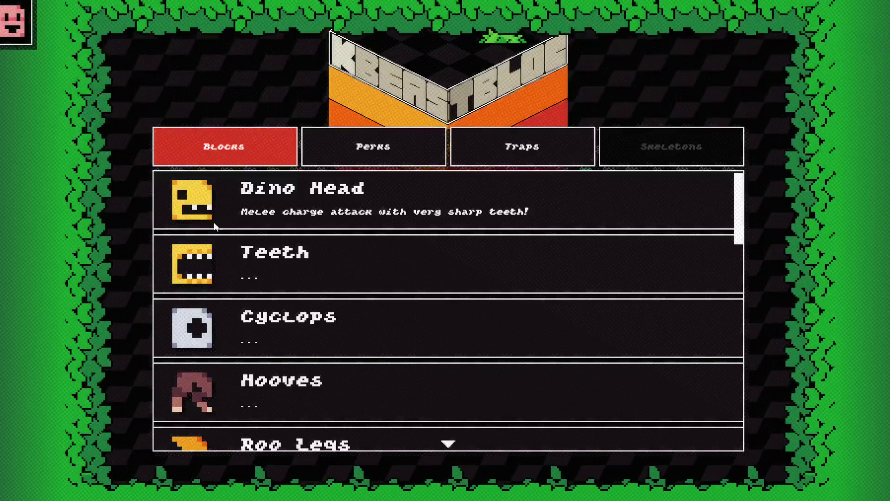
pyautogui.scroll(-3, 231, 327)
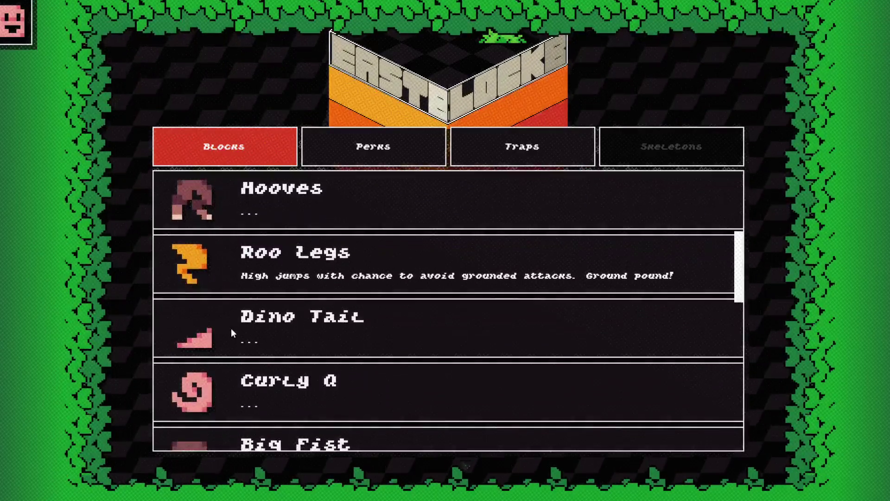
pyautogui.scroll(-4, 259, 331)
pyautogui.scroll(-2, 260, 324)
pyautogui.click(275, 250)
pyautogui.click(276, 247)
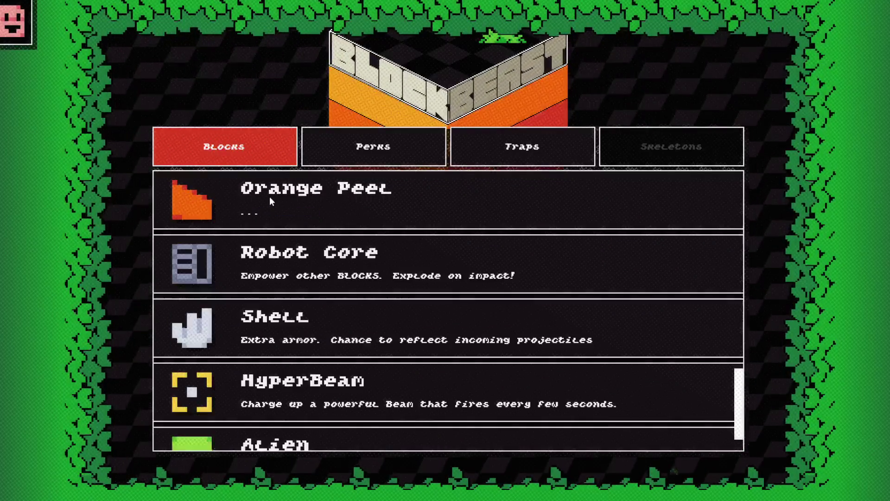
pyautogui.click(233, 260)
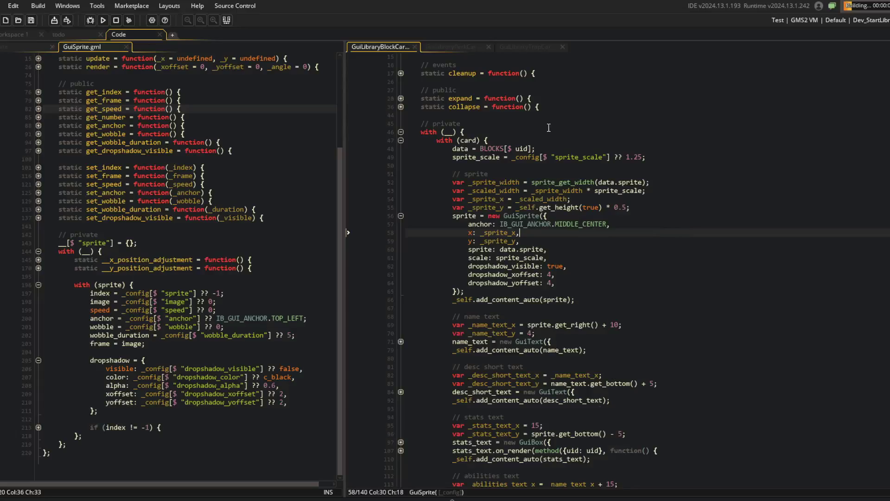
# Step: Bring up the GuiLibraryPerkCard code and view the Perks library in the running game
pyautogui.click(452, 46)
pyautogui.click(563, 151)
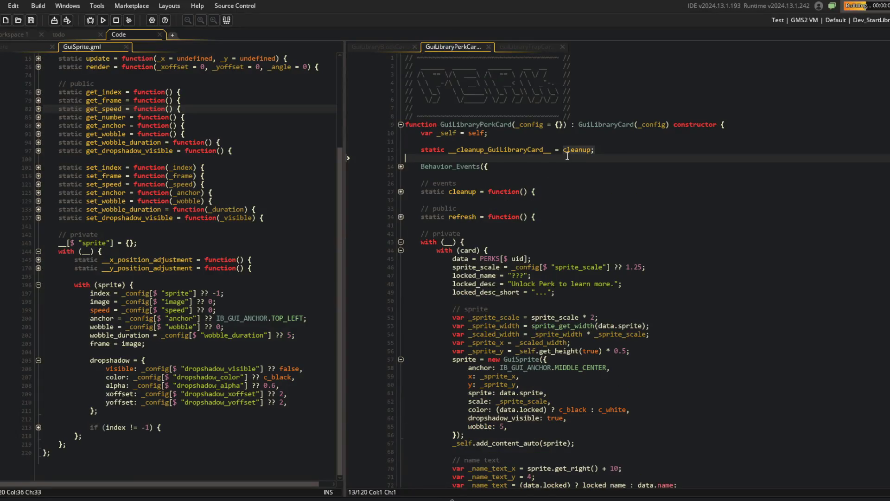
pyautogui.scroll(-2, 541, 231)
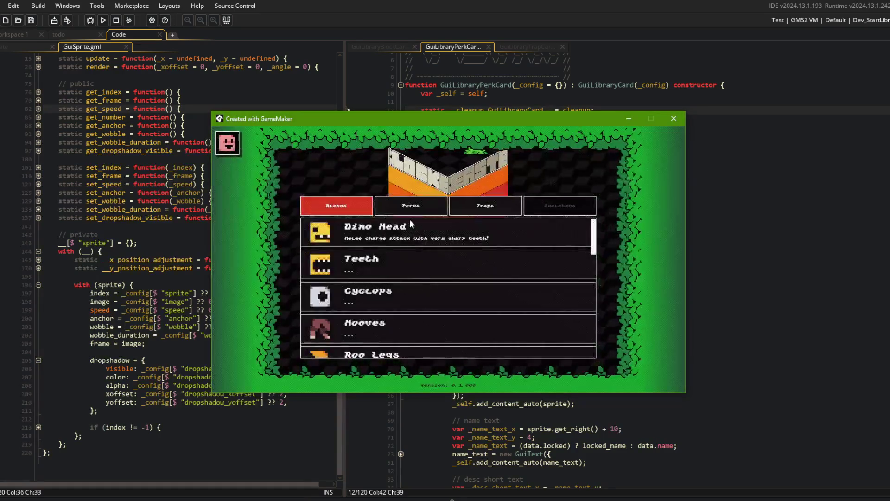
pyautogui.click(412, 208)
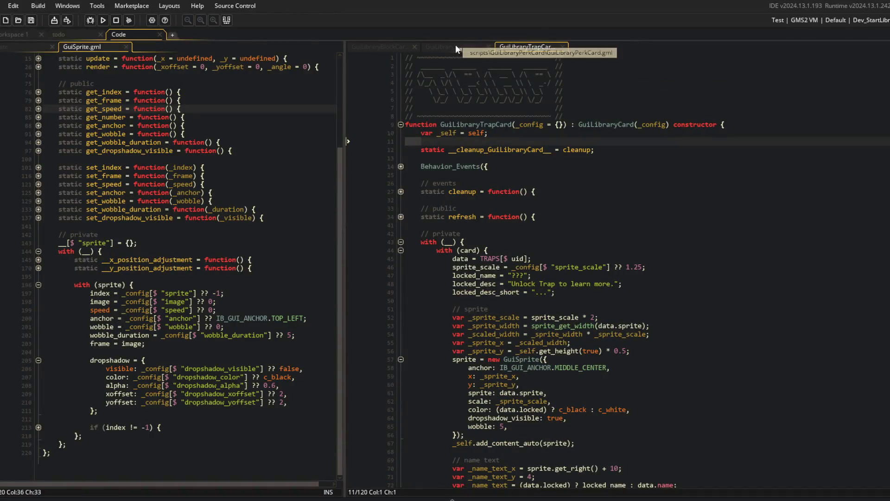
pyautogui.scroll(2, 514, 134)
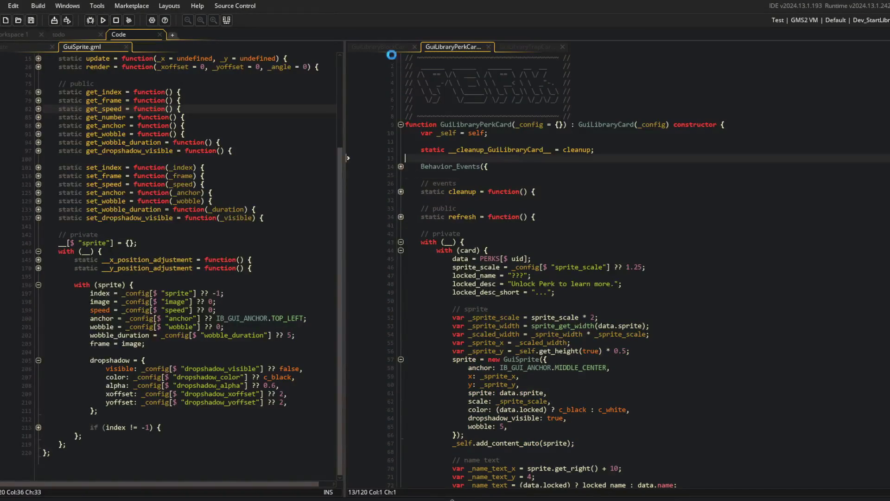
# Step: Add a wobble: 5 line after dropshadow_yoffset in GuiLibraryBlockCard and run the game
pyautogui.click(379, 47)
pyautogui.click(584, 280)
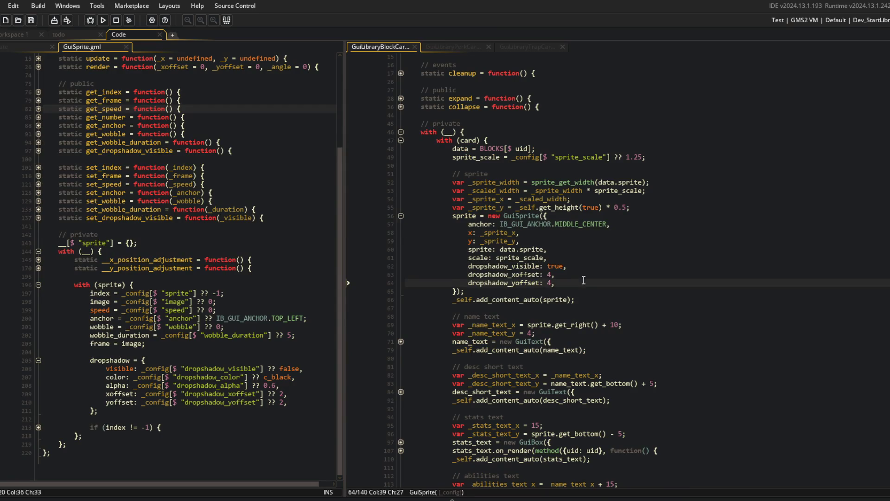
pyautogui.press('Return')
pyautogui.write('woggl')
pyautogui.write('ble:')
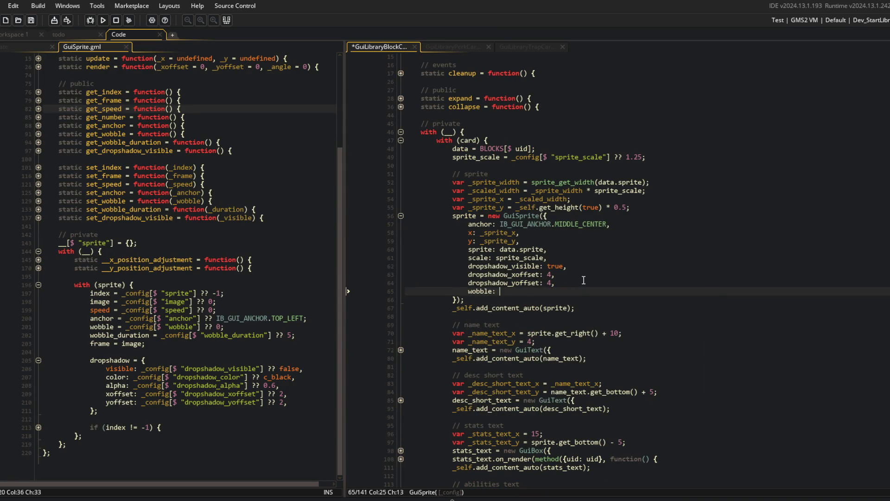
pyautogui.press('F4')
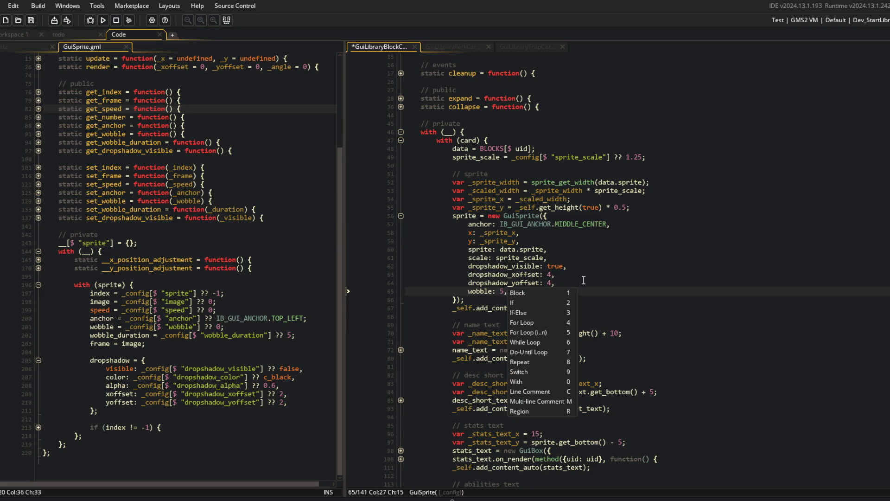
pyautogui.press('F5')
# Step: Check the Perks and Traps libraries in the running game, then close it
pyautogui.click(591, 269)
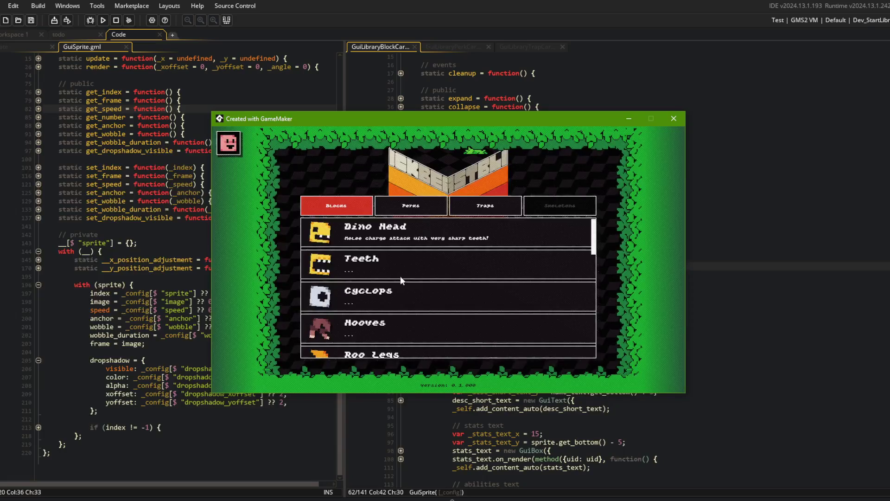
pyautogui.click(408, 212)
pyautogui.click(485, 205)
pyautogui.click(411, 205)
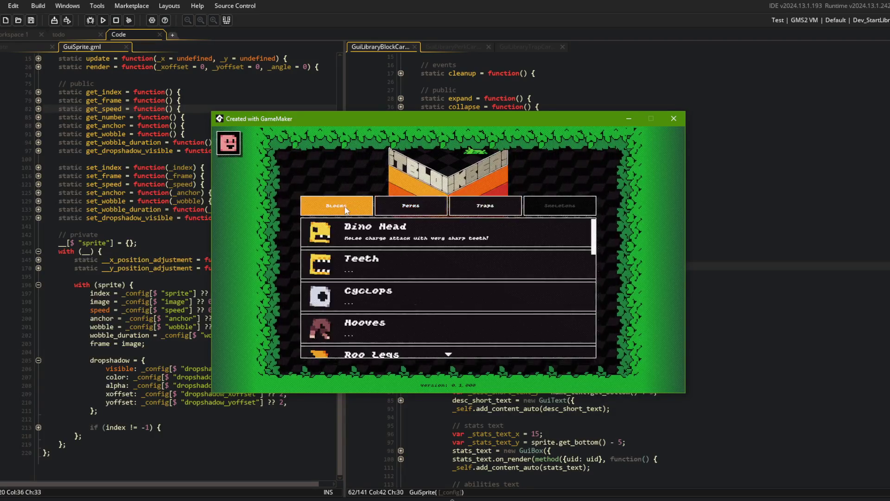
pyautogui.press('Escape')
# Step: Delete the wobble: 5 line and save the block card script
pyautogui.press('Down')
pyautogui.press('Down')
pyautogui.press('Down')
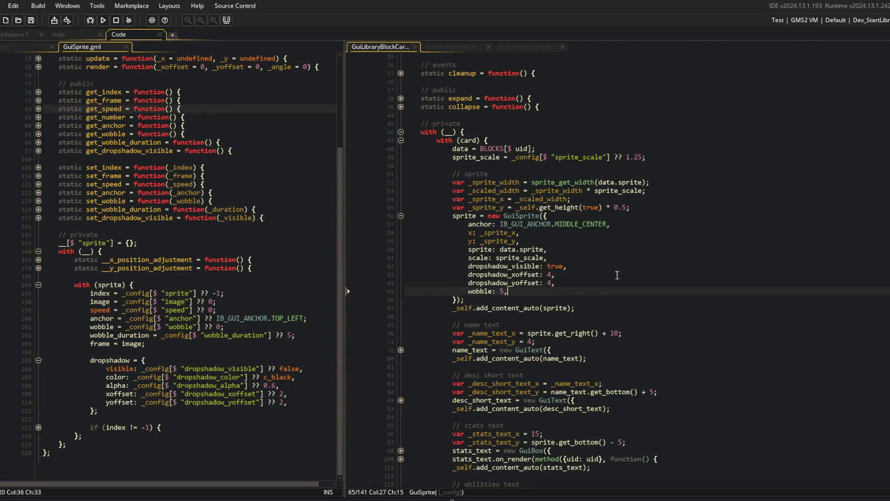
pyautogui.hotkey('ctrl', 'y')
pyautogui.hotkey('ctrl', 's')
pyautogui.press('Up')
pyautogui.press('Up')
pyautogui.press('Up')
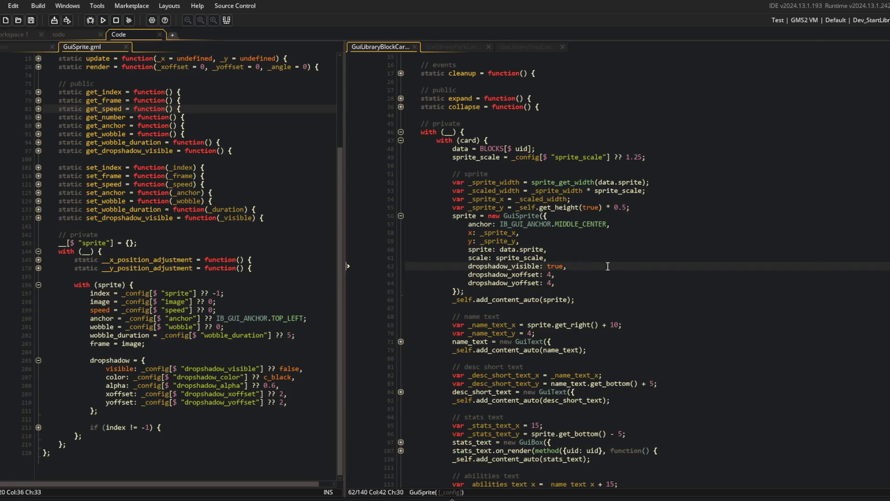
# Step: Run git diff in Command Prompt and scroll through the uncommitted changes
pyautogui.hotkey('alt', 'Tab')
pyautogui.press('Tab')
pyautogui.write('git diff')
pyautogui.press('Return')
pyautogui.scroll(-9, 380, 222)
pyautogui.scroll(-15, 380, 221)
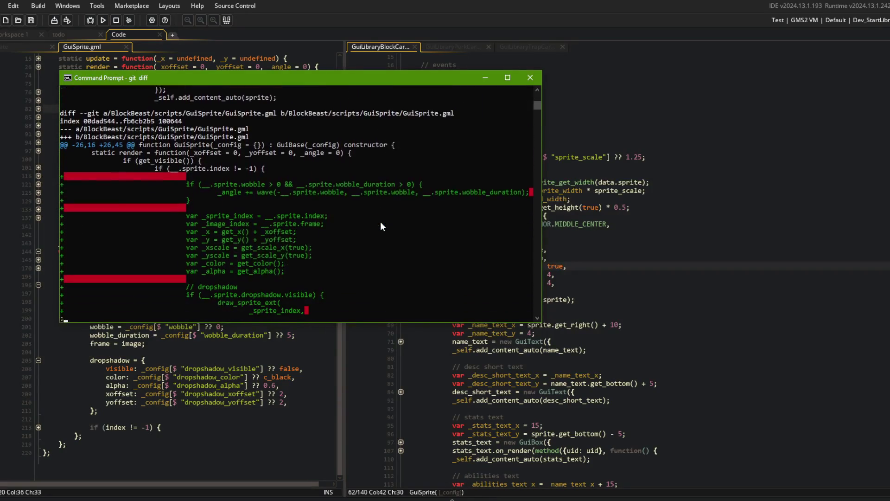
# Step: Scroll the diff through IBlockData's locked field, quit the pager and return to GameMaker
pyautogui.scroll(-12, 380, 222)
pyautogui.scroll(-10, 380, 223)
pyautogui.scroll(-9, 380, 221)
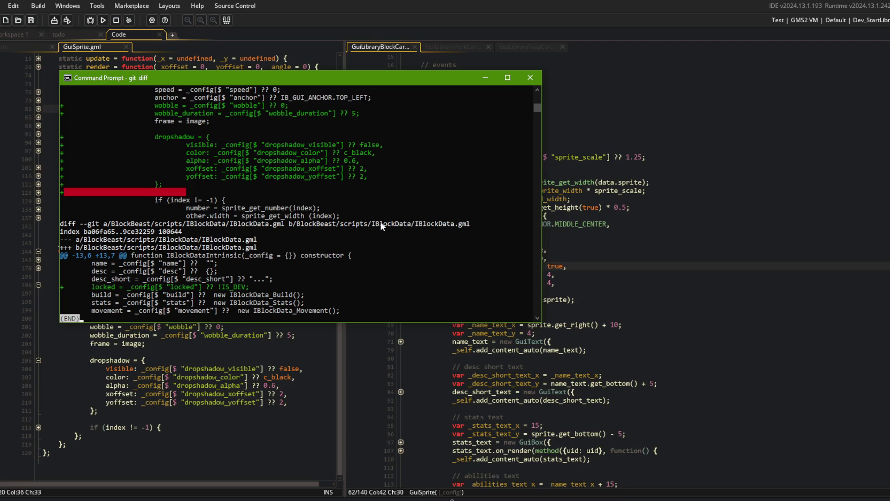
pyautogui.press('q')
pyautogui.press('Return')
pyautogui.write('t add')
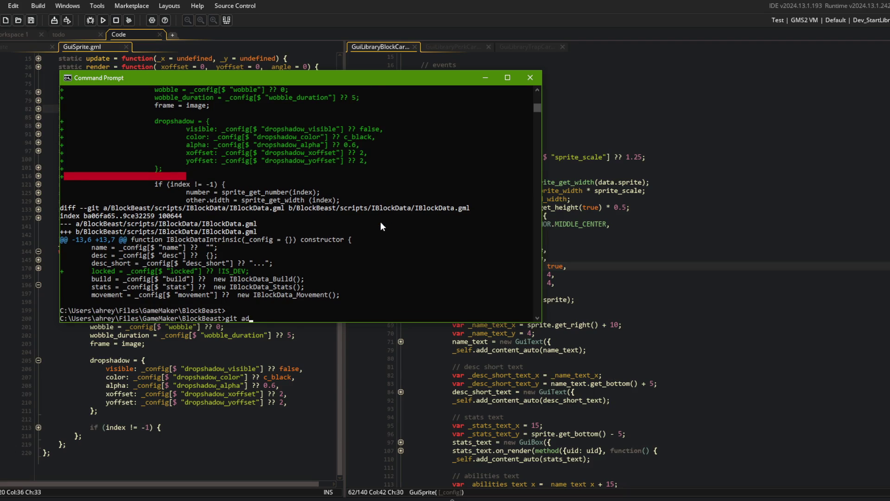
pyautogui.hotkey('alt', 'Tab')
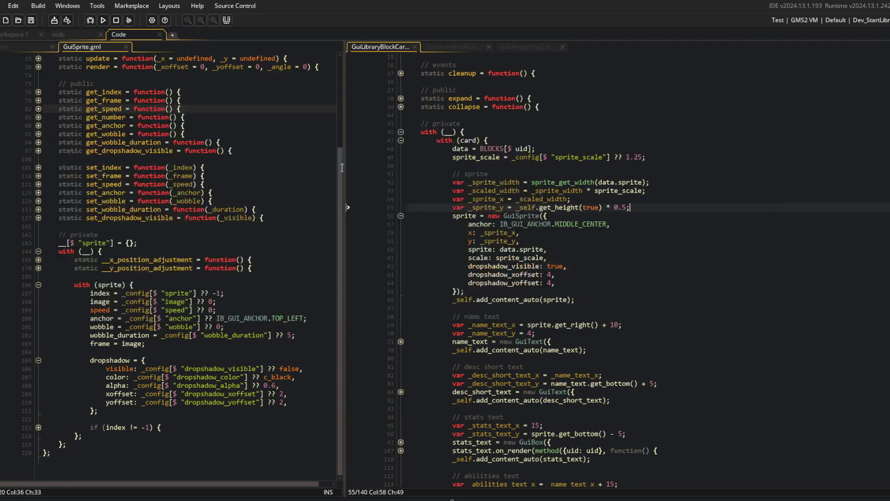
# Step: Open the global_block_data and IBlockBuildData scripts through the Ctrl+T asset search
pyautogui.click(130, 99)
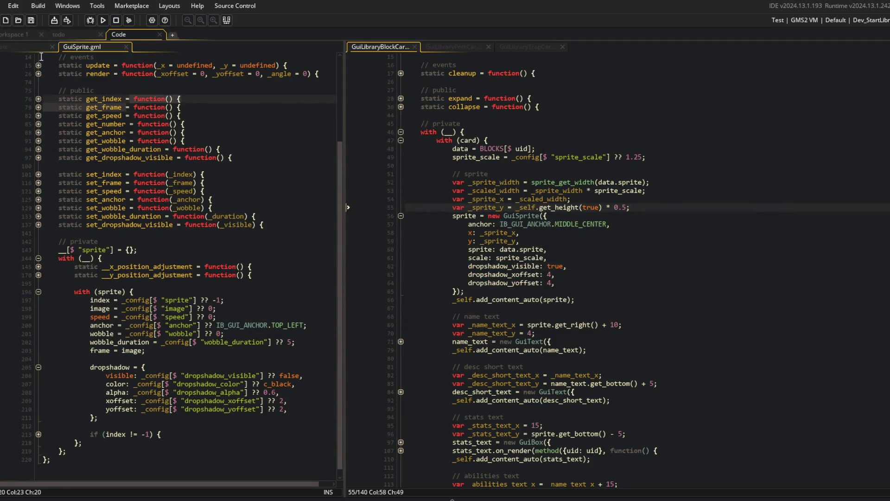
pyautogui.click(193, 100)
pyautogui.hotkey('ctrl', 't')
pyautogui.write('b')
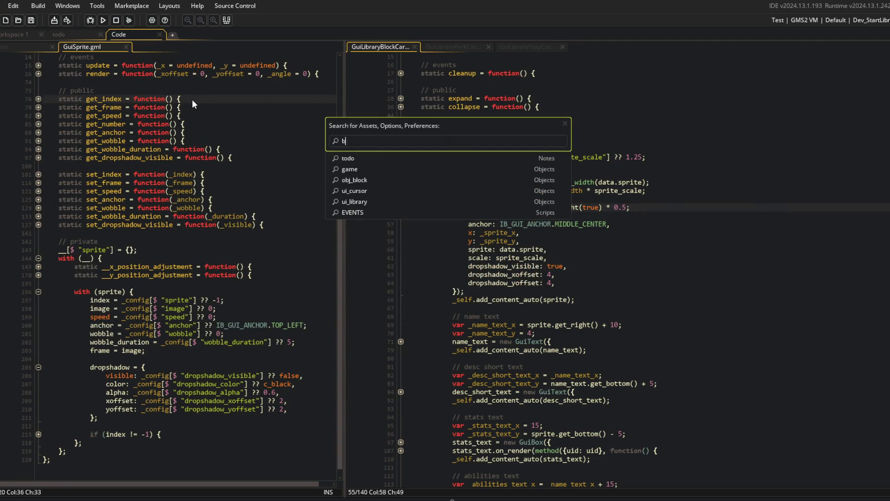
pyautogui.write('a')
pyautogui.press('Return')
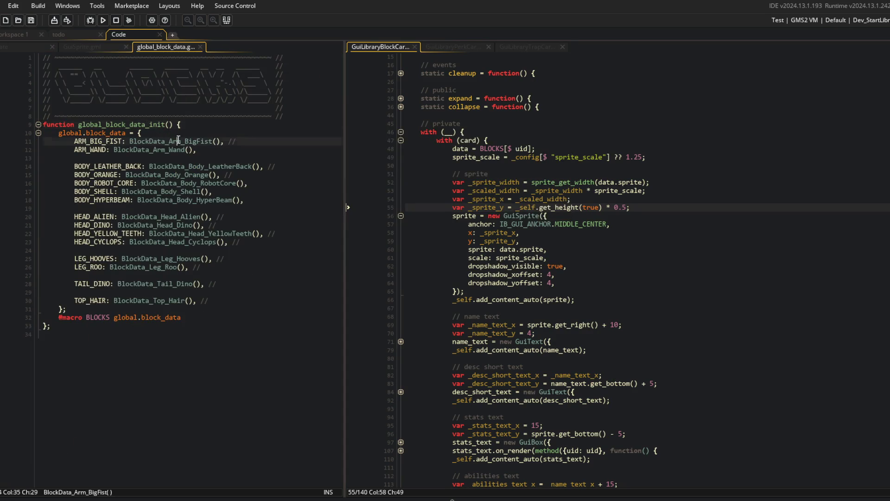
pyautogui.click(178, 140)
pyautogui.hotkey('ctrl', 't')
pyautogui.write('ock')
pyautogui.press('Return')
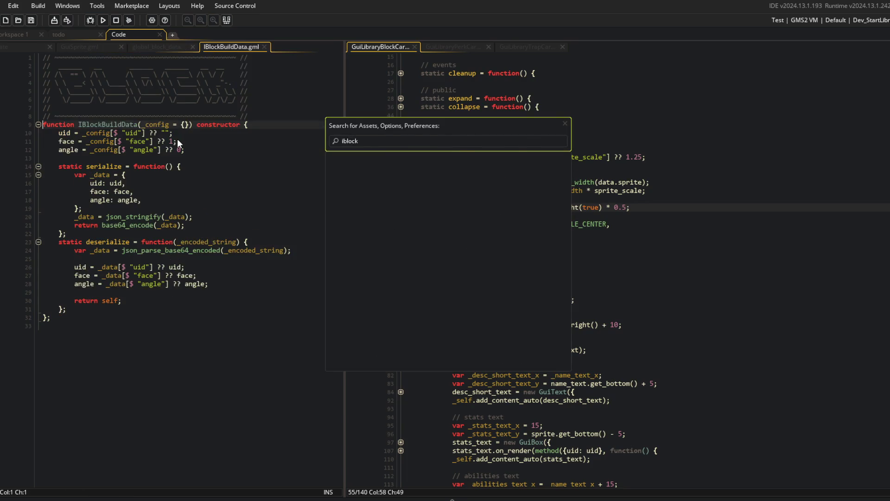
# Step: Open IBlockData, close the other two script tabs, and check the locked line
pyautogui.hotkey('ctrl', 't')
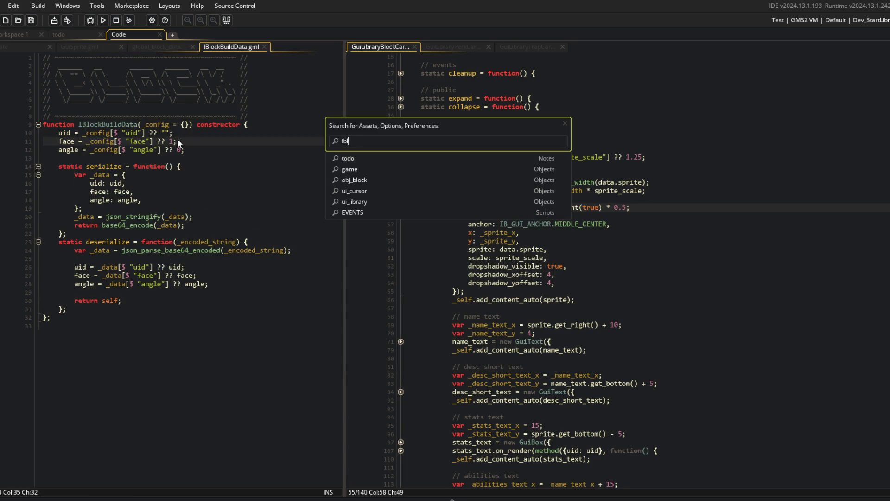
pyautogui.write('ta')
pyautogui.press('Return')
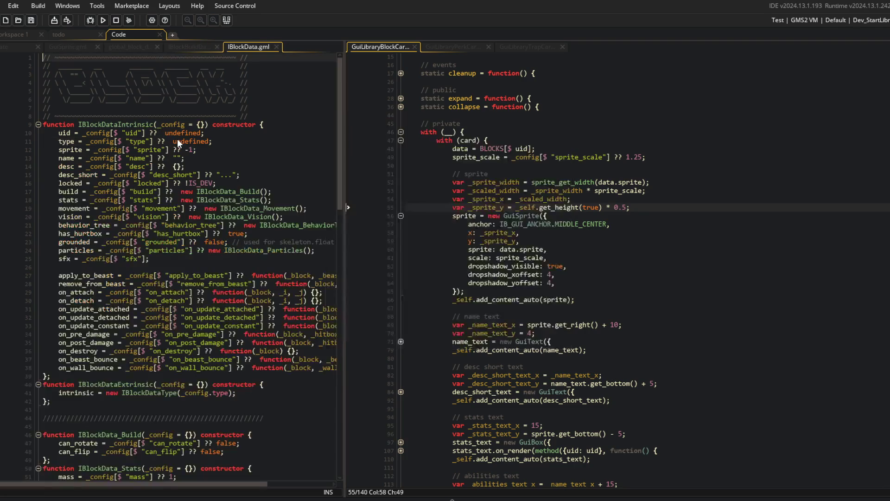
pyautogui.middleClick(188, 47)
pyautogui.middleClick(135, 49)
pyautogui.click(144, 183)
pyautogui.scroll(-1, 87, 184)
pyautogui.hotkey('alt', 'Tab')
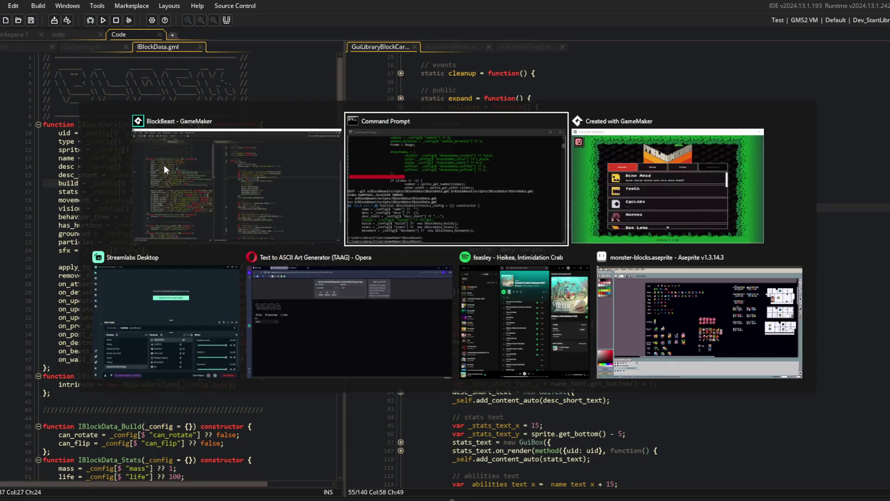
# Step: Quit the diff pager with :q and stage all changes with git add
pyautogui.click(472, 219)
pyautogui.write(':q')
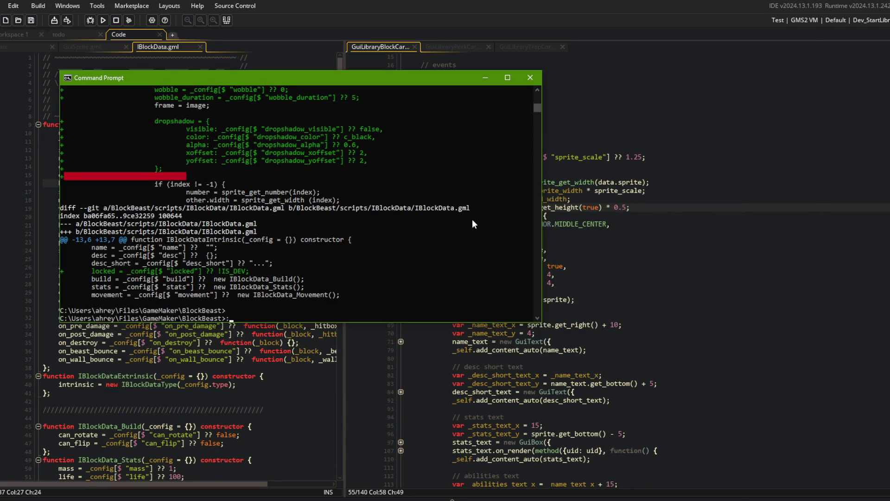
pyautogui.press('Return')
pyautogui.write('git add .')
pyautogui.press('Return')
# Step: Commit as "added wobble and dropshadow to GuiSprite" and push to the remote
pyautogui.write('git comit')
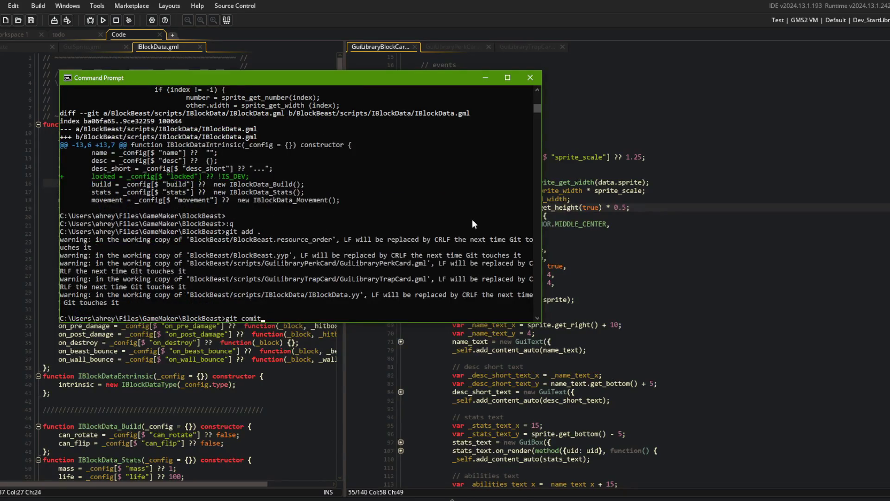
pyautogui.press('BackSpace')
pyautogui.press('BackSpace')
pyautogui.press('BackSpace')
pyautogui.write('commit -m "added wovbble and')
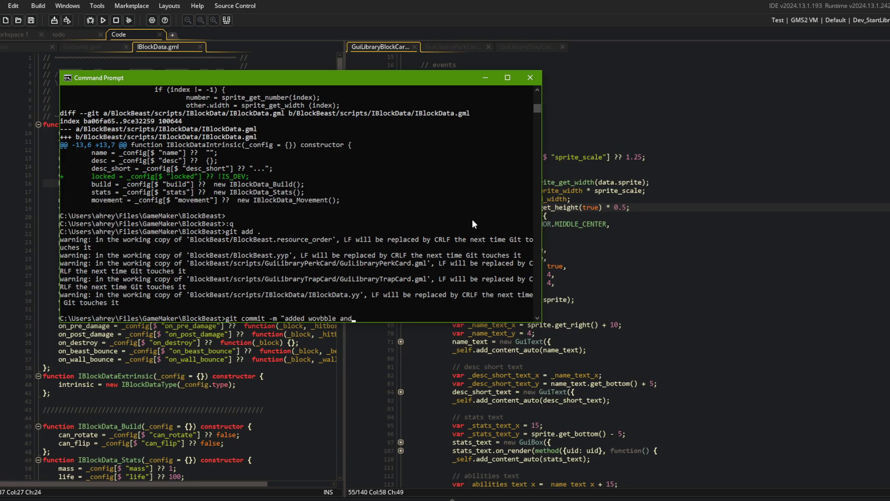
pyautogui.press('BackSpace')
pyautogui.press('BackSpace')
pyautogui.press('BackSpace')
pyautogui.write('le and dropshadow to ')
pyautogui.write('GuiSprite"')
pyautogui.press('Return')
pyautogui.write('git push')
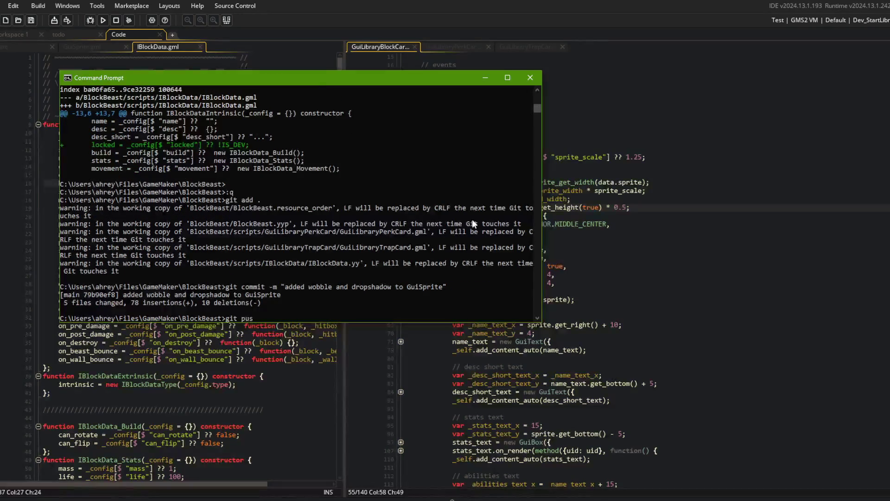
pyautogui.press('Return')
pyautogui.click(227, 363)
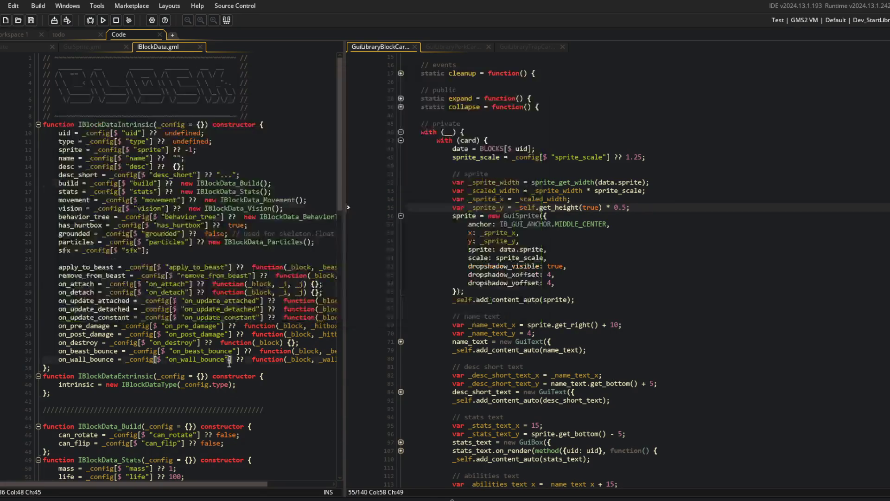
# Step: Copy the Behavior_Events block from GuiLibraryPerkCard into GuiLibraryBlockCard and save
pyautogui.hotkey('ctrl', 'z')
pyautogui.hotkey('ctrl', 'z')
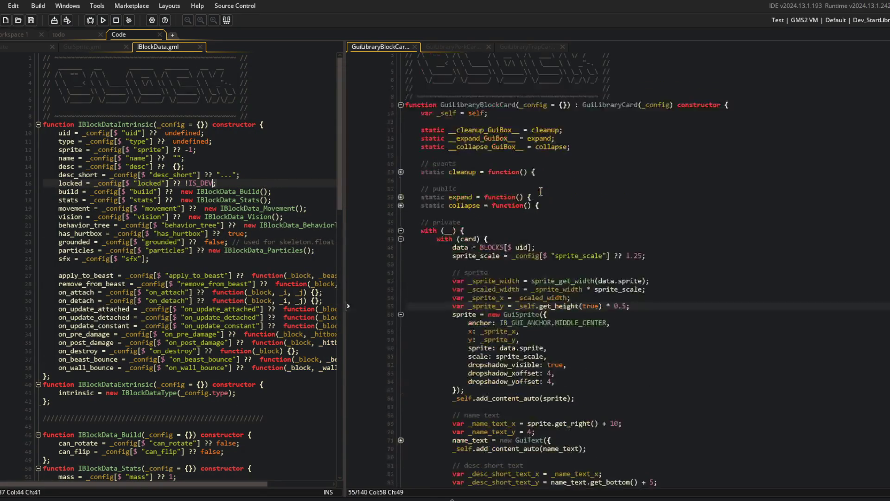
pyautogui.hotkey('ctrl', 'z')
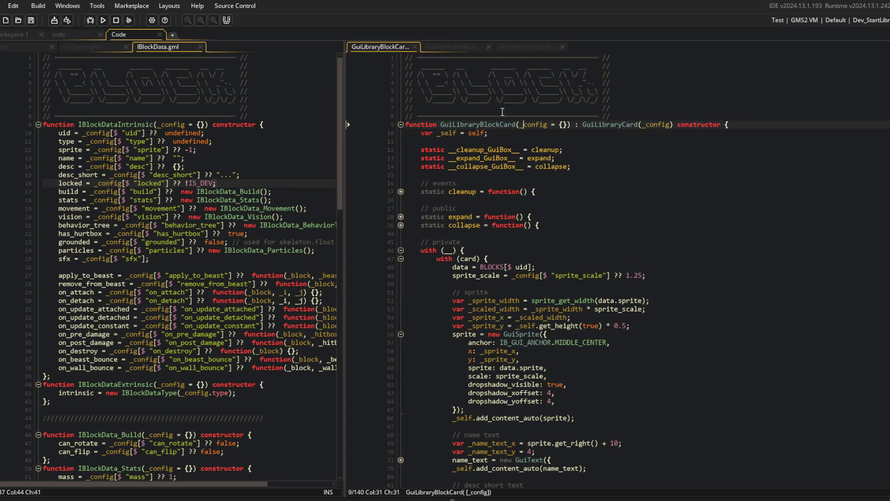
pyautogui.click(444, 47)
pyautogui.click(401, 166)
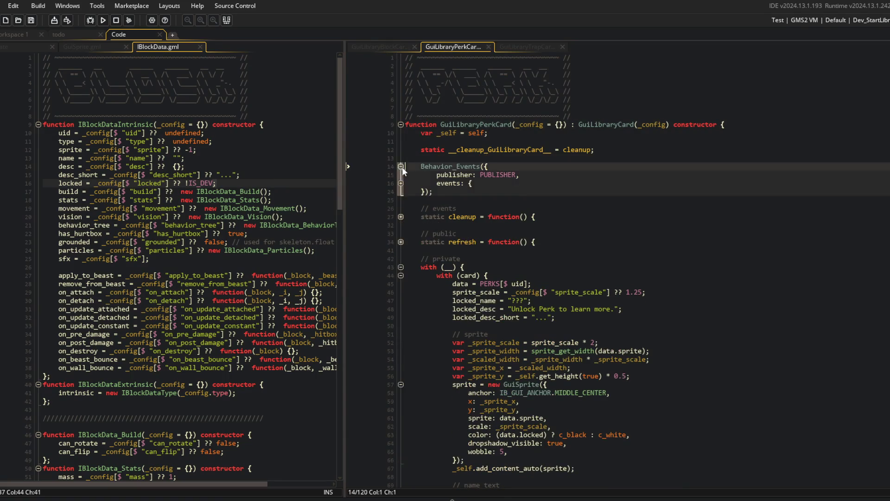
pyautogui.click(400, 182)
pyautogui.moveTo(420, 167); pyautogui.dragTo(464, 209)
pyautogui.click(388, 49)
pyautogui.click(493, 175)
pyautogui.press('Return')
pyautogui.press('Return')
pyautogui.write('Behavior_Events({         publisher: PUBLISHER,         events: {             perk_unlocked: method(_self, function(_data) {                 var _payload = _data.payload;                 if (_payload.uid == __.card.uid) {                     refresh();                 }             }),         },     });')
pyautogui.hotkey('ctrl', 's')
# Step: Paste the perk card's refresh function into the block card below collapse
pyautogui.click(493, 175)
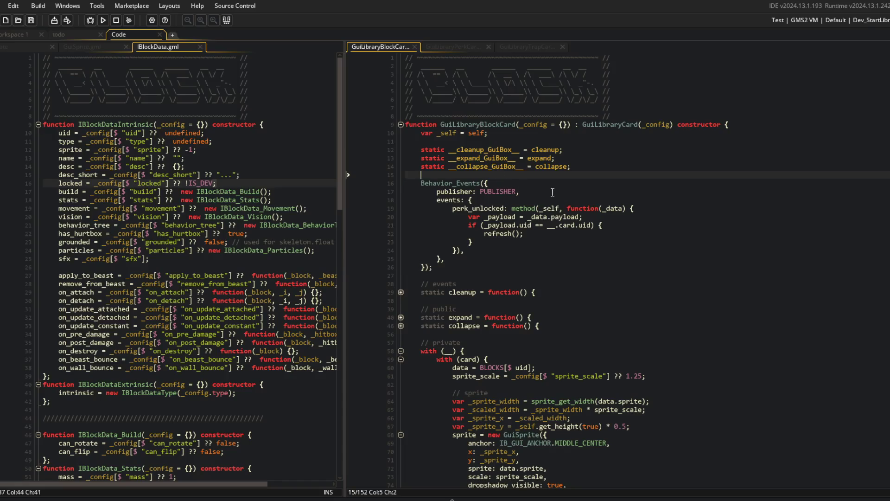
pyautogui.click(613, 191)
pyautogui.scroll(-2, 533, 185)
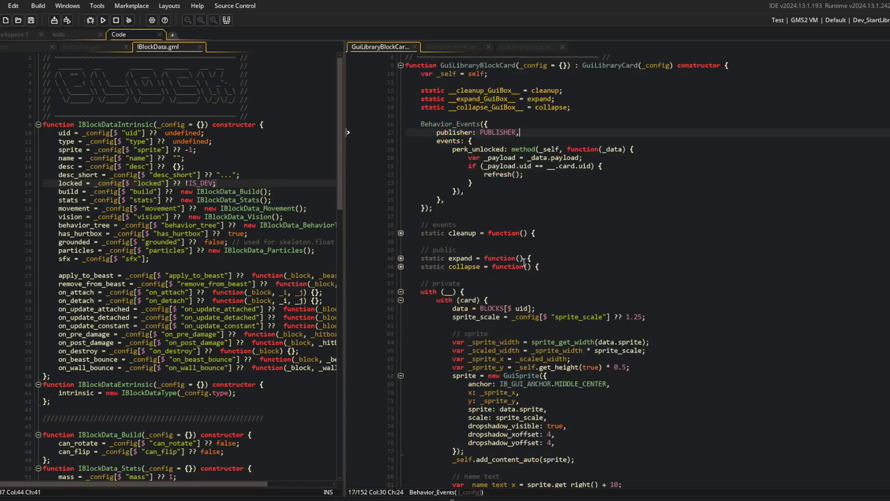
pyautogui.click(466, 191)
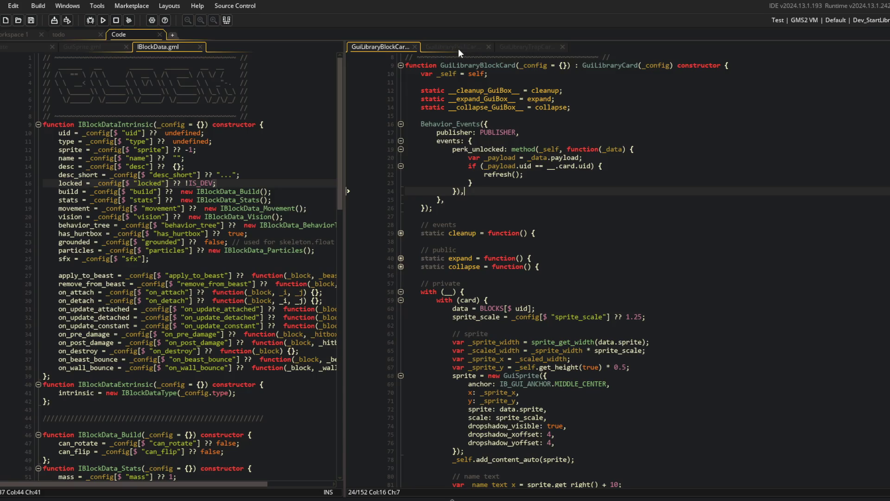
pyautogui.click(458, 48)
pyautogui.click(401, 259)
pyautogui.moveTo(400, 258); pyautogui.dragTo(468, 312)
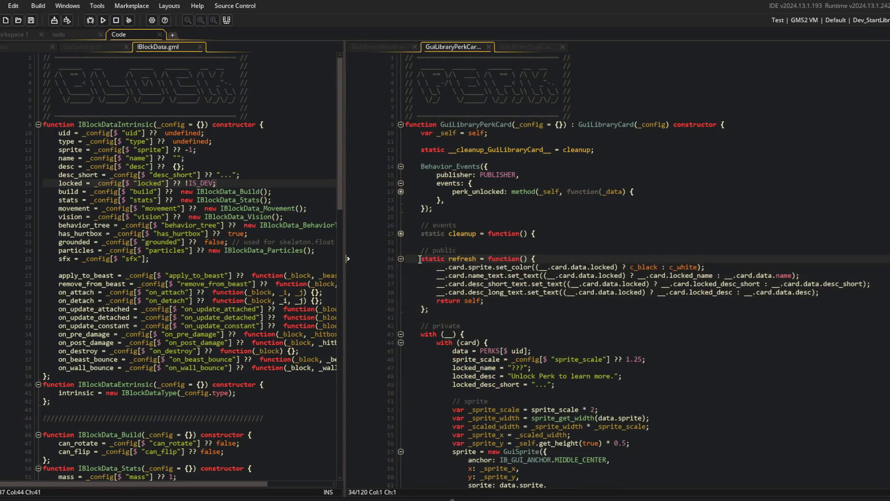
pyautogui.click(380, 48)
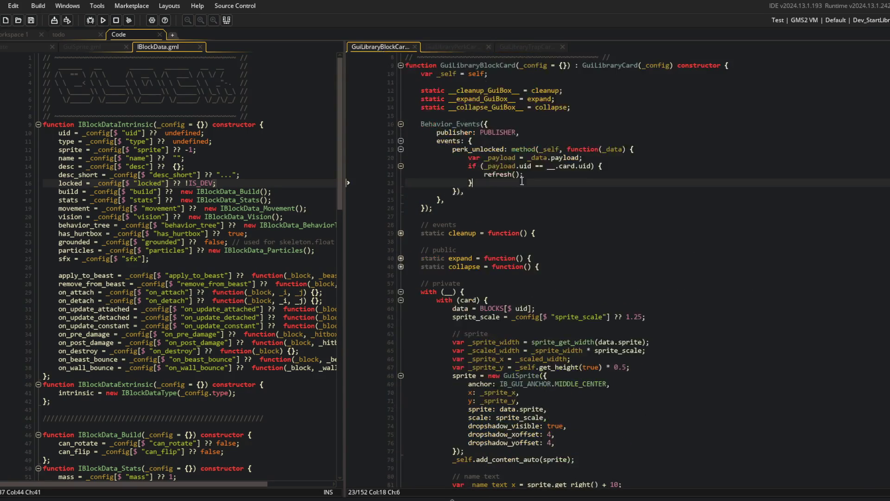
pyautogui.click(572, 267)
pyautogui.press('Return')
pyautogui.write('static refresh = function() { \t\t__.card.sprite.set_color((__.card.data.locked) ? c_black : c_white); \t\t__.card.name_text.set_text((__.card.data.locked) ? __.card.locked_name : __.card.data.name); \t\t__.card.desc_short_text.set_text((__.card.data.locked) ? __.card.locked_desc_short : __.card.data.desc_short); \t\t__.card.desc_long_text.set_text((__.card.data.locked) ? __.card.locked_desc : __.card.data.desc); \t\treturn self; \t};')
pyautogui.click(638, 239)
pyautogui.click(623, 291)
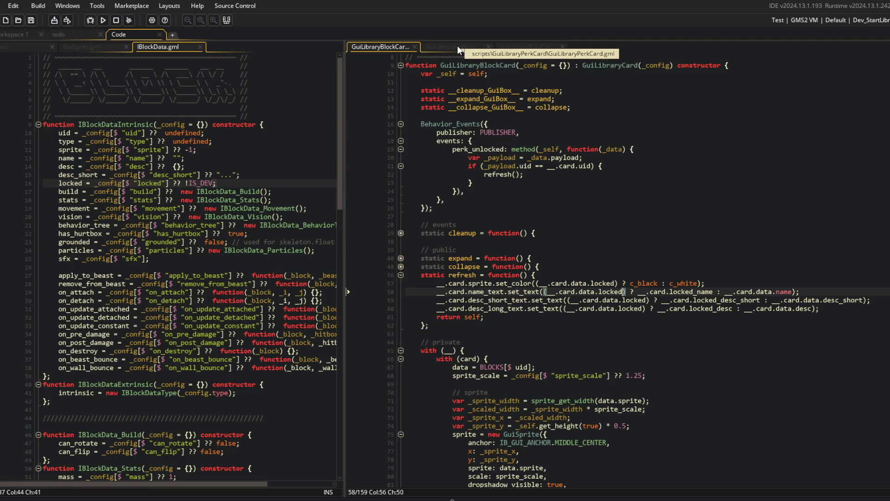
# Step: Review the perk card's refresh function and unlocked event handler against the trap card
pyautogui.click(457, 45)
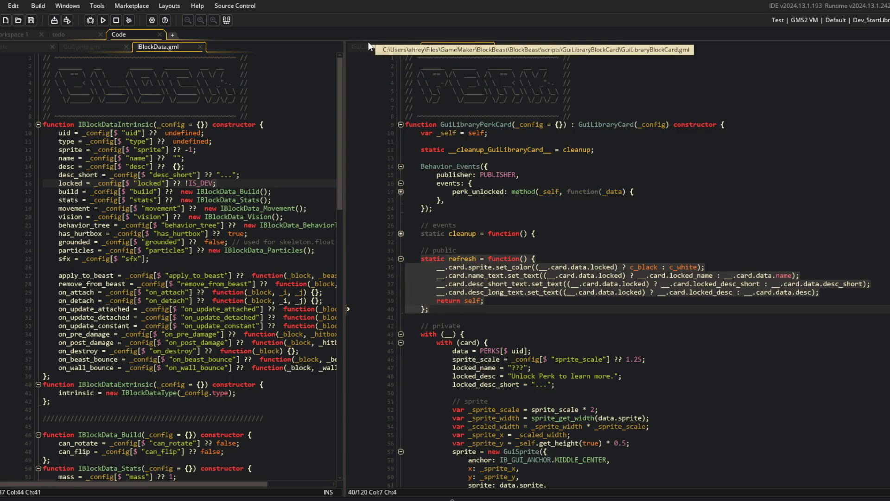
pyautogui.click(463, 141)
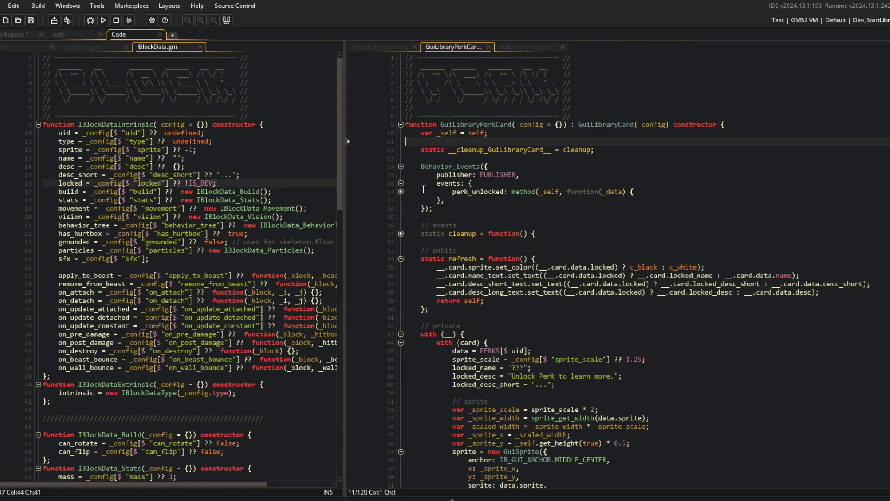
pyautogui.click(461, 258)
pyautogui.click(453, 200)
pyautogui.click(530, 46)
pyautogui.click(453, 47)
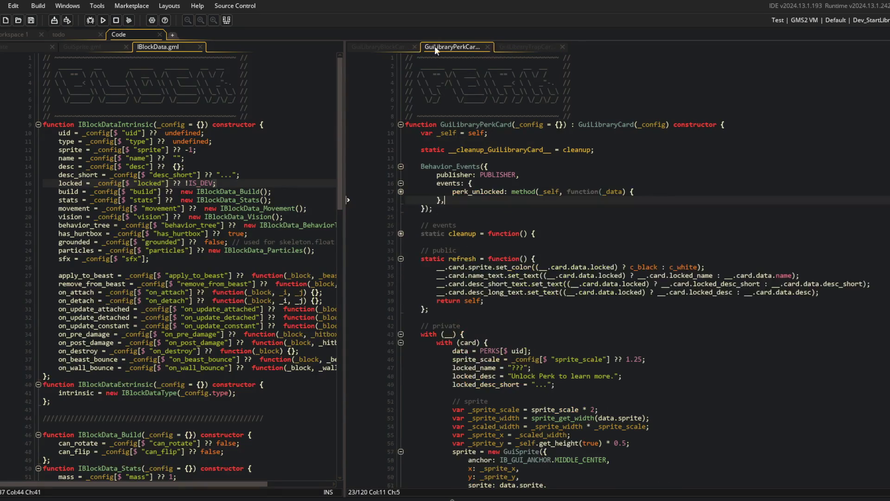
pyautogui.click(394, 46)
pyautogui.click(572, 239)
# Step: Add a _collapse = false parameter to refresh in the block, perk and trap cards
pyautogui.click(525, 274)
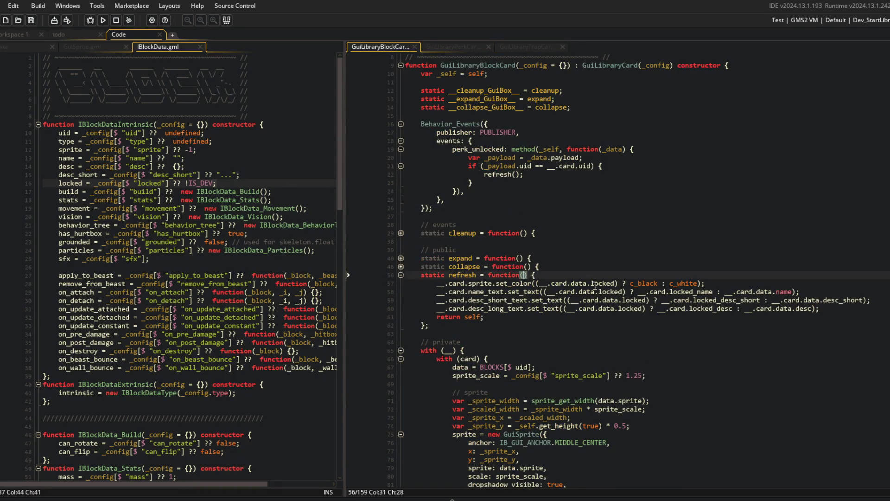
pyautogui.write('_collapse = fa')
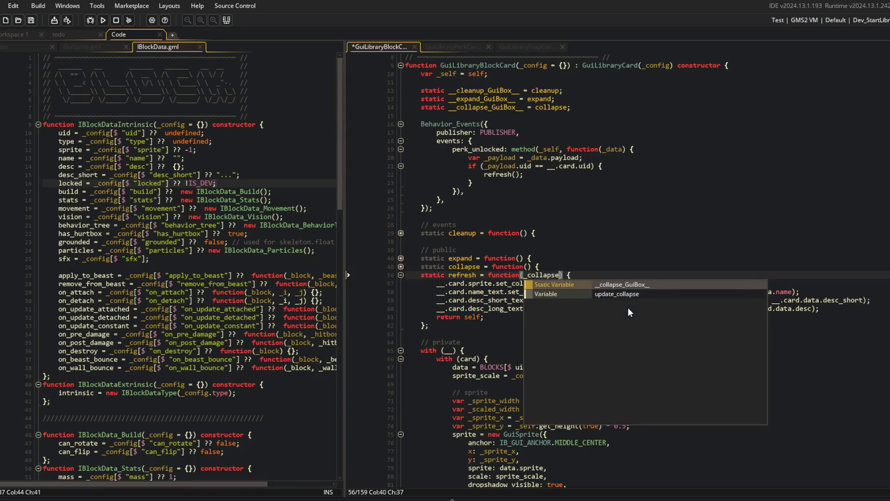
pyautogui.write('lse')
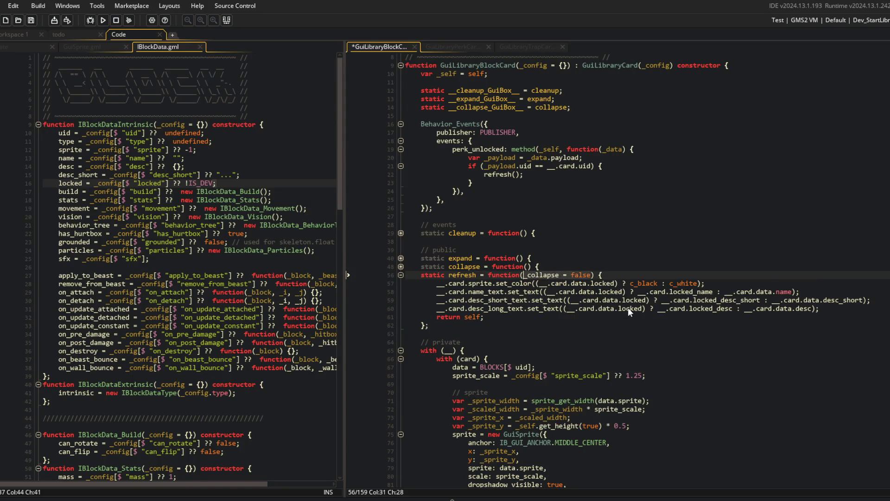
pyautogui.hotkey('ctrl', 'Tab')
pyautogui.press('Down')
pyautogui.press('Down')
pyautogui.press('Down')
pyautogui.press('End')
pyautogui.press('Left')
pyautogui.press('Left')
pyautogui.press('Left')
pyautogui.write('_collapse = false')
pyautogui.hotkey('ctrl', 's')
pyautogui.hotkey('ctrl', 'Tab')
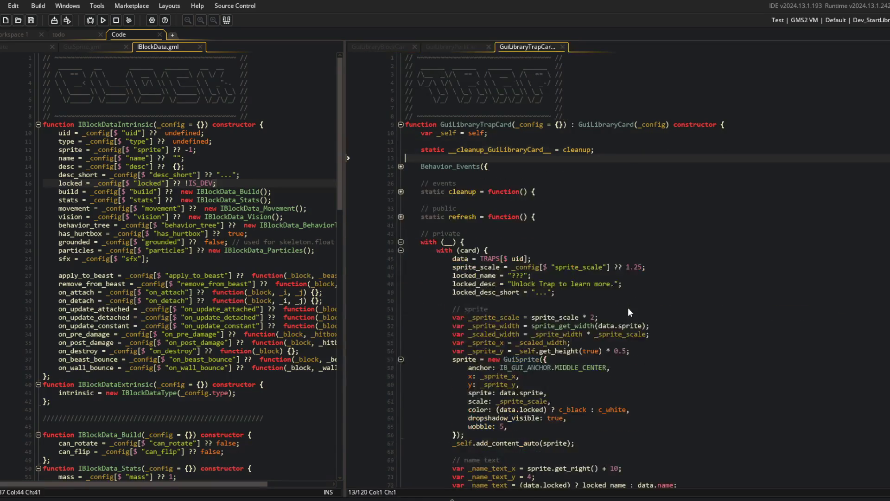
pyautogui.press('Down')
pyautogui.press('Down')
pyautogui.press('Down')
pyautogui.press('End')
pyautogui.press('Left')
pyautogui.press('Left')
pyautogui.press('Left')
pyautogui.write('_collapse = false')
# Step: Add 'if (_collapse) collapse();' before return self in the trap card's refresh, and save
pyautogui.press('Down')
pyautogui.press('Down')
pyautogui.press('Down')
pyautogui.press('End')
pyautogui.press('Return')
pyautogui.write('if _')
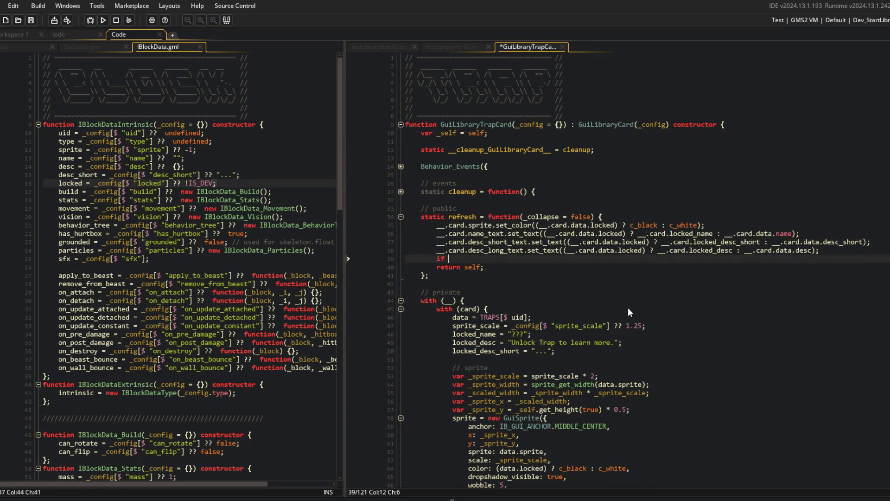
pyautogui.press('BackSpace')
pyautogui.write('(_collapse) c')
pyautogui.write('ollapse();')
pyautogui.hotkey('ctrl', 's')
pyautogui.press('Home')
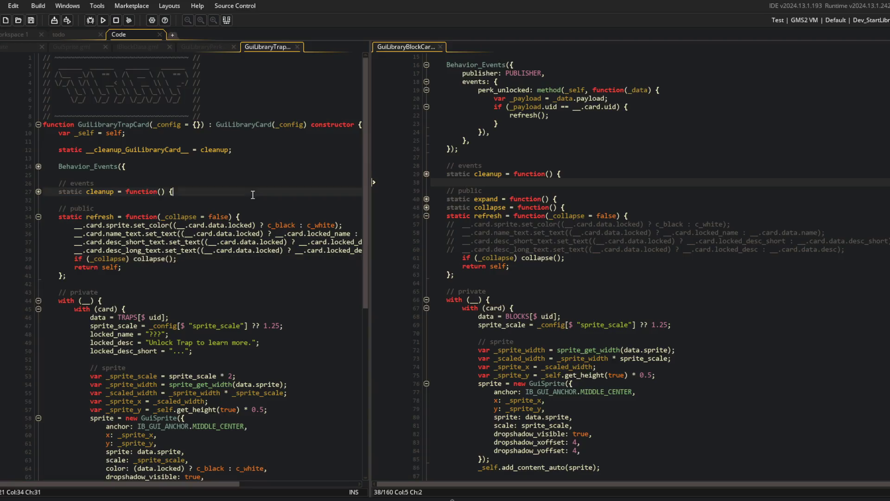
# Step: Paste the trap card's locked-dependent black tint color line below the block card's sprite scale setting
pyautogui.scroll(-2, 253, 195)
pyautogui.click(179, 290)
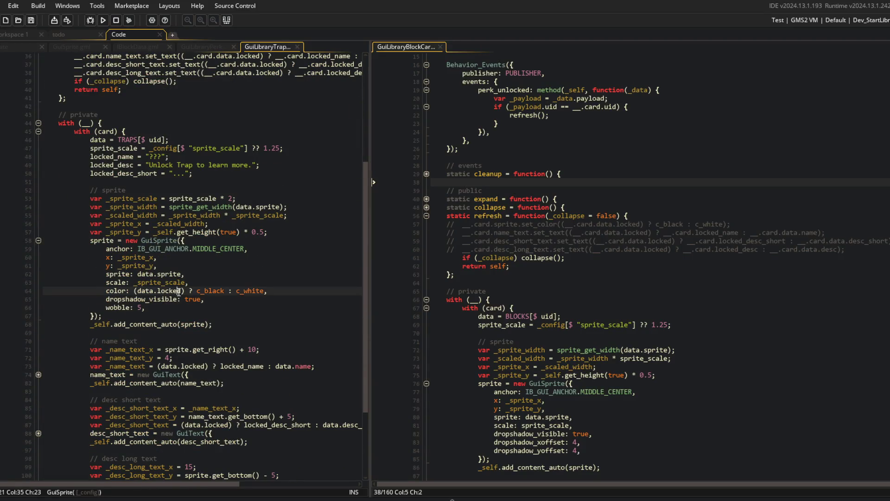
pyautogui.scroll(-4, 578, 251)
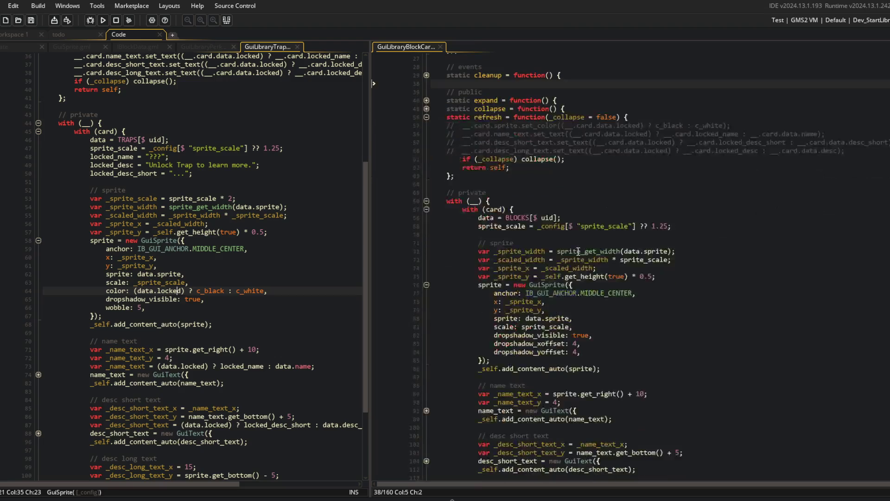
pyautogui.press('Home')
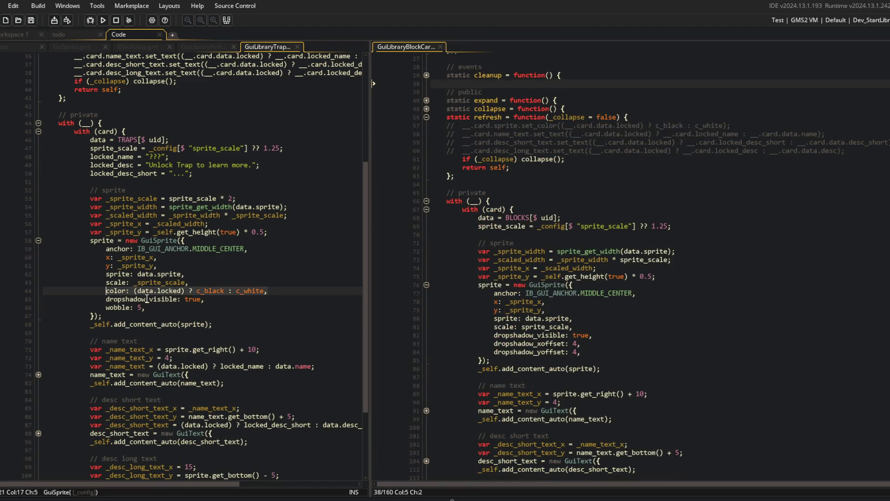
pyautogui.click(537, 344)
pyautogui.click(614, 328)
pyautogui.press('Return')
pyautogui.write('color: (data.locked) ? c_black : c_white,')
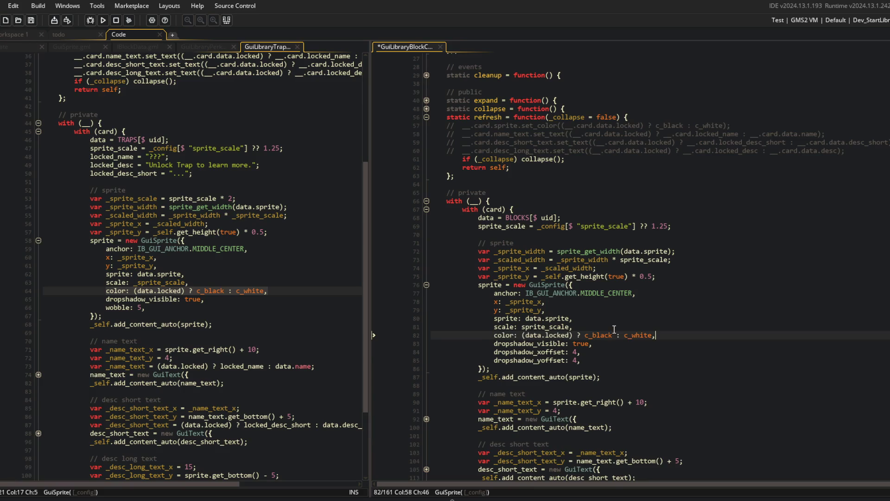
pyautogui.scroll(-4, 158, 290)
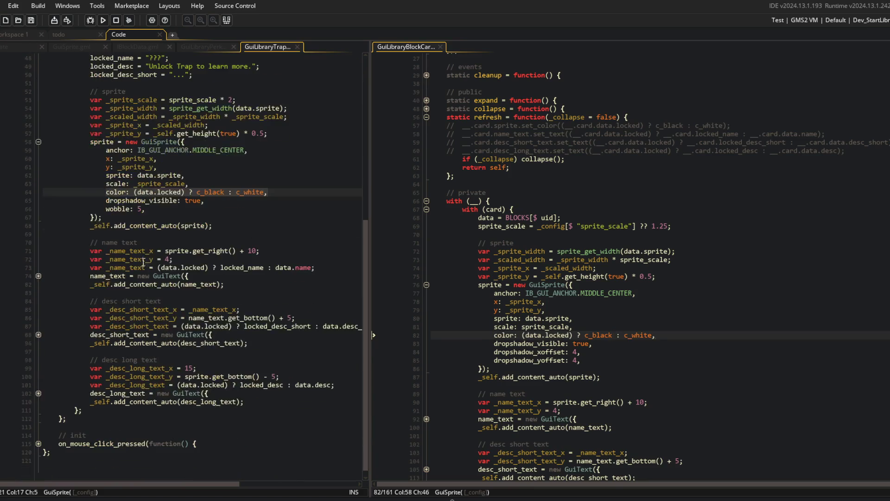
# Step: Copy the trap card's locked_name, locked_desc and locked_desc_short lines into the block card after sprite_scale
pyautogui.click(38, 275)
pyautogui.scroll(2, 271, 256)
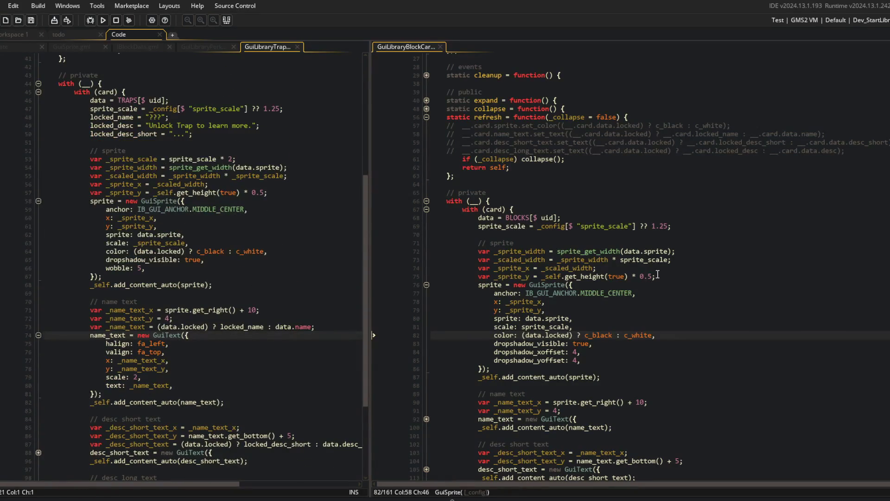
pyautogui.click(707, 225)
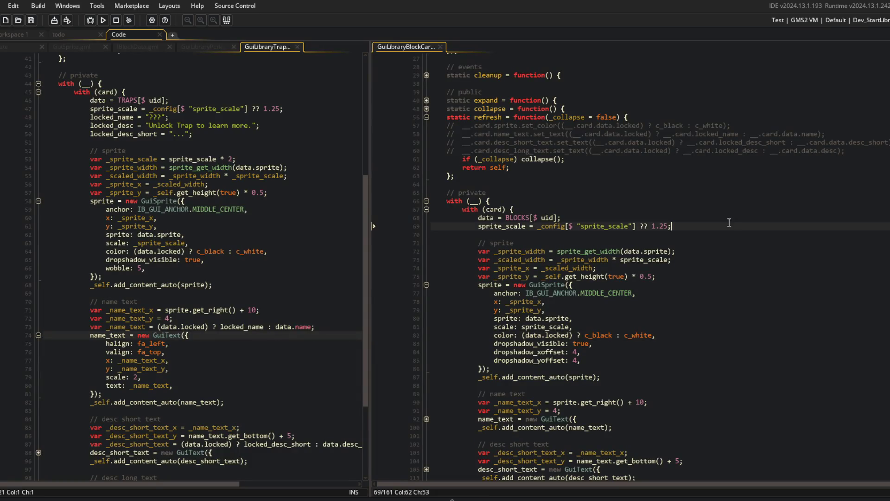
pyautogui.press('Return')
pyautogui.hotkey('ctrl', 's')
pyautogui.moveTo(195, 134); pyautogui.dragTo(90, 117)
pyautogui.hotkey('ctrl', 'c')
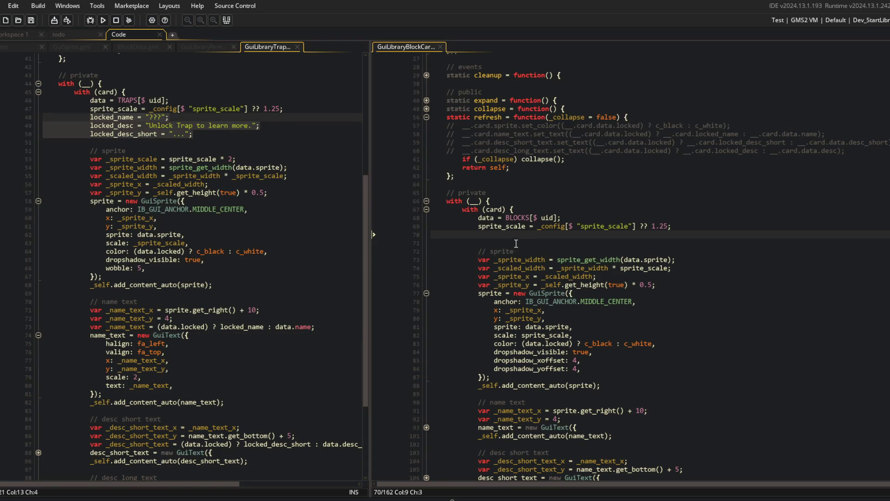
pyautogui.click(519, 234)
pyautogui.hotkey('ctrl', 'v')
# Step: Fix the pasted lines' indentation, change 'Trap' to 'Block' in the locked description, and save
pyautogui.press('Home')
pyautogui.press('Tab')
pyautogui.press('Down')
pyautogui.hotkey('ctrl', 'Right')
pyautogui.hotkey('ctrl', 'Right')
pyautogui.hotkey('ctrl', 'Right')
pyautogui.hotkey('ctrl', 'Delete')
pyautogui.write('Block')
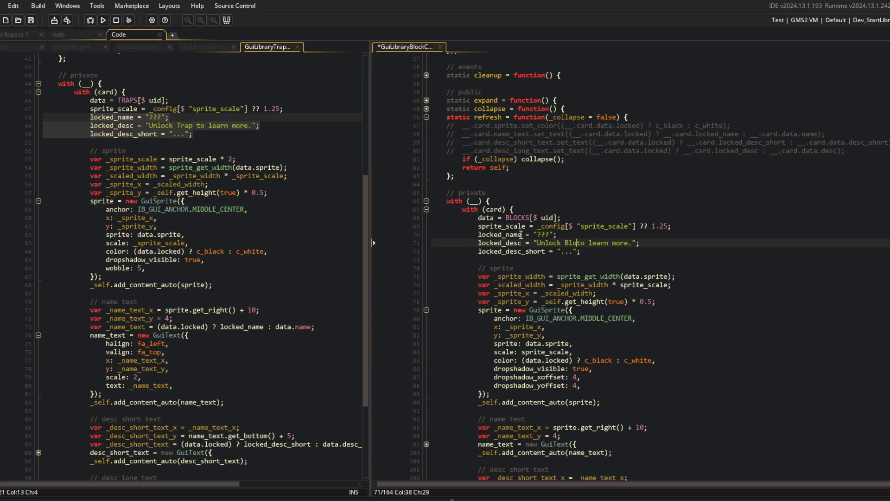
pyautogui.hotkey('ctrl', 's')
pyautogui.click(630, 192)
# Step: Copy the trap card's _name_text locked/name ternary into the block card's name text code
pyautogui.click(218, 192)
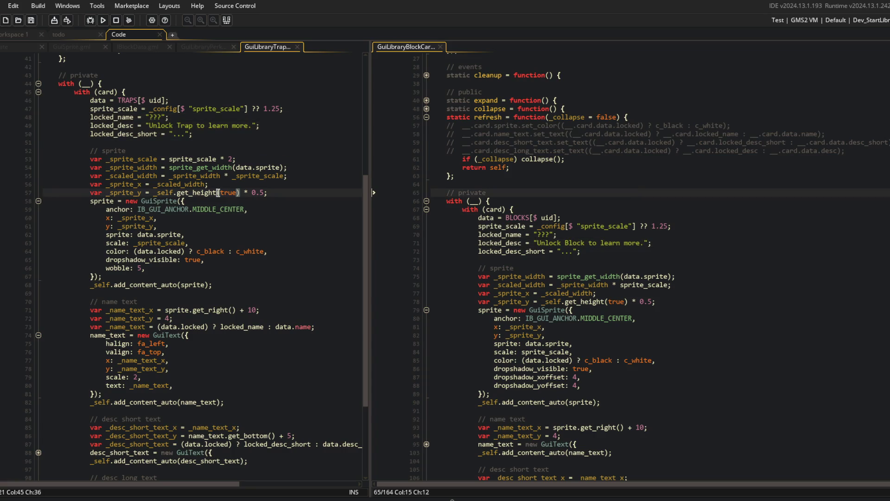
pyautogui.scroll(-5, 219, 192)
pyautogui.click(206, 284)
pyautogui.click(207, 269)
pyautogui.click(221, 203)
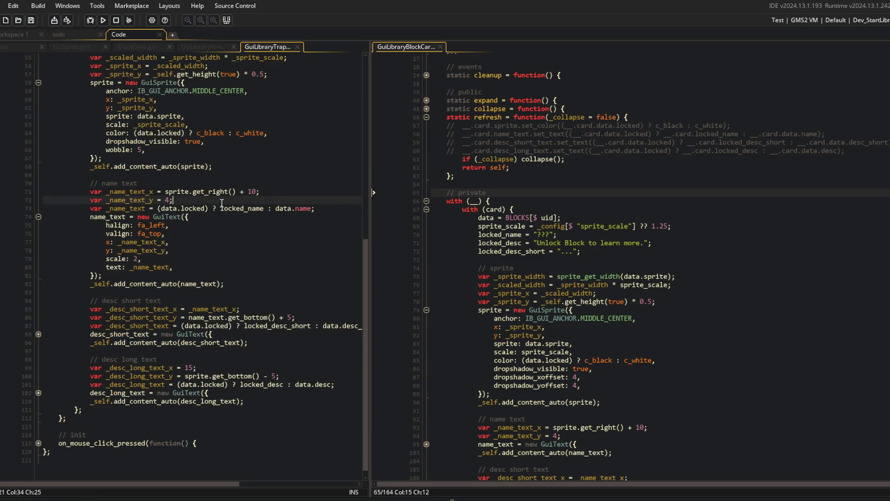
pyautogui.press('Down')
pyautogui.press('End')
pyautogui.press('Home')
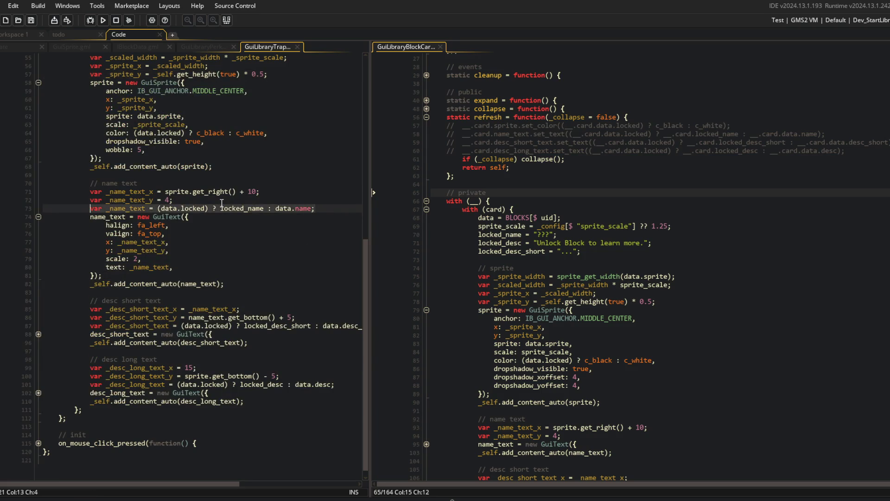
pyautogui.click(342, 129)
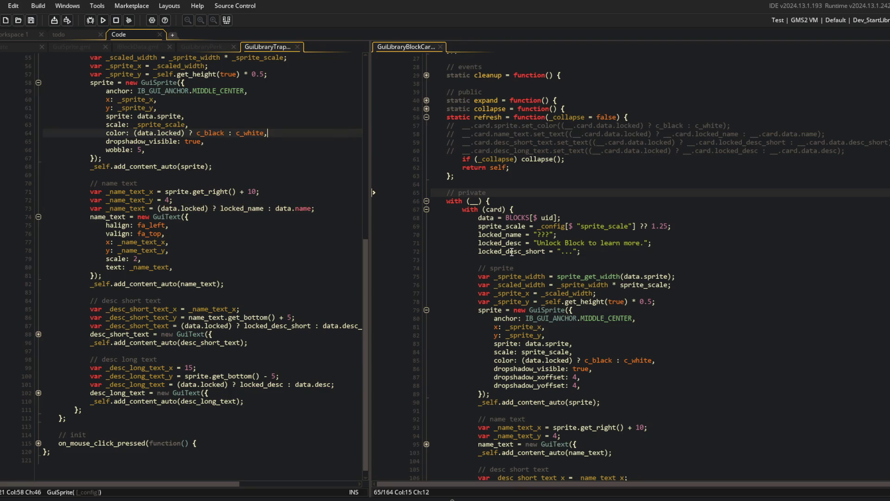
pyautogui.click(640, 442)
pyautogui.hotkey('ctrl', 'v')
# Step: Replace data.name with _name_text in the block card's name text setting
pyautogui.scroll(-12, 621, 385)
pyautogui.click(621, 384)
pyautogui.doubleClick(505, 325)
pyautogui.hotkey('ctrl', 'c')
pyautogui.click(583, 385)
pyautogui.press('Left')
pyautogui.press('BackSpace')
pyautogui.press('BackSpace')
pyautogui.press('BackSpace')
pyautogui.hotkey('ctrl', 'v')
pyautogui.click(427, 334)
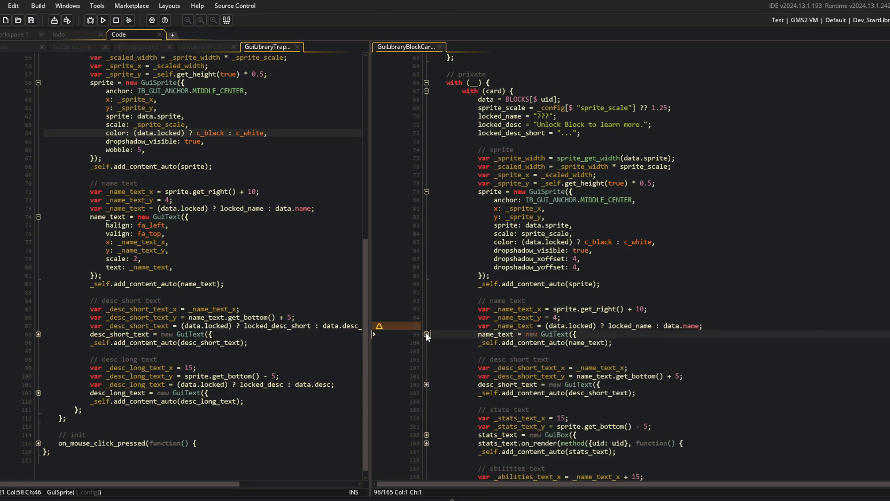
pyautogui.scroll(-1, 359, 318)
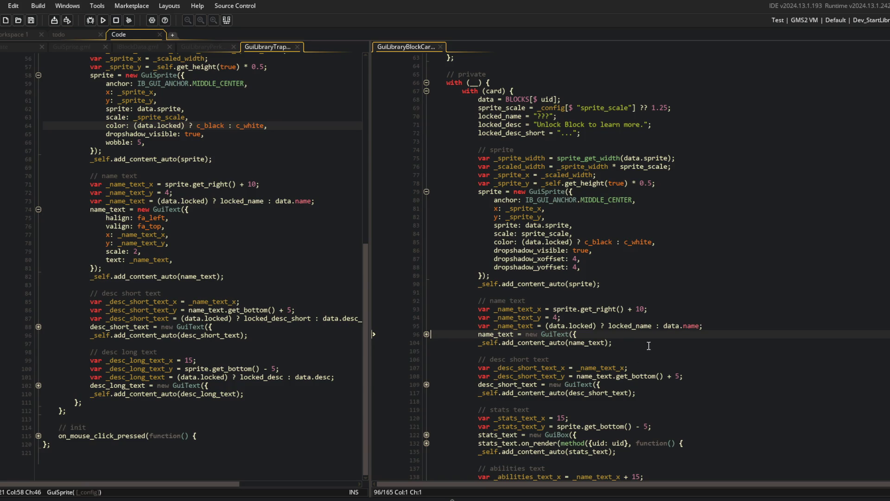
# Step: Run the game, scroll the Blocks library, and view then close the Robot Core block's details
pyautogui.click(103, 20)
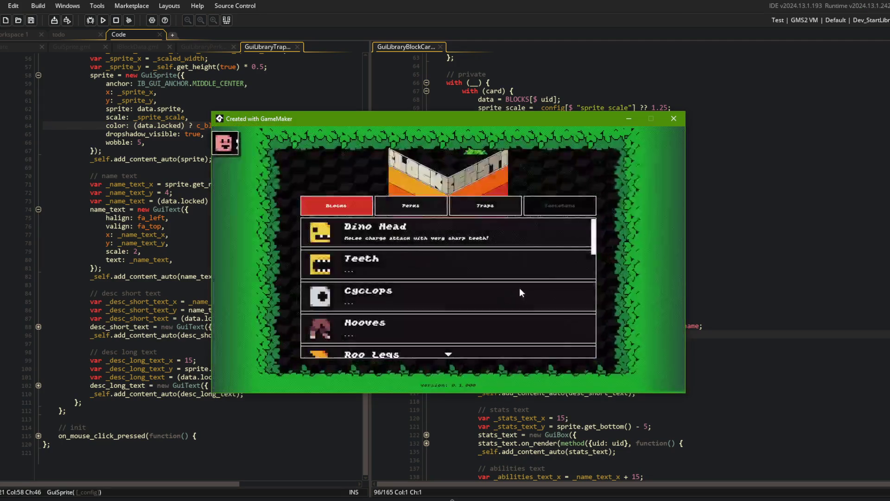
pyautogui.scroll(-5, 385, 269)
pyautogui.scroll(-3, 388, 272)
pyautogui.click(387, 271)
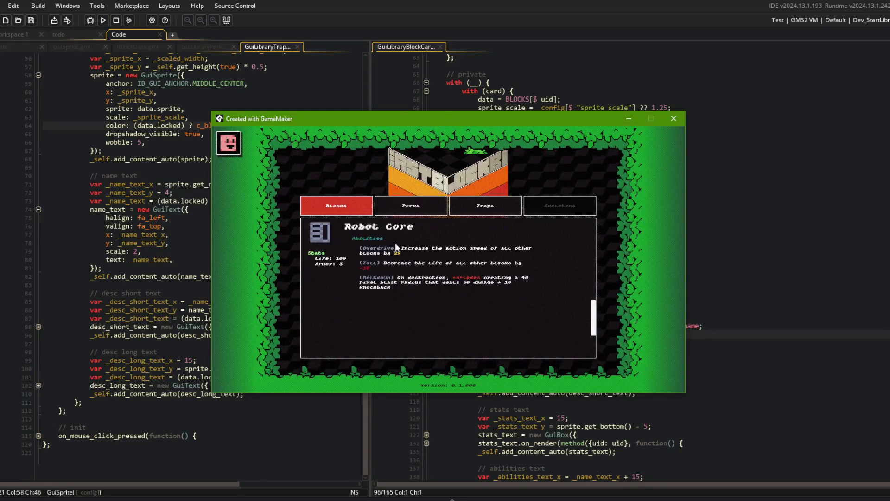
pyautogui.click(405, 230)
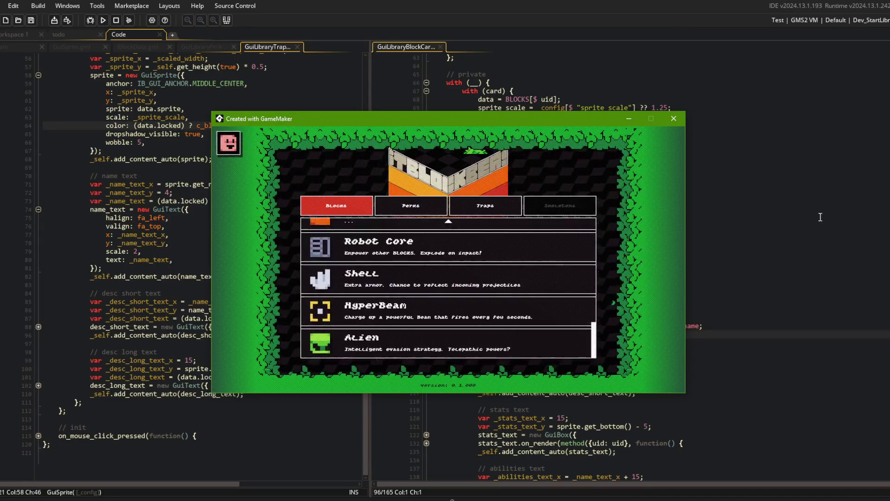
pyautogui.click(811, 221)
# Step: Add an indented '--- display Block's long description' item under library UI in todo.txt
pyautogui.click(96, 34)
pyautogui.click(173, 144)
pyautogui.press('Return')
pyautogui.press('Tab')
pyautogui.write('--- di')
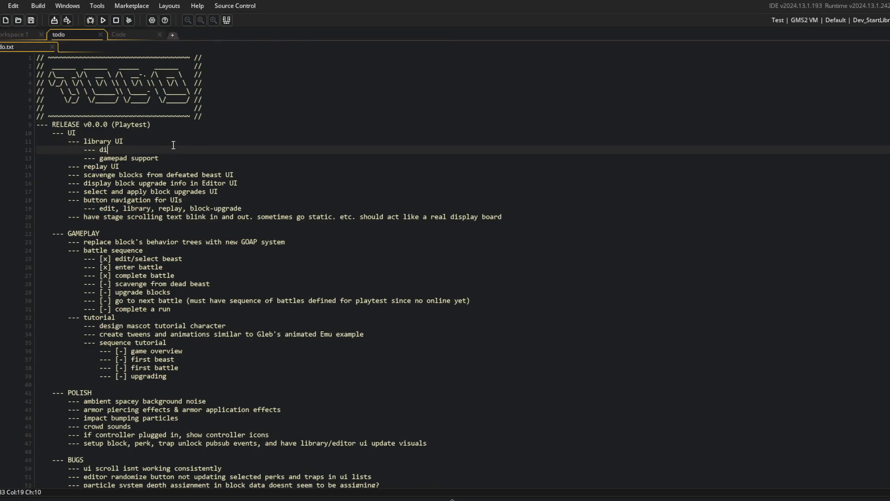
pyautogui.write("splay Block's lo")
pyautogui.write('ng description')
pyautogui.click(133, 37)
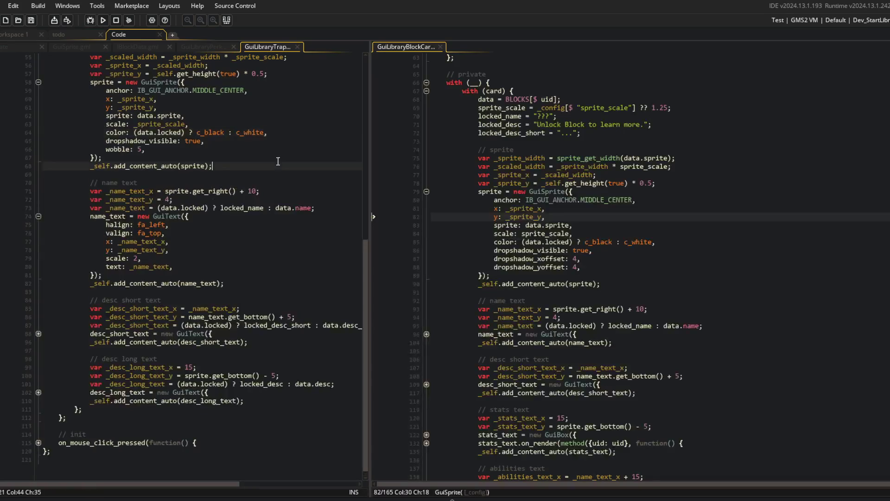
# Step: Unfold the stats and abilities render code in GuiLibraryBlockCard
pyautogui.scroll(5, 661, 221)
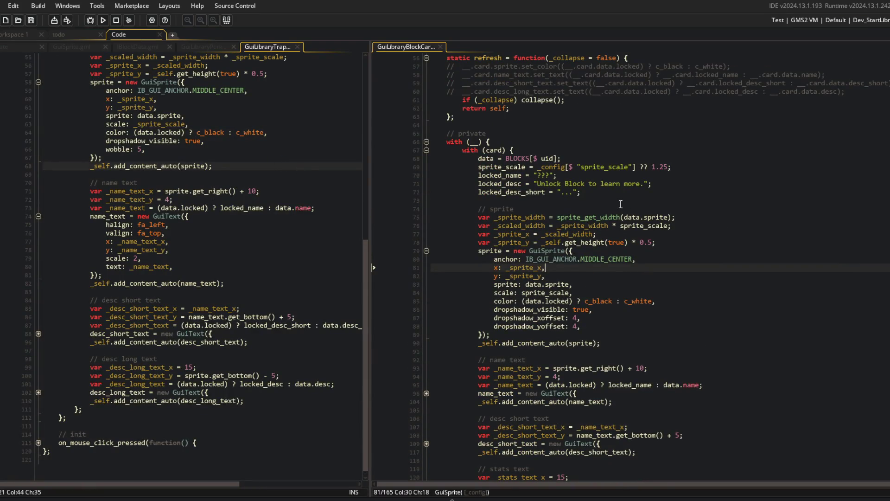
pyautogui.scroll(-5, 524, 229)
pyautogui.scroll(5, 524, 230)
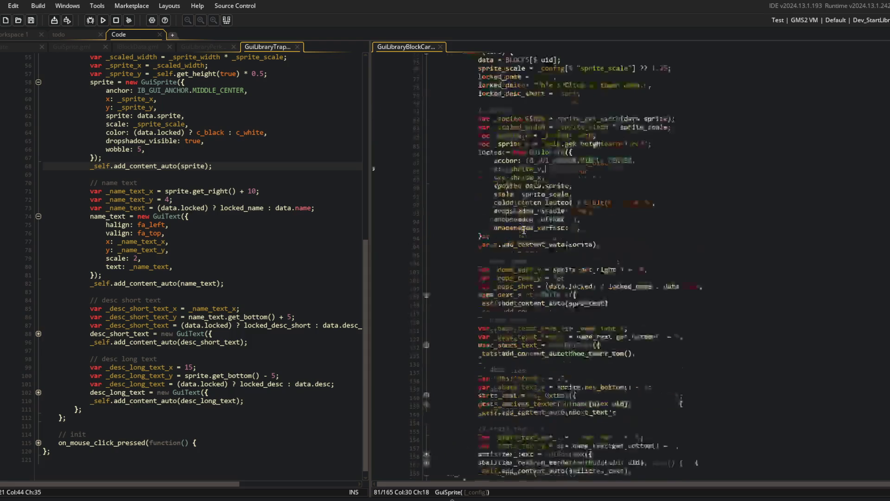
pyautogui.scroll(-6, 547, 332)
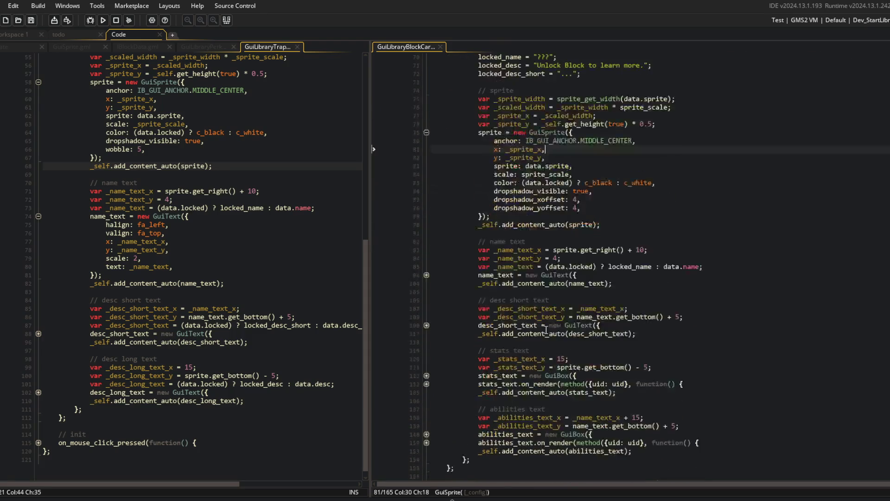
pyautogui.click(427, 437)
pyautogui.scroll(-2, 502, 372)
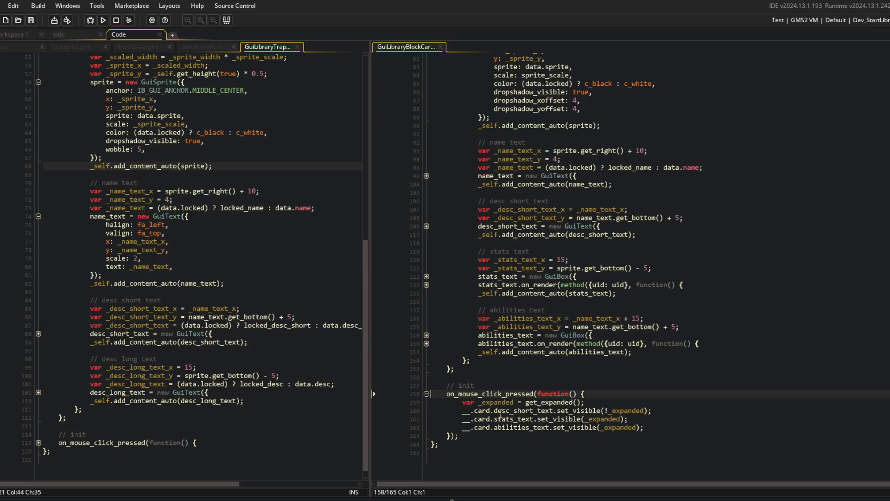
pyautogui.scroll(20, 513, 334)
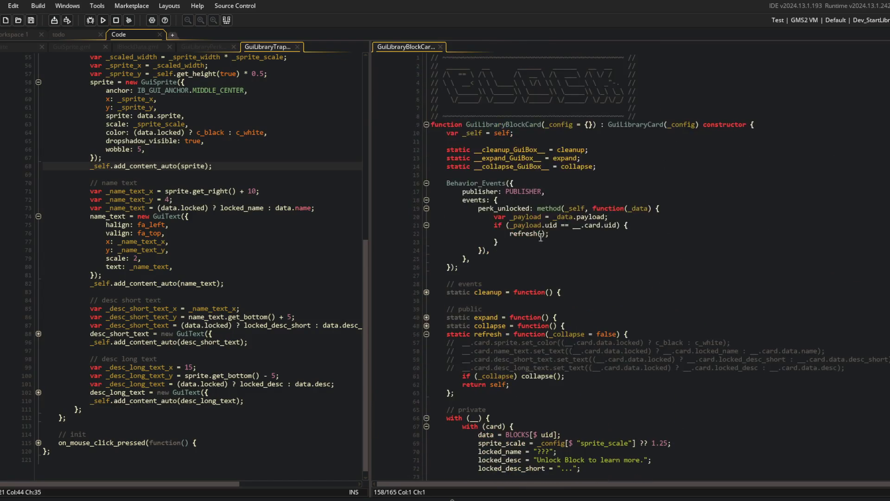
pyautogui.scroll(10, 213, 152)
pyautogui.scroll(-5, 213, 151)
pyautogui.scroll(-10, 506, 166)
pyautogui.scroll(-3, 506, 166)
pyautogui.click(647, 242)
pyautogui.scroll(-5, 645, 248)
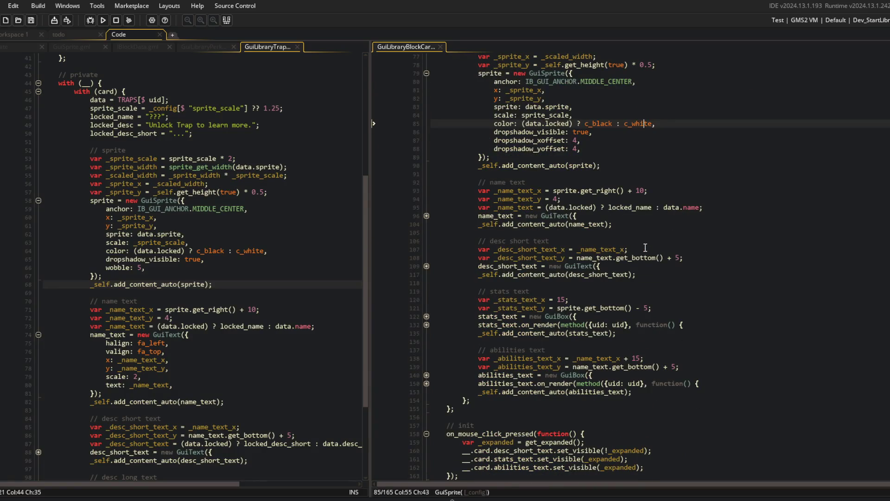
pyautogui.click(426, 324)
pyautogui.click(427, 400)
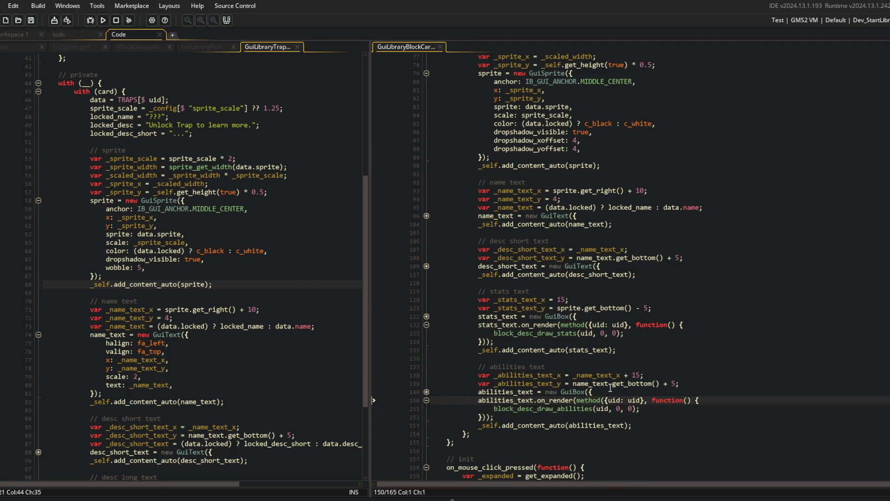
# Step: Wrap the block_desc_draw_stats call in 'if (!data.locked) { … }' and save
pyautogui.click(703, 323)
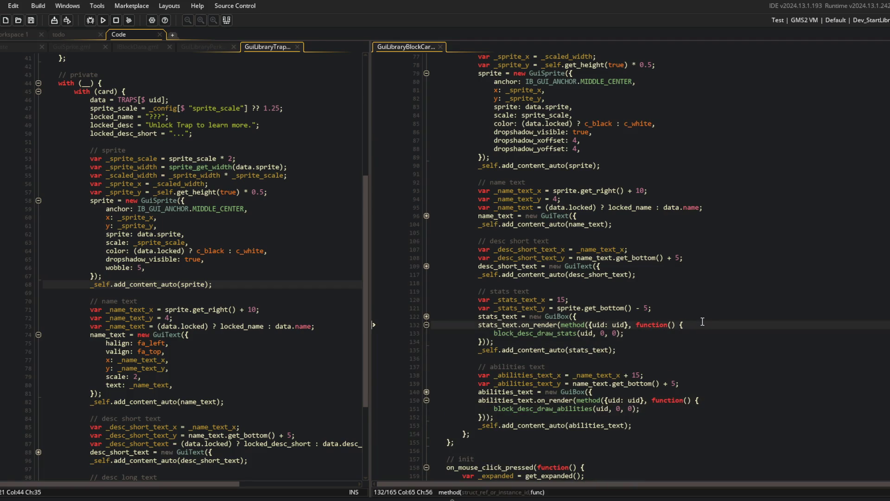
pyautogui.press('Return')
pyautogui.write('if (__.')
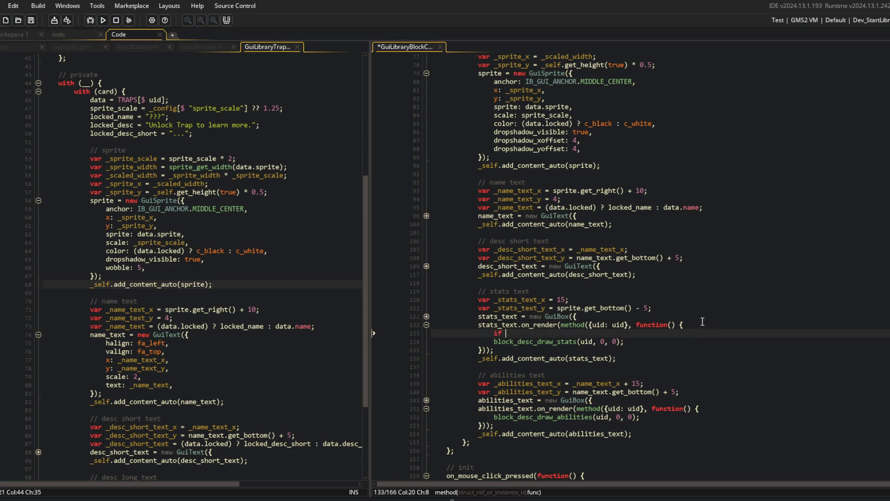
pyautogui.press('BackSpace')
pyautogui.press('BackSpace')
pyautogui.press('BackSpace')
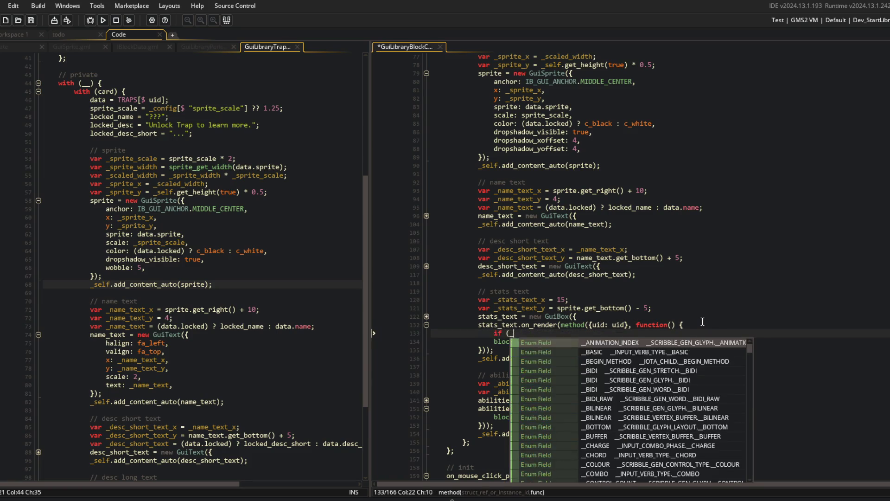
pyautogui.write('data.locked')
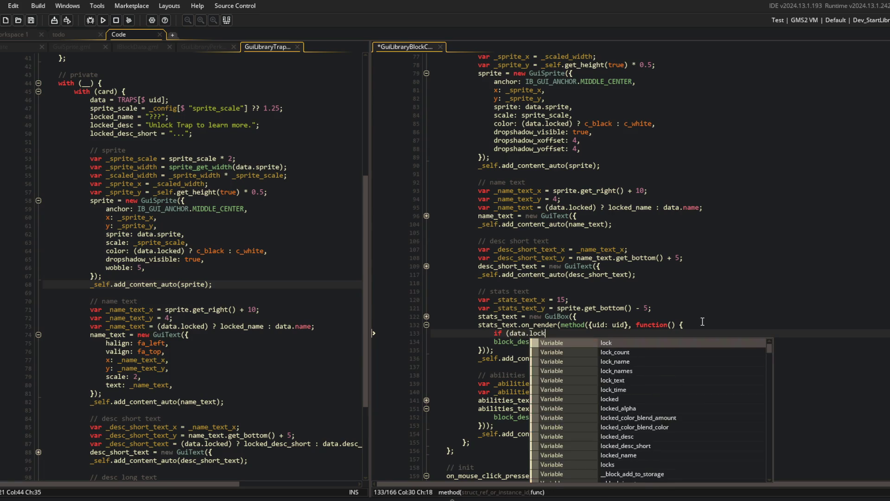
pyautogui.hotkey('ctrl', 'Left')
pyautogui.hotkey('ctrl', 'Left')
pyautogui.hotkey('ctrl', 'Left')
pyautogui.press('Right')
pyautogui.write('!')
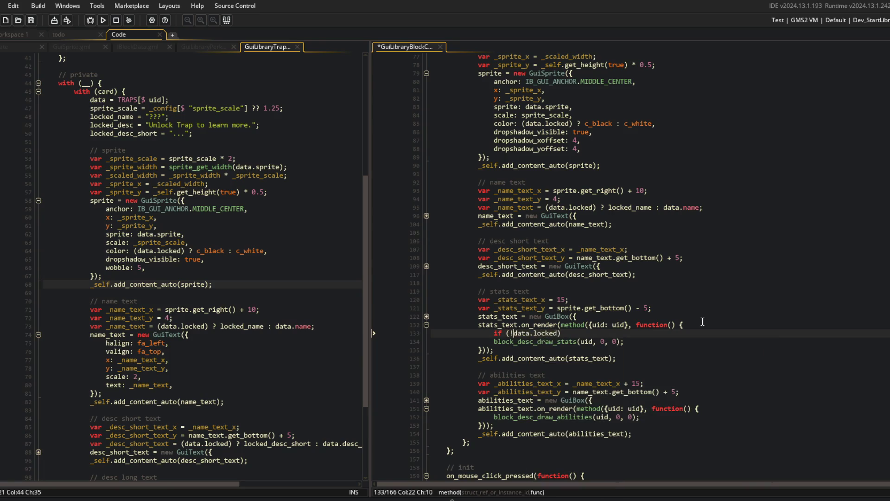
pyautogui.write('{')
pyautogui.press('Down')
pyautogui.press('End')
pyautogui.press('Return')
pyautogui.write('}')
pyautogui.press('Up')
pyautogui.press('Home')
pyautogui.press('Tab')
pyautogui.press('Up')
pyautogui.press('Home')
pyautogui.hotkey('ctrl', 's')
# Step: Wrap block_desc_draw_abilities in the same 'if (!data.locked)' check and save
pyautogui.hotkey('ctrl', 'c')
pyautogui.press('Down')
pyautogui.press('Down')
pyautogui.press('Down')
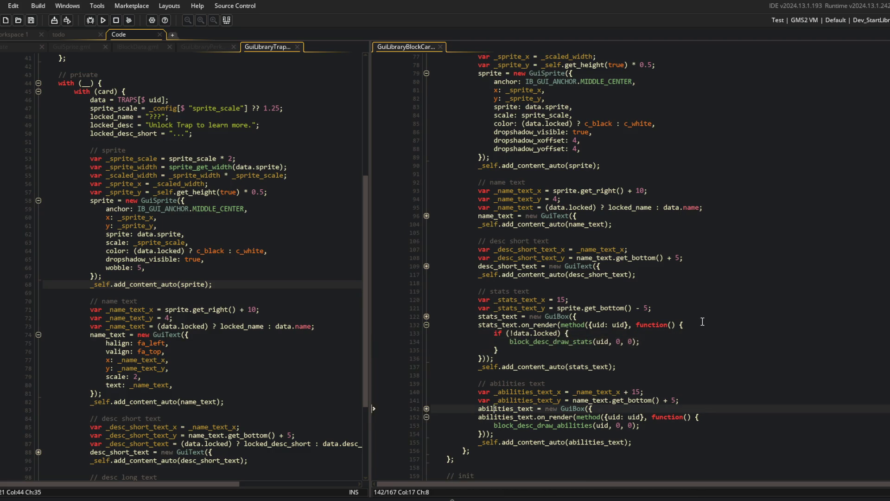
pyautogui.hotkey('ctrl', 'v')
pyautogui.press('Tab')
pyautogui.press('End')
pyautogui.press('Return')
pyautogui.write('}')
pyautogui.hotkey('ctrl', 's')
# Step: Unfold the block card's short-description text code
pyautogui.click(638, 341)
pyautogui.scroll(-3, 635, 318)
pyautogui.scroll(-2, 635, 317)
pyautogui.click(649, 310)
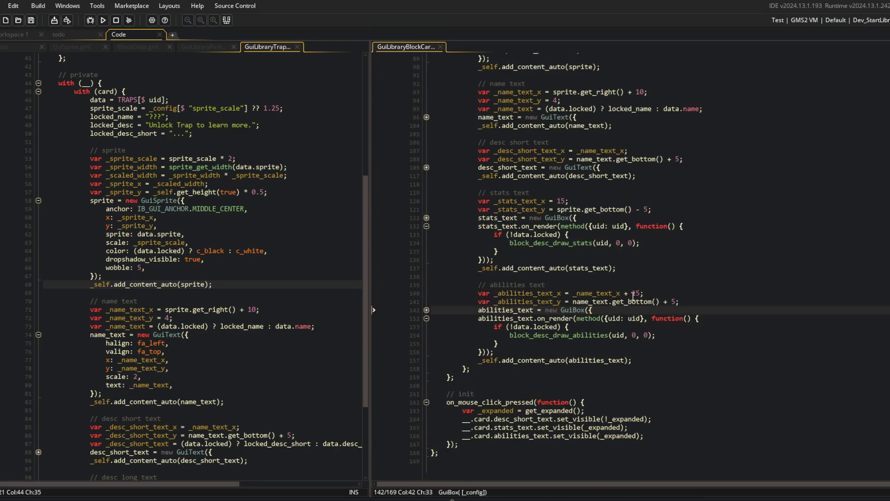
pyautogui.click(633, 294)
pyautogui.press('Up')
pyautogui.press('Up')
pyautogui.scroll(6, 597, 312)
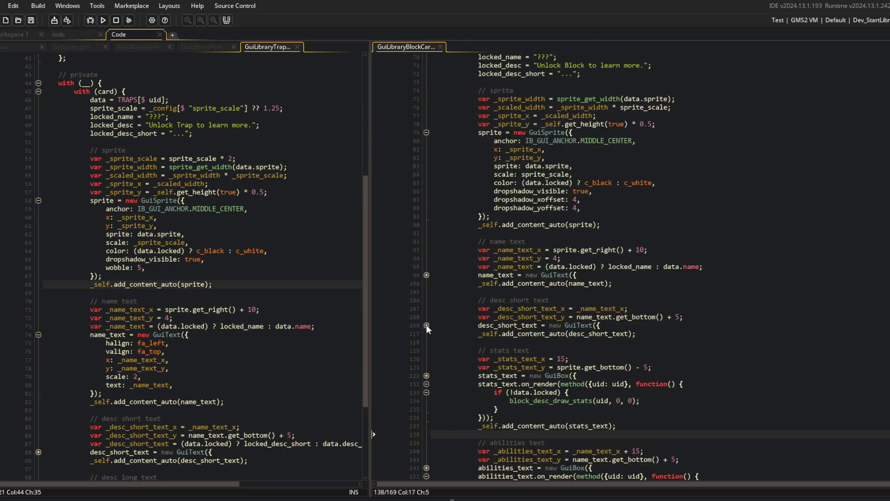
pyautogui.click(426, 325)
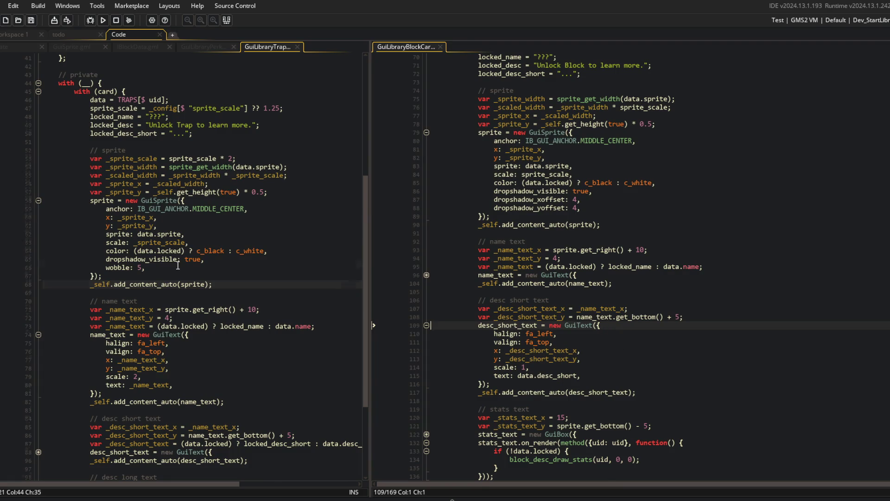
# Step: Copy the trap card's _desc_short_text ternary line and check where locked_desc_short is used
pyautogui.scroll(-2, 177, 266)
pyautogui.click(232, 386)
pyautogui.press('End')
pyautogui.press('Home')
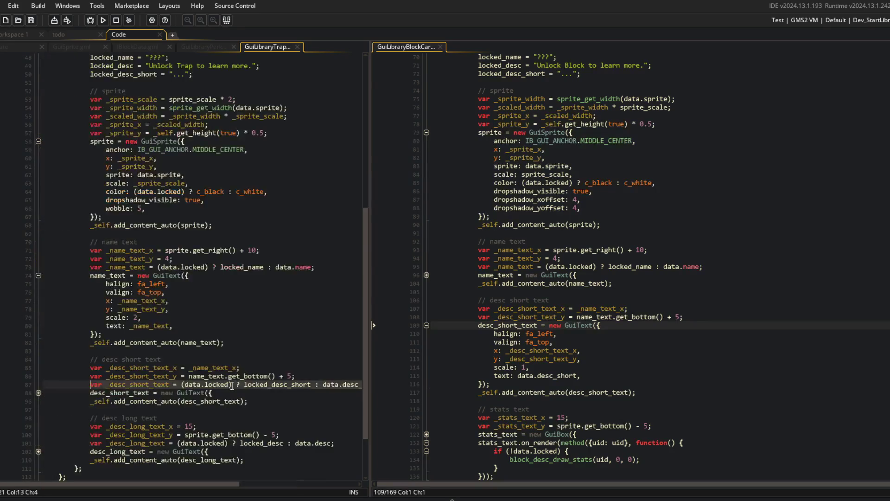
pyautogui.click(215, 435)
pyautogui.click(296, 377)
pyautogui.click(285, 384)
pyautogui.doubleClick(286, 384)
# Step: Paste the ternary line into the block card, set text to _desc_short_text, and save
pyautogui.click(643, 317)
pyautogui.hotkey('ctrl', 'v')
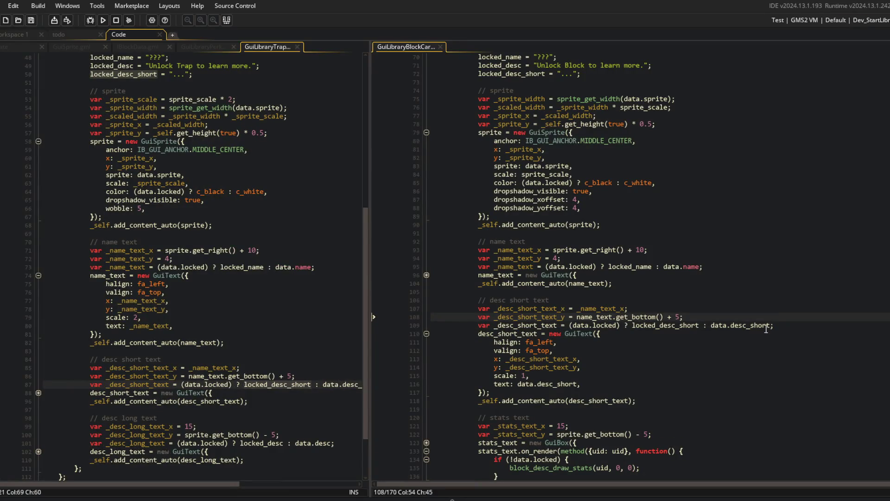
pyautogui.click(765, 327)
pyautogui.doubleClick(559, 384)
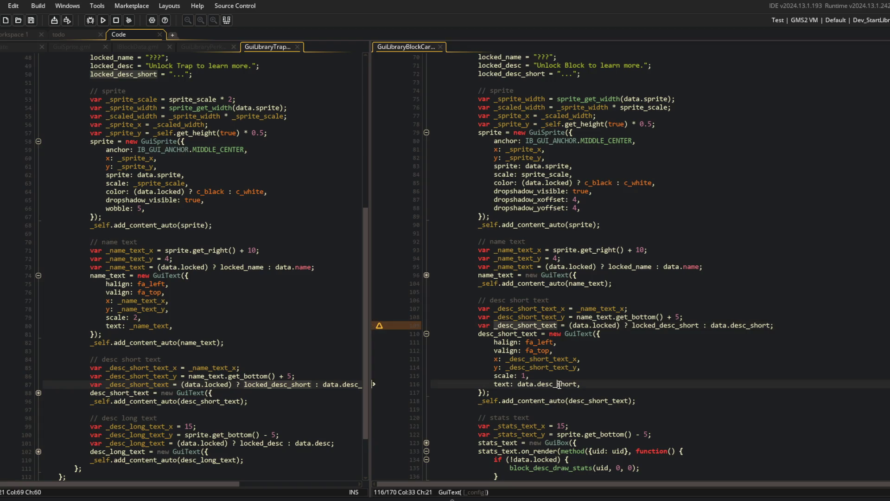
pyautogui.press('BackSpace')
pyautogui.press('BackSpace')
pyautogui.press('BackSpace')
pyautogui.write('_desc_short_text')
pyautogui.hotkey('ctrl', 's')
# Step: Open the IBlockData.gml script
pyautogui.click(658, 344)
pyautogui.click(141, 367)
pyautogui.click(38, 393)
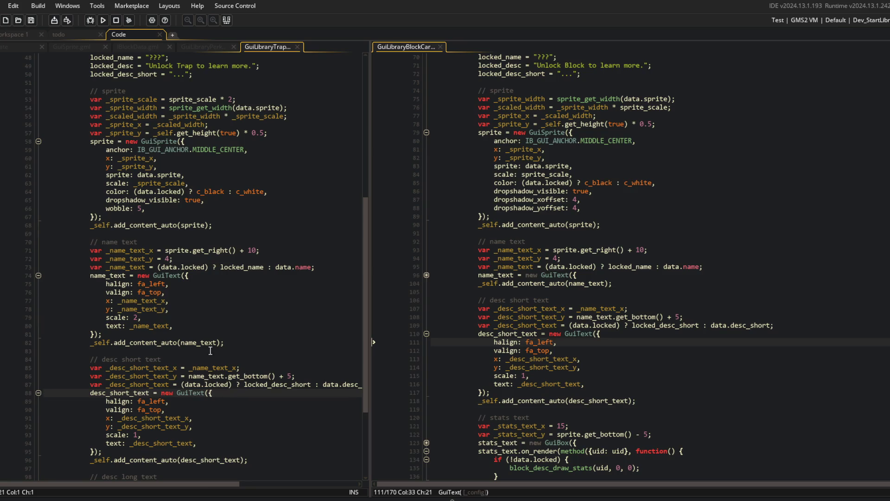
pyautogui.scroll(1, 210, 351)
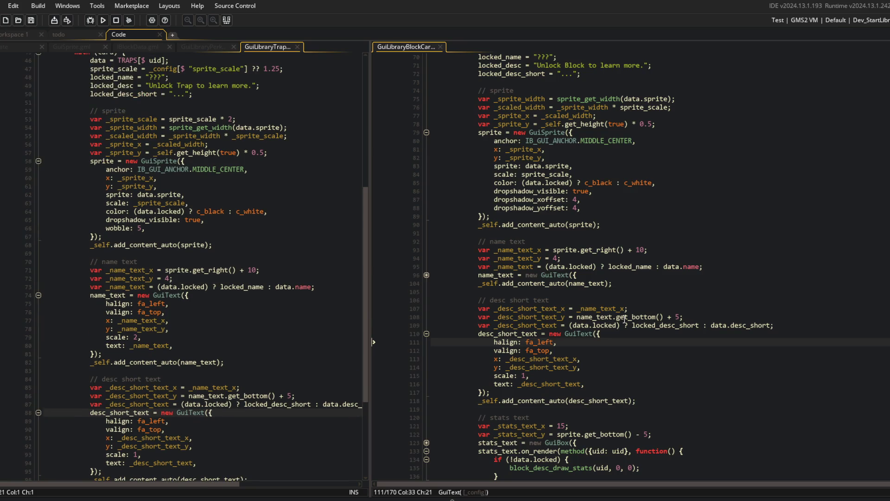
pyautogui.scroll(4, 624, 319)
pyautogui.click(616, 298)
pyautogui.click(241, 119)
pyautogui.click(197, 77)
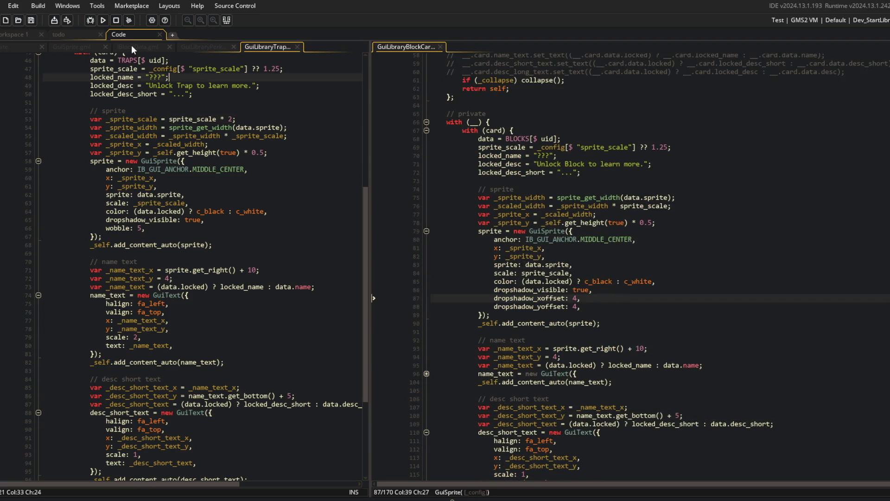
pyautogui.click(152, 48)
pyautogui.click(202, 141)
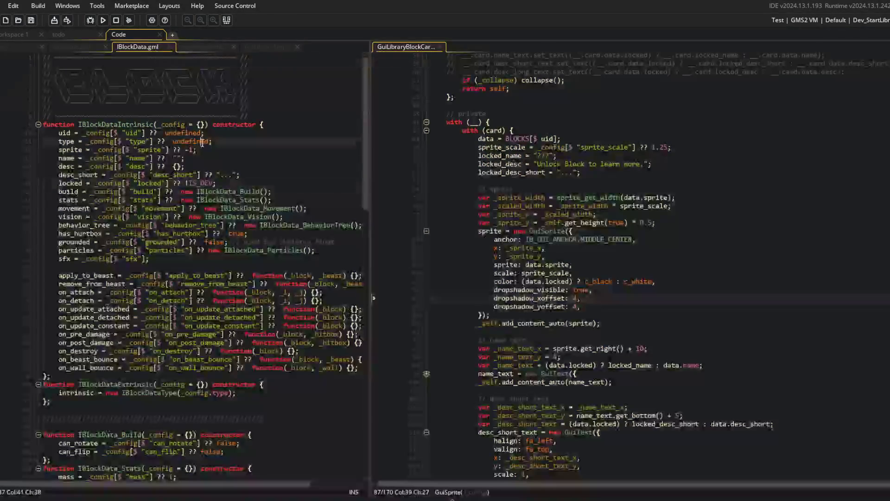
# Step: Open the global_block_data_init script via asset search for 'bal.block_data'
pyautogui.hotkey('ctrl', 't')
pyautogui.write('bal.block_data')
pyautogui.press('Return')
pyautogui.click(133, 268)
pyautogui.click(146, 300)
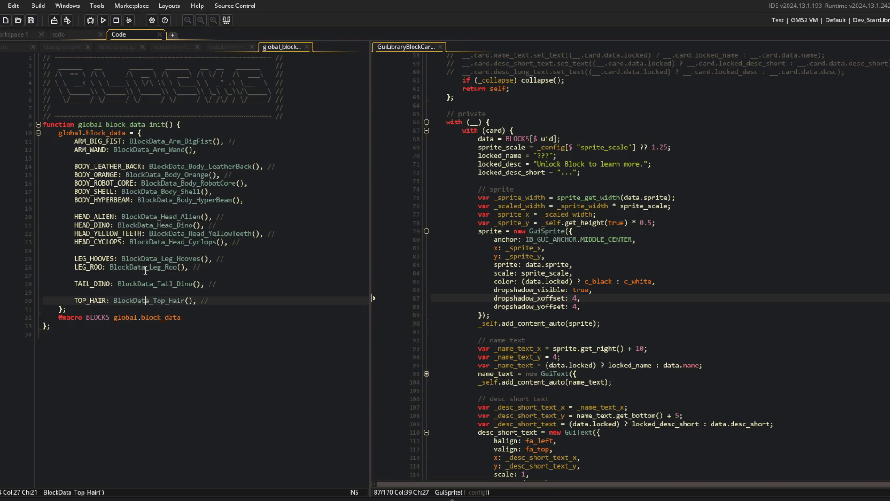
# Step: Add 'locked: true,' after desc in the BlockData_Head_Cyclops definition
pyautogui.middleClick(154, 242)
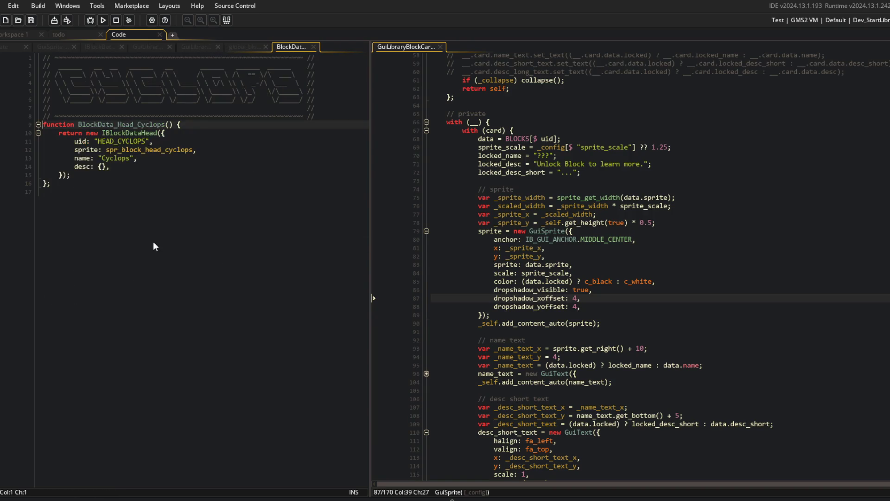
pyautogui.click(145, 165)
pyautogui.press('Return')
pyautogui.write('locked: true,')
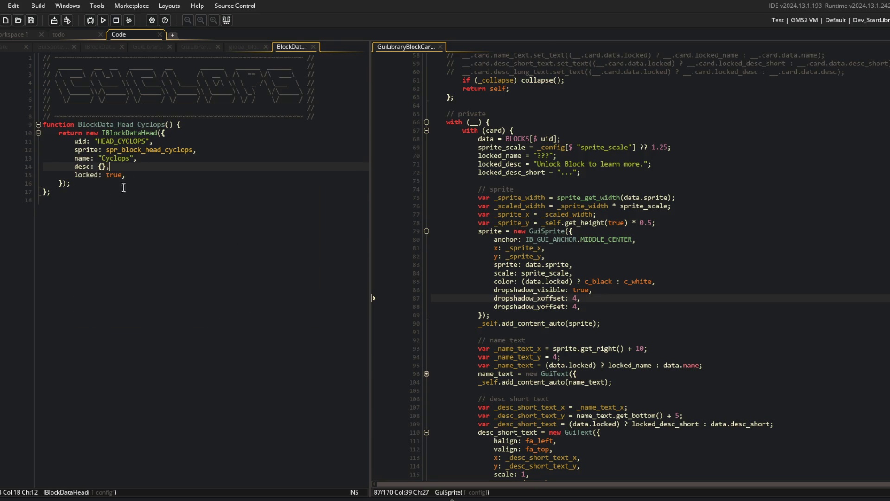
pyautogui.click(82, 166)
pyautogui.click(147, 117)
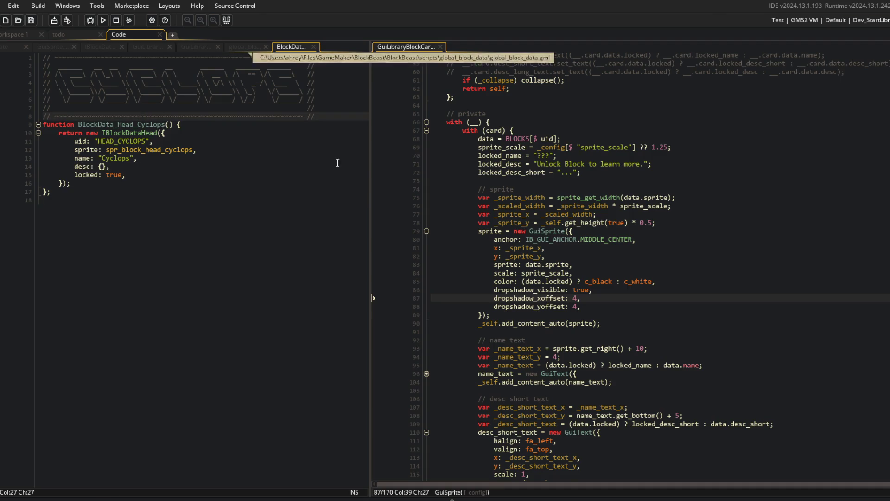
# Step: Look up the block_desc_draw_abilities definition from the block card code
pyautogui.scroll(-10, 660, 310)
pyautogui.click(659, 310)
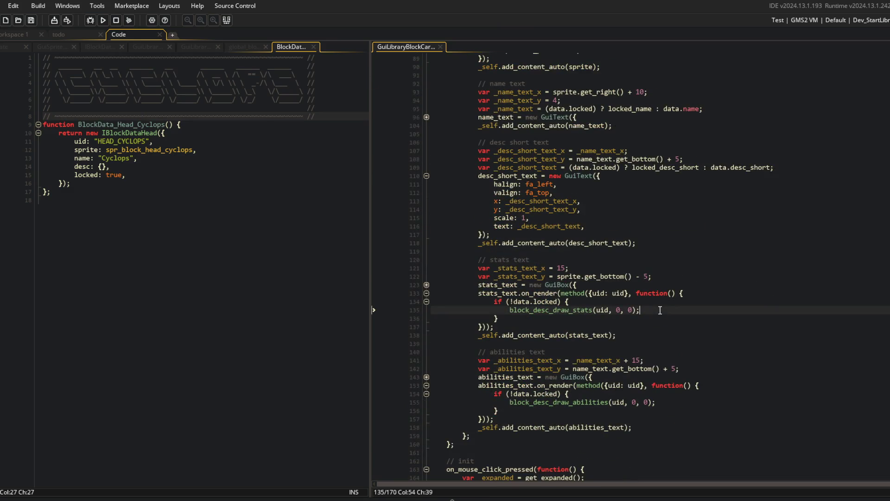
pyautogui.middleClick(557, 402)
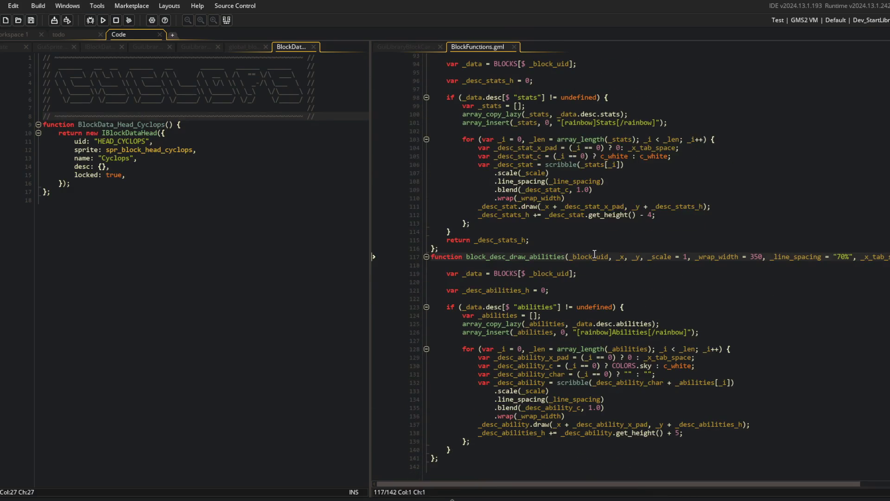
pyautogui.scroll(2, 598, 253)
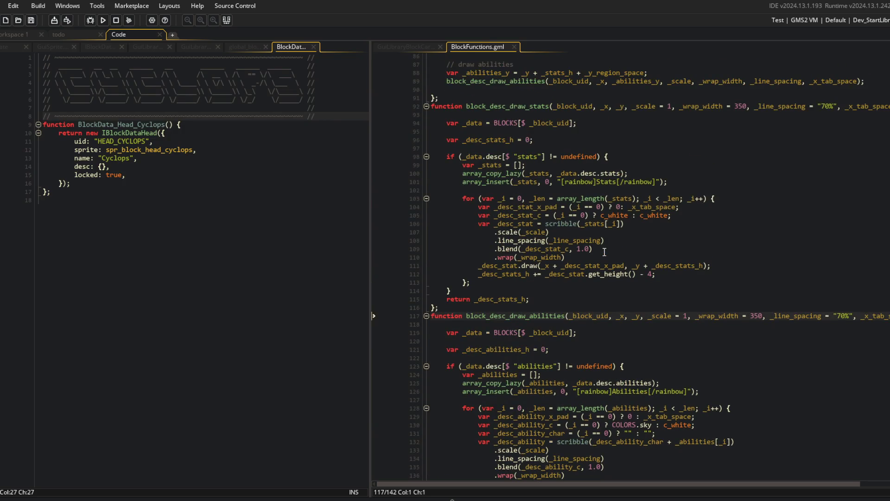
pyautogui.scroll(2, 604, 252)
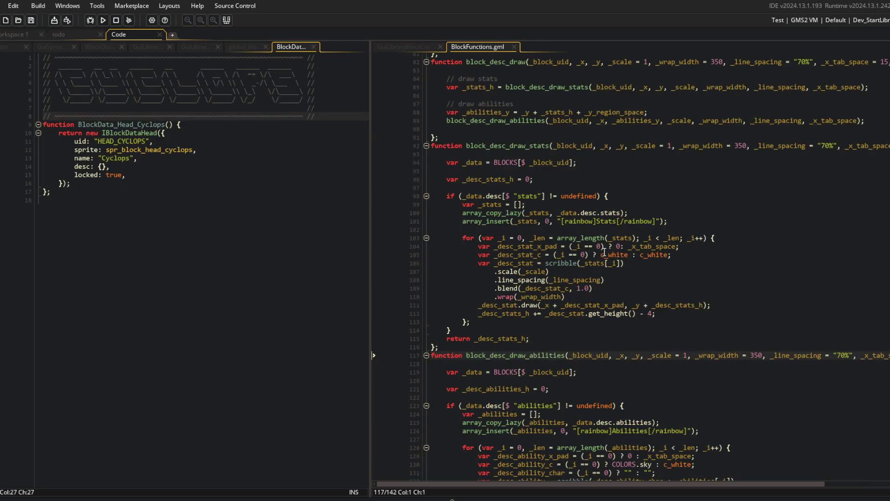
pyautogui.click(229, 152)
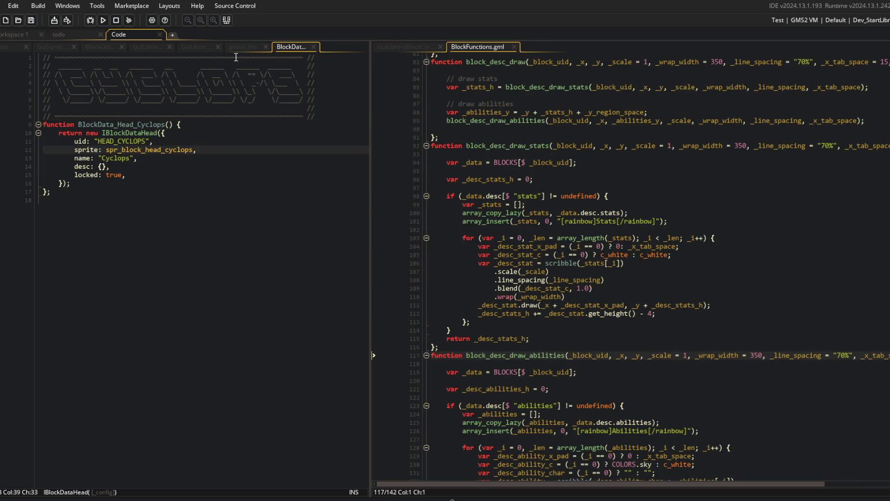
# Step: Close the Cyclops file and review the stats and abilities entries in BlockData_Body_RobotCore
pyautogui.middleClick(295, 48)
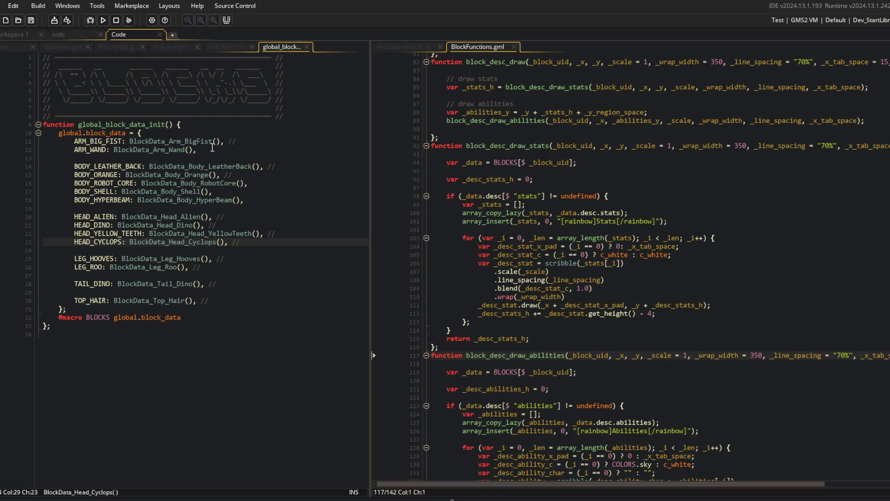
pyautogui.middleClick(161, 183)
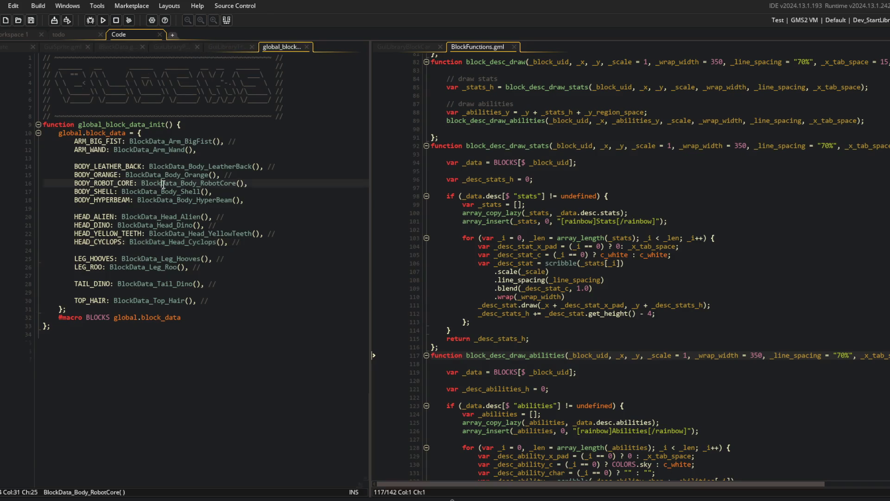
pyautogui.click(164, 200)
pyautogui.click(108, 184)
pyautogui.moveTo(95, 183)
pyautogui.mouseDown()
pyautogui.moveTo(178, 229)
pyautogui.moveTo(181, 251)
pyautogui.mouseUp()
pyautogui.click(181, 250)
# Step: Insert an empty 'desc: "",' entry under desc: { in BlockData_Body_RobotCore
pyautogui.moveTo(89, 183); pyautogui.dragTo(146, 243)
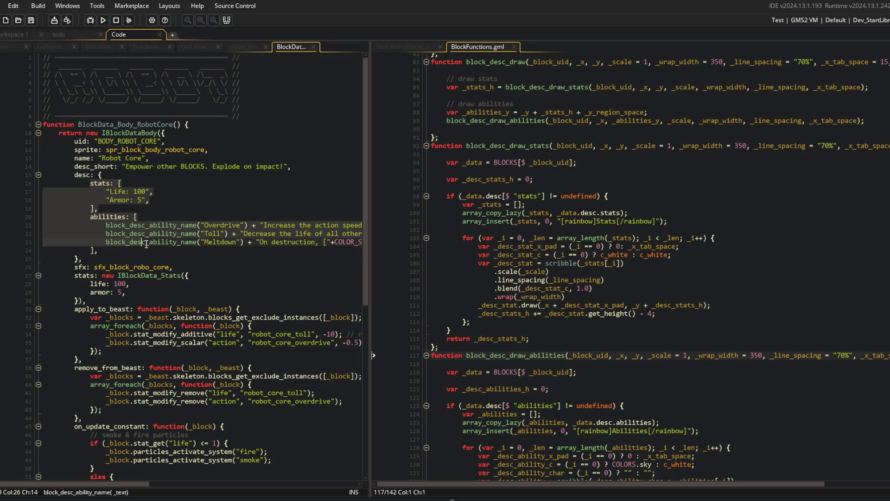
pyautogui.click(146, 243)
pyautogui.click(164, 173)
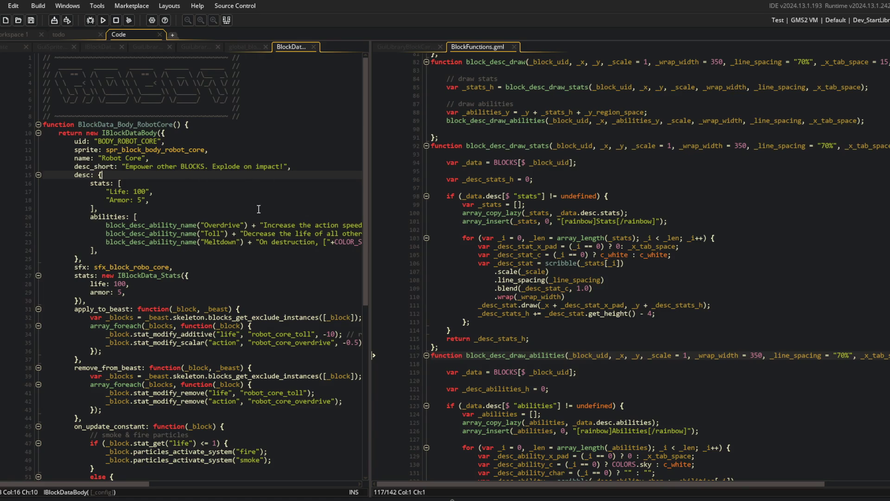
pyautogui.press('Return')
pyautogui.write('desc: "",')
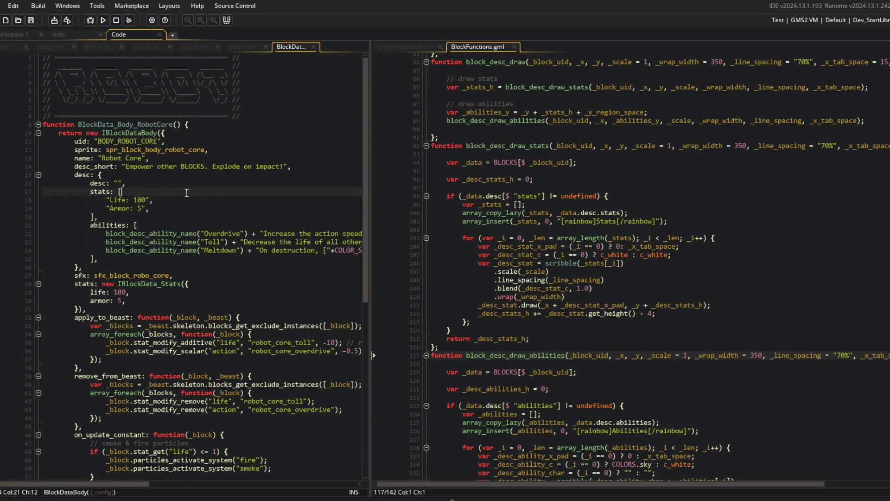
# Step: Close the global block data, Robot Core and IBlockData tabs, and show the collapsed Asset Browser
pyautogui.click(246, 45)
pyautogui.click(301, 47)
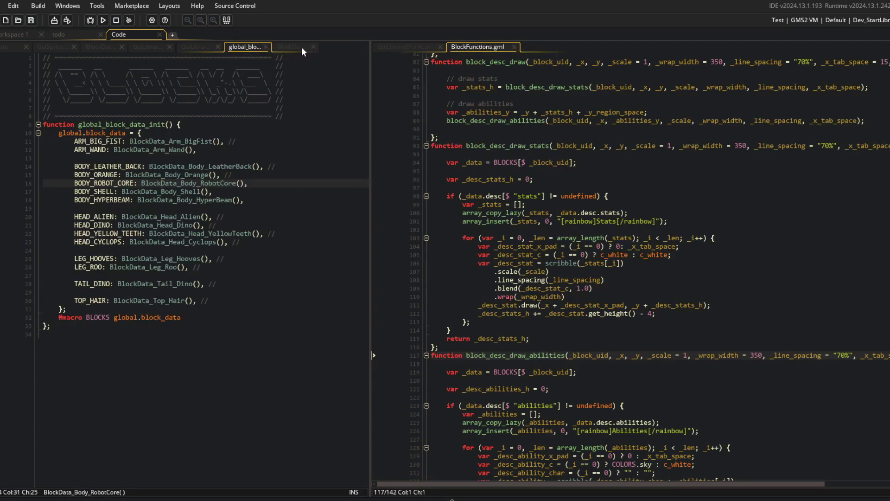
pyautogui.click(280, 47)
pyautogui.click(265, 43)
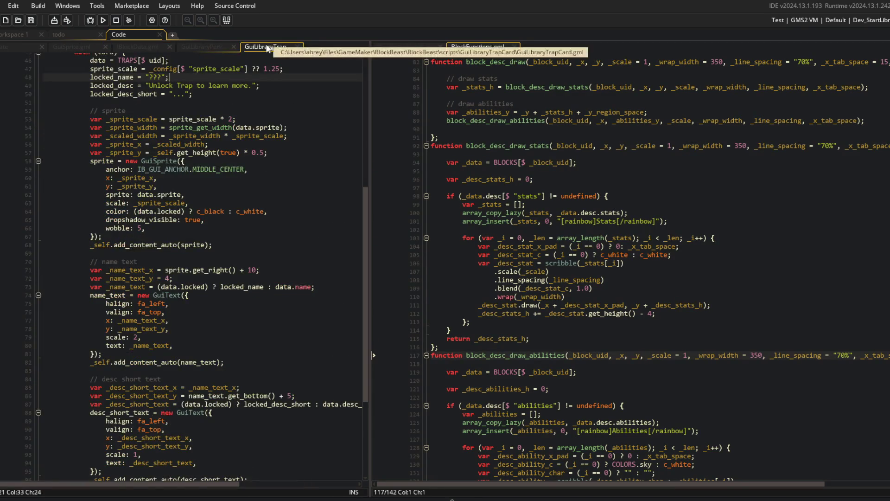
pyautogui.click(186, 45)
pyautogui.click(134, 46)
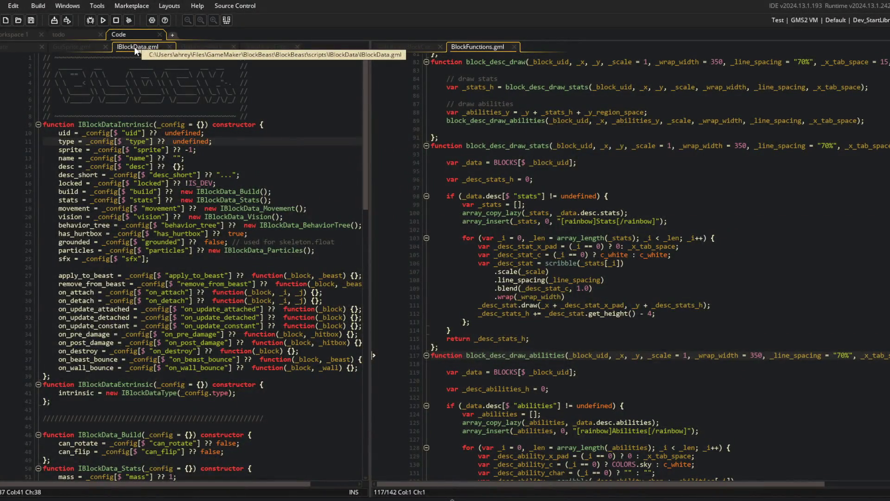
pyautogui.middleClick(135, 46)
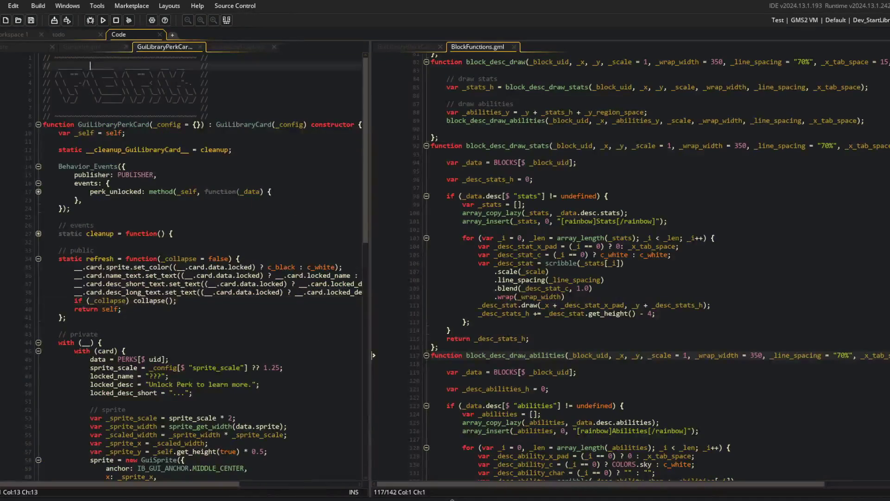
pyautogui.hotkey('ctrl', 'alt', 'a')
pyautogui.rightClick(42, 248)
pyautogui.click(73, 359)
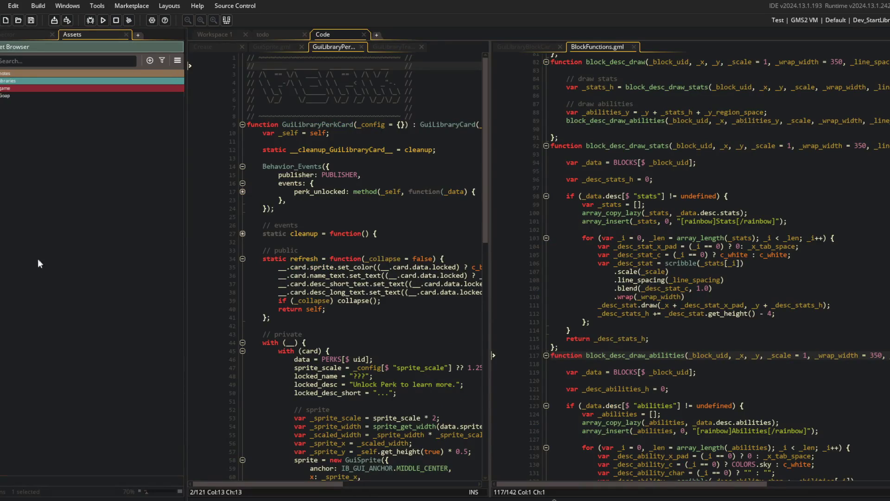
# Step: Expand the data, beast, block, blocks and Arm folders and open every block data script
pyautogui.click(1, 139)
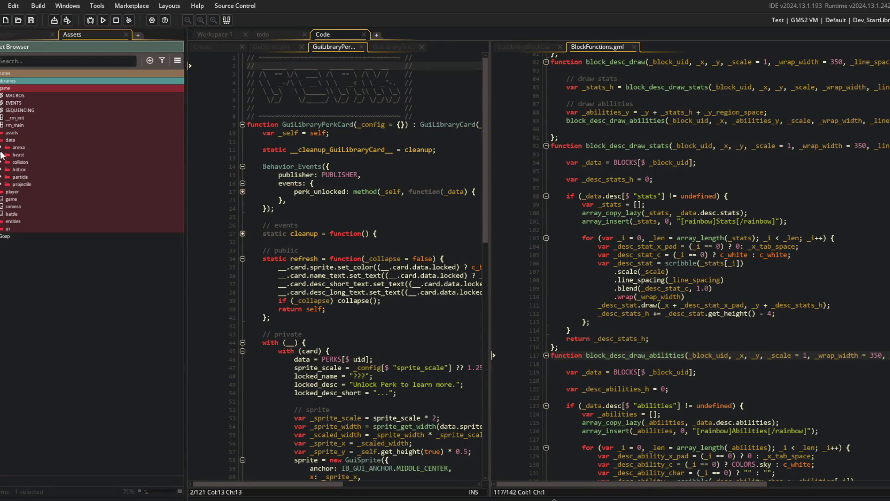
pyautogui.click(2, 155)
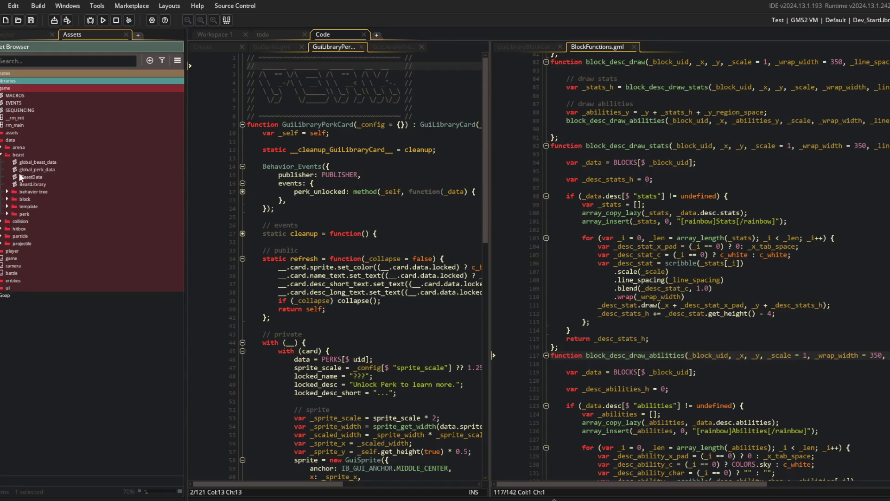
pyautogui.click(8, 199)
pyautogui.click(14, 236)
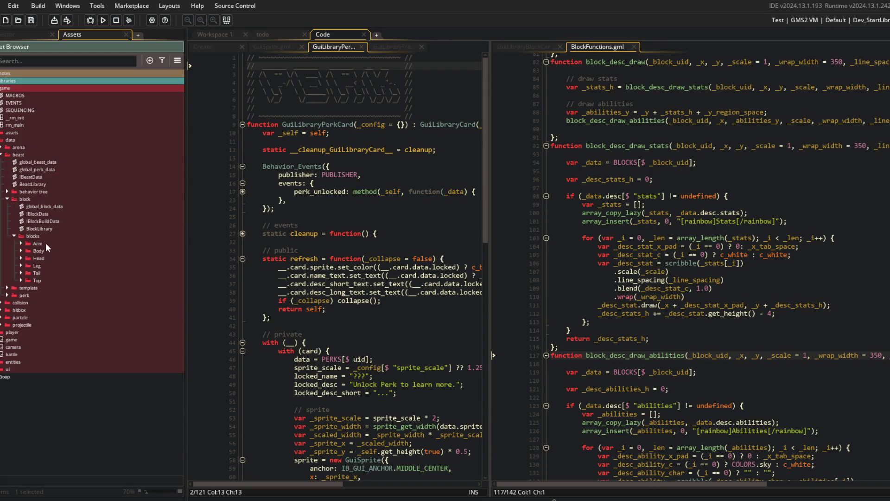
pyautogui.click(21, 244)
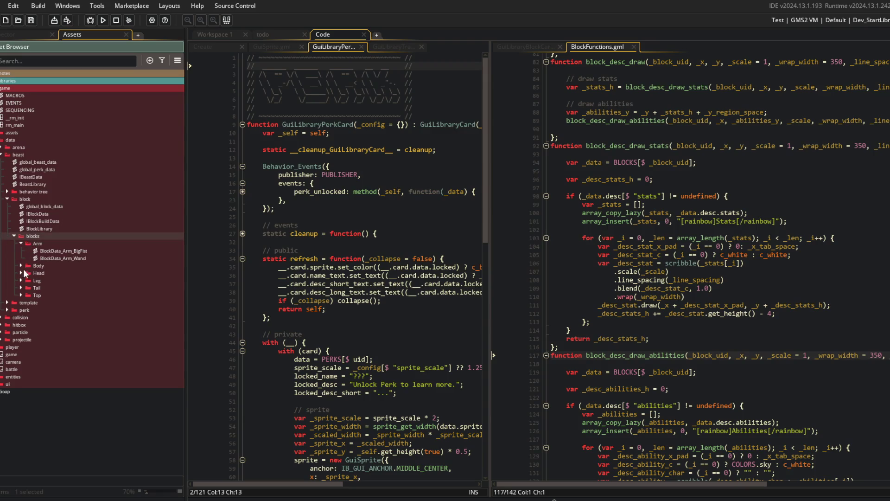
pyautogui.keyDown('shift'); pyautogui.click(34, 295); pyautogui.keyUp('shift')
pyautogui.rightClick(35, 294)
pyautogui.click(66, 310)
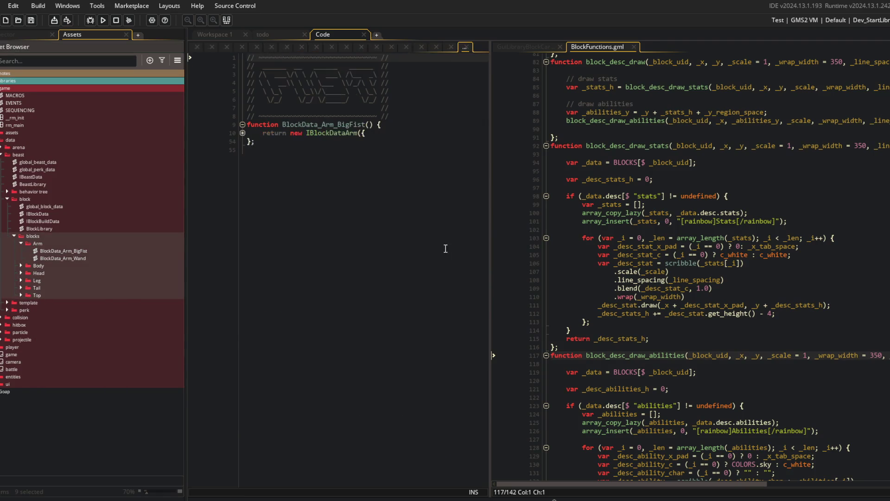
# Step: Add a new desc: " line to the Big Fist description and review the Roo Legs definition
pyautogui.click(391, 192)
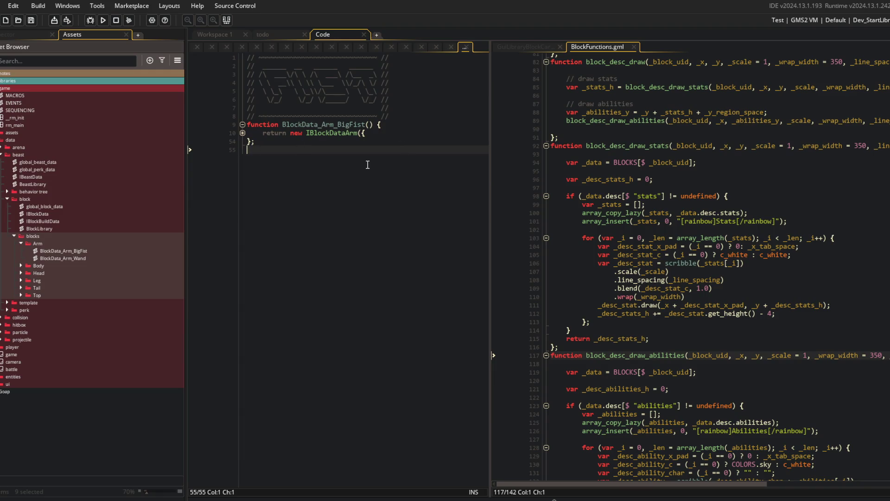
pyautogui.click(418, 190)
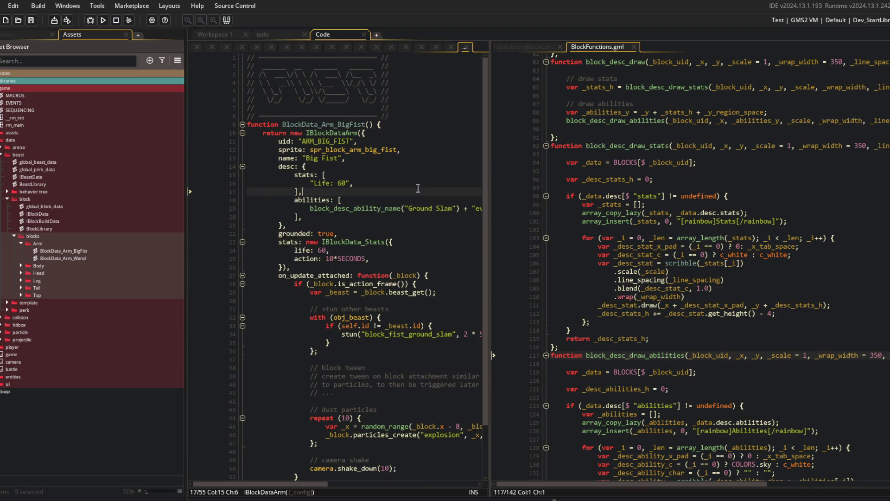
pyautogui.click(189, 191)
pyautogui.click(209, 168)
pyautogui.press('Return')
pyautogui.write('de')
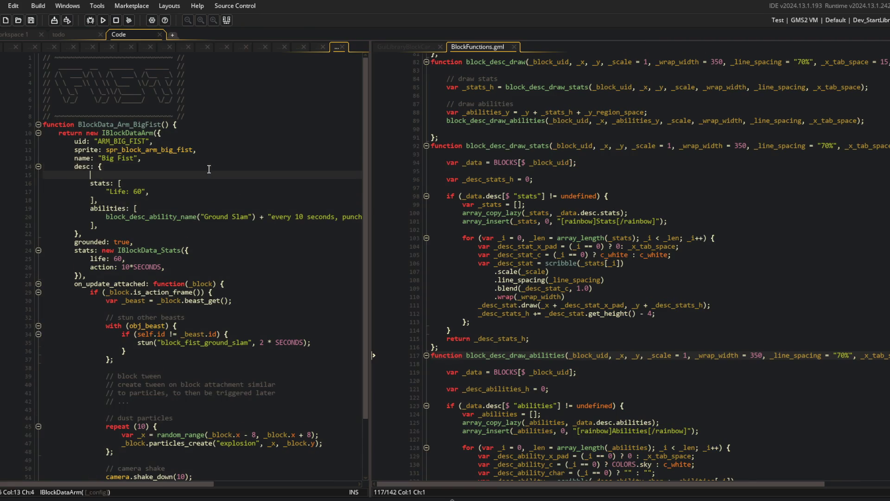
pyautogui.write('sc: "",')
pyautogui.press('Home')
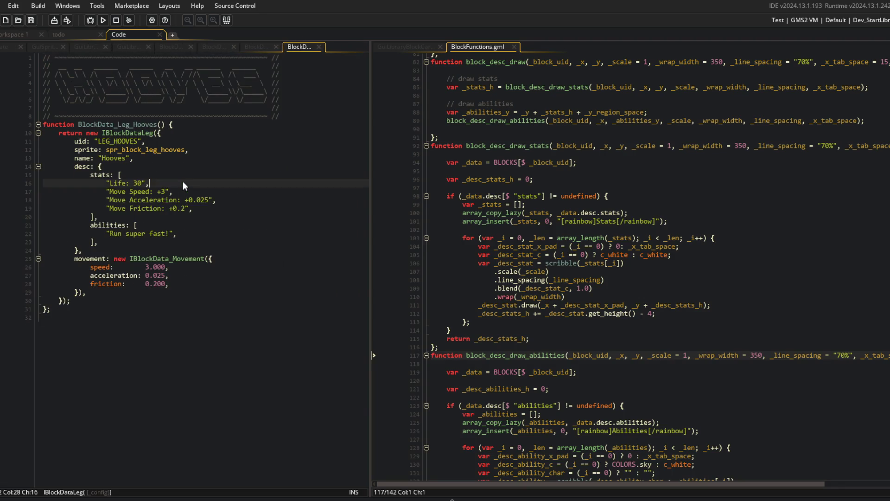
pyautogui.click(181, 176)
pyautogui.click(174, 149)
pyautogui.click(212, 184)
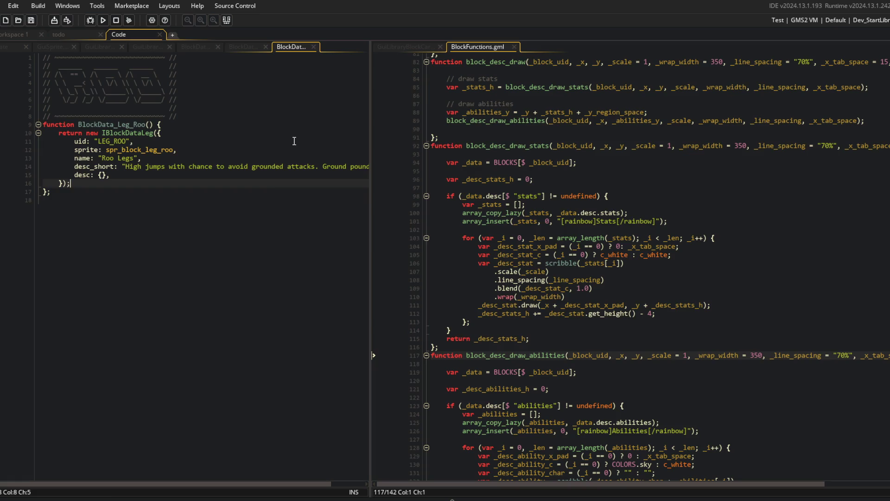
pyautogui.click(214, 169)
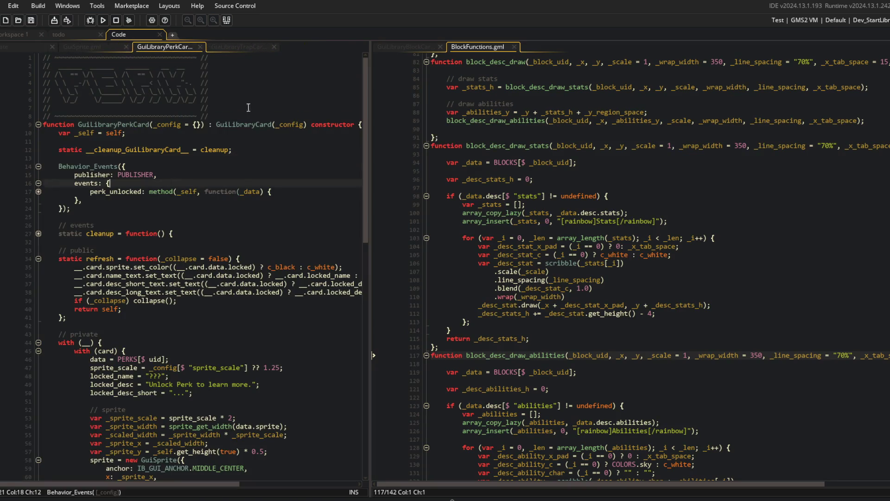
# Step: Close BlockData_Top and bring up Search & Replace over the GuiLibraryPerkCard code
pyautogui.click(254, 49)
pyautogui.click(175, 46)
pyautogui.hotkey('ctrl', 'shift', 'f')
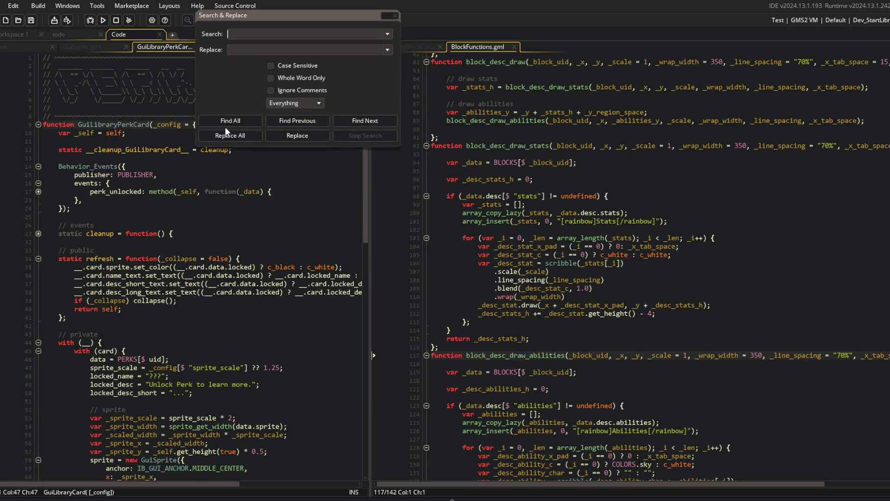
# Step: Open the block data scripts from the asset browser in their own docked workspace
pyautogui.click(20, 36)
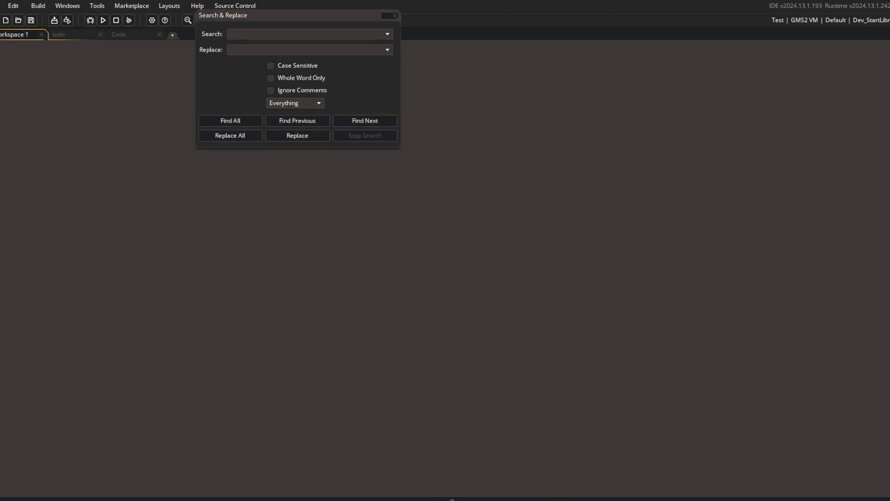
pyautogui.press('F12')
pyautogui.click(395, 16)
pyautogui.rightClick(64, 251)
pyautogui.click(92, 264)
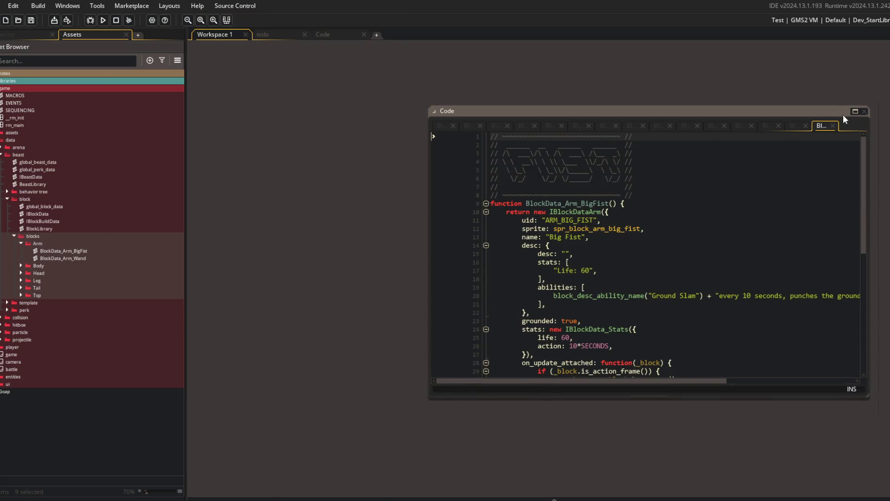
pyautogui.click(853, 112)
pyautogui.click(398, 267)
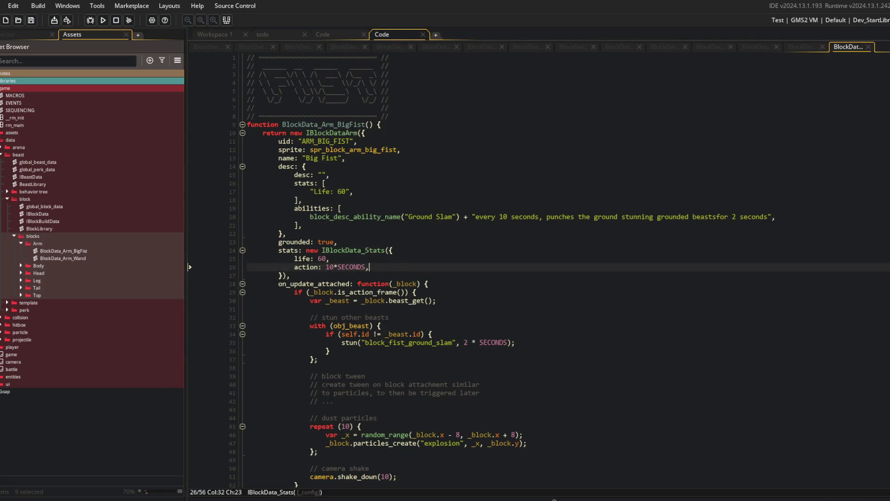
pyautogui.click(189, 267)
pyautogui.click(186, 250)
# Step: In BlockData_Arm_BigFist, rename desc to long with "..." as its value, then close it
pyautogui.doubleClick(95, 176)
pyautogui.write('long')
pyautogui.press('Escape')
pyautogui.press('Home')
pyautogui.click(118, 176)
pyautogui.write('...')
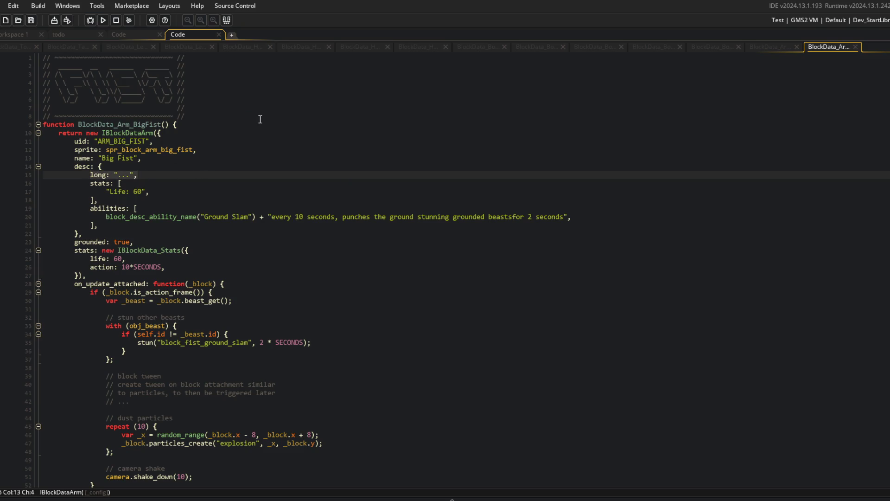
pyautogui.hotkey('ctrl', 'w')
# Step: Close Wand and LeatherBack, and paste the long placeholder into HyperBeam, RobotCore and Orange Peel
pyautogui.click(217, 182)
pyautogui.hotkey('ctrl', 'w')
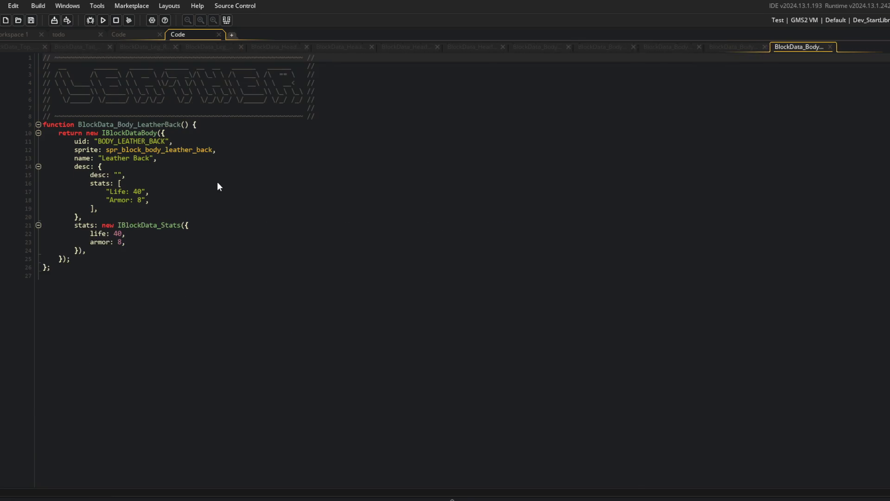
pyautogui.click(218, 182)
pyautogui.press('Up')
pyautogui.hotkey('ctrl', 'w')
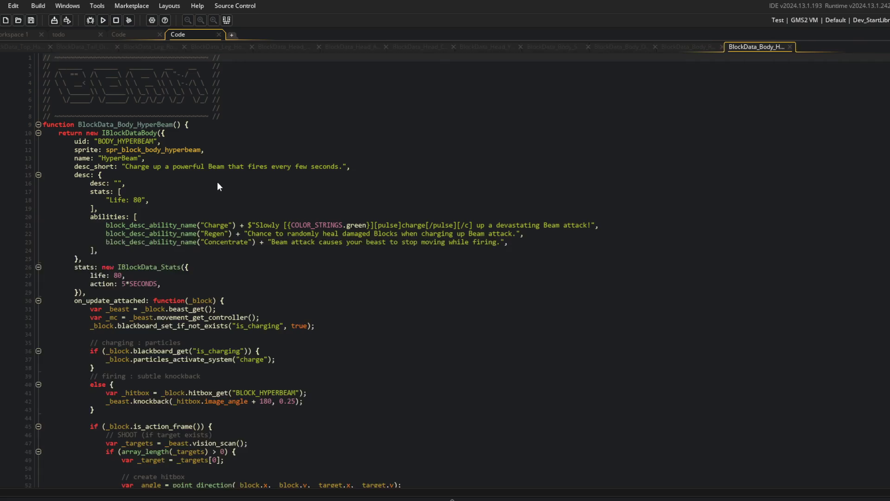
pyautogui.write('long: "...",')
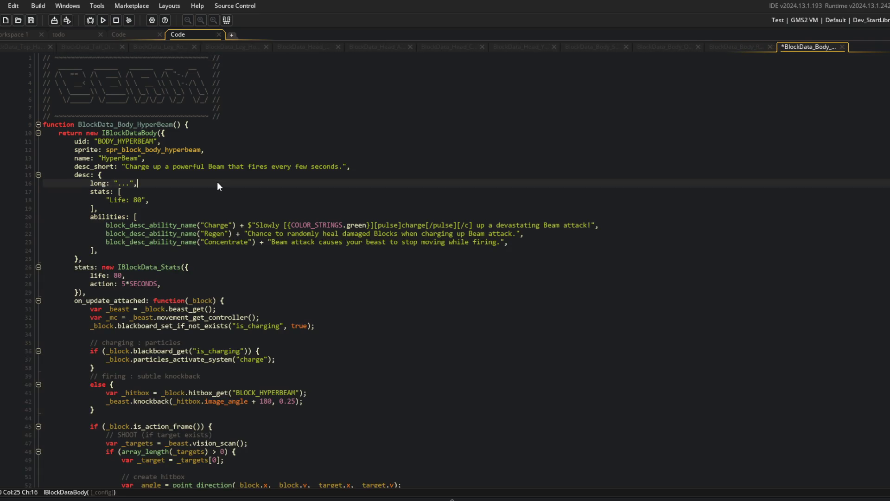
pyautogui.hotkey('ctrl', 'w')
pyautogui.write('long: "...",')
pyautogui.hotkey('ctrl', 'w')
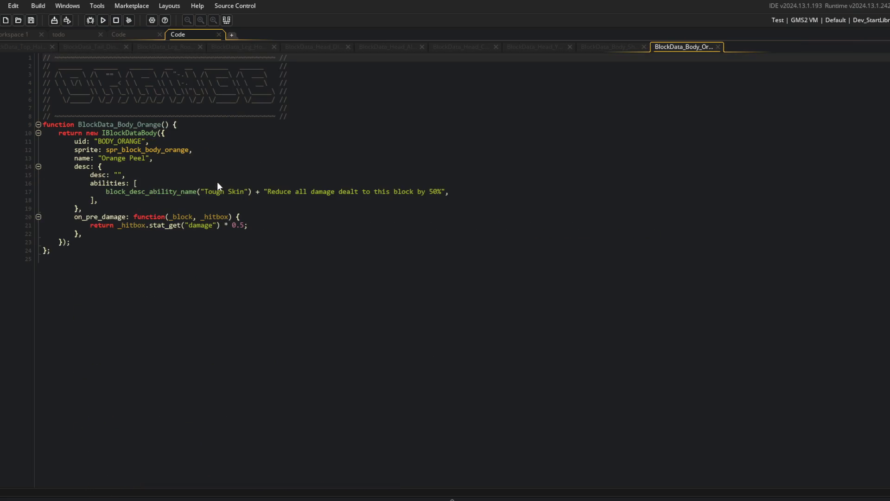
pyautogui.hotkey('ctrl', 'v')
pyautogui.hotkey('ctrl', 'w')
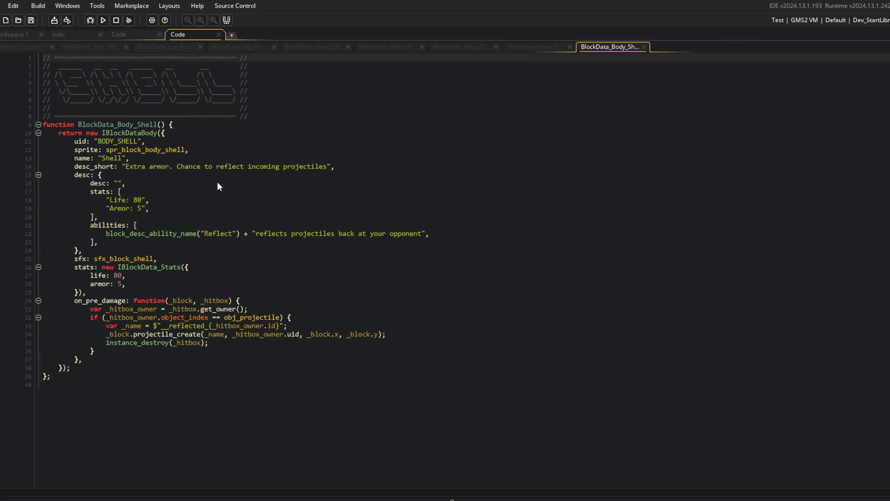
# Step: Paste the long placeholder into Shell and Leg_Hooves, closing the head and Leg_Roo scripts
pyautogui.write('long: "...",')
pyautogui.hotkey('ctrl', 'w')
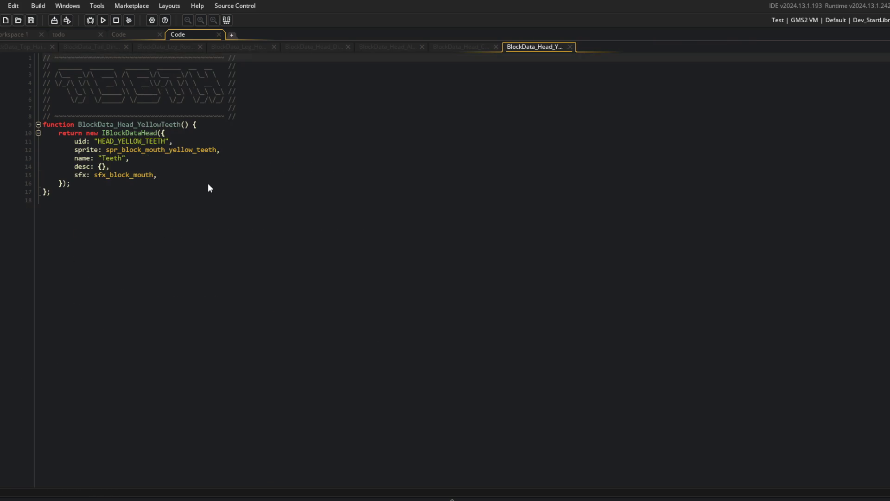
pyautogui.hotkey('ctrl', 'w')
pyautogui.hotkey('ctrl', 'w')
pyautogui.hotkey('ctrl', 'w')
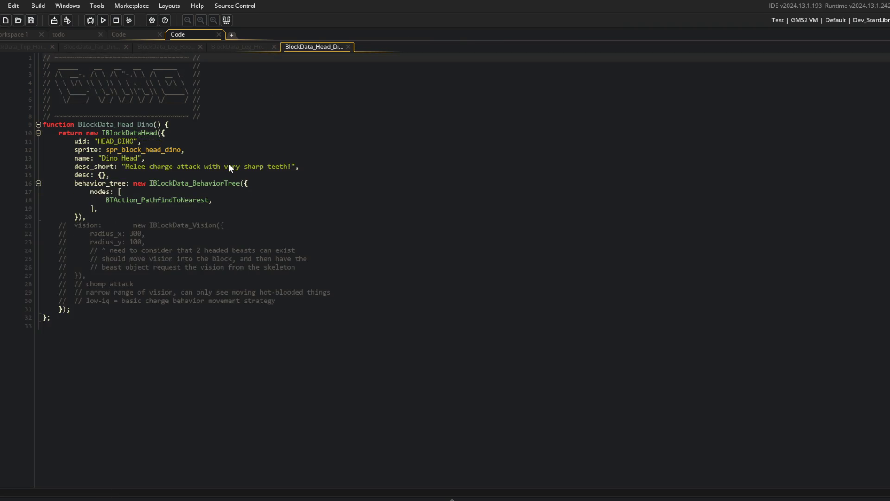
pyautogui.hotkey('ctrl', 'w')
pyautogui.click(227, 168)
pyautogui.press('Down')
pyautogui.hotkey('shift', 'Home')
pyautogui.write('long: "...",')
pyautogui.hotkey('ctrl', 'w')
pyautogui.click(227, 166)
pyautogui.hotkey('ctrl', 'w')
pyautogui.hotkey('ctrl', 'w')
pyautogui.hotkey('ctrl', 'w')
# Step: Inspect the stats drawing in BlockFunctions.gml and fold all its functions
pyautogui.click(119, 34)
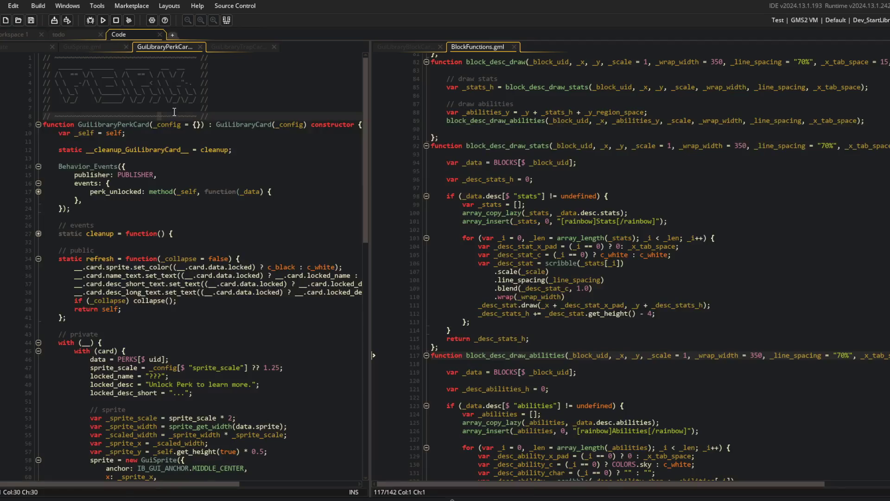
pyautogui.click(576, 179)
pyautogui.scroll(-3, 598, 229)
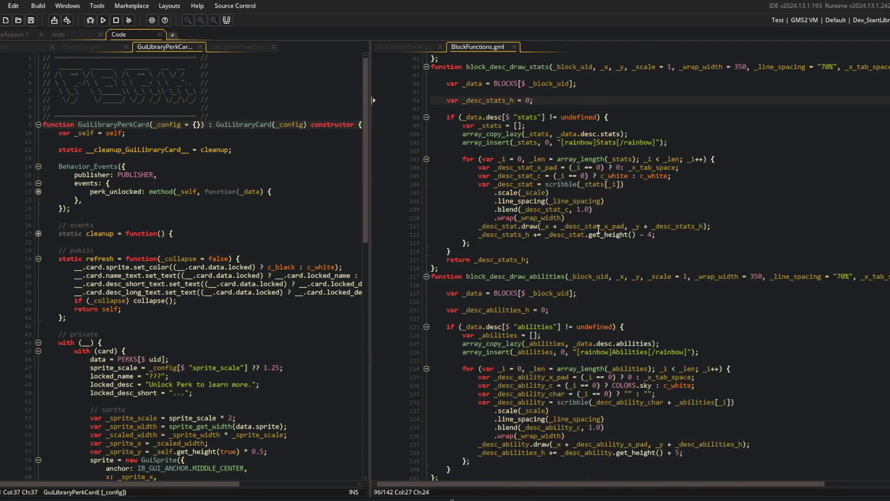
pyautogui.scroll(-1, 598, 229)
pyautogui.scroll(9, 598, 229)
pyautogui.click(712, 273)
pyautogui.hotkey('ctrl', 'shift', '-')
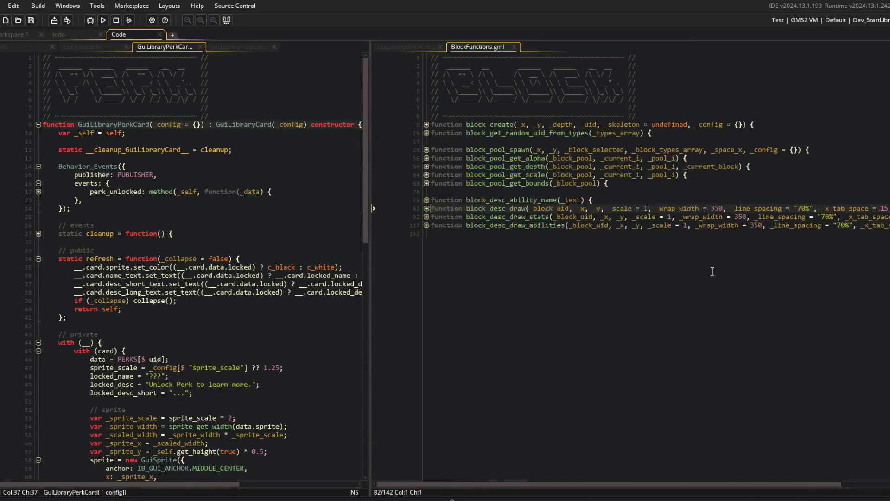
pyautogui.press('Up')
# Step: Show the GuiLibraryBlockCard code beside the perk card, then open the todo list
pyautogui.click(390, 46)
pyautogui.click(107, 142)
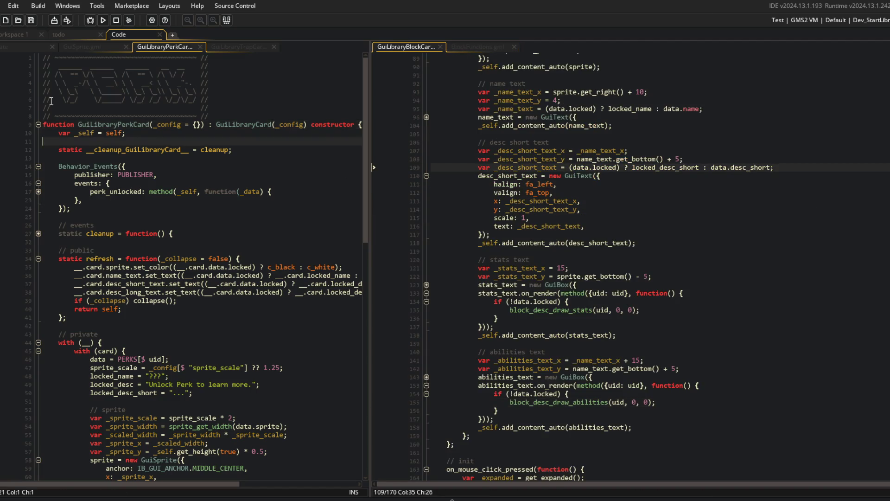
pyautogui.click(1, 36)
pyautogui.click(75, 34)
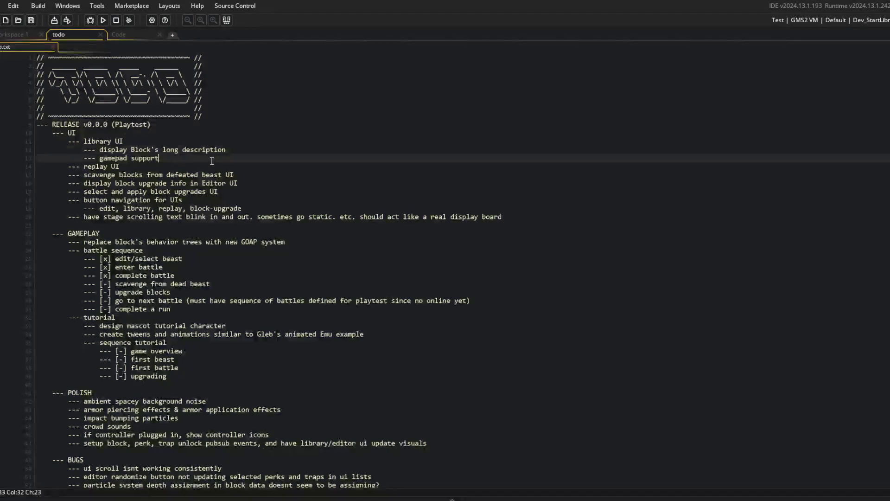
# Step: Delete the 'display Block's long description' line from todo.txt
pyautogui.click(264, 144)
pyautogui.press('Down')
pyautogui.hotkey('shift', 'Home')
pyautogui.press('BackSpace')
pyautogui.press('BackSpace')
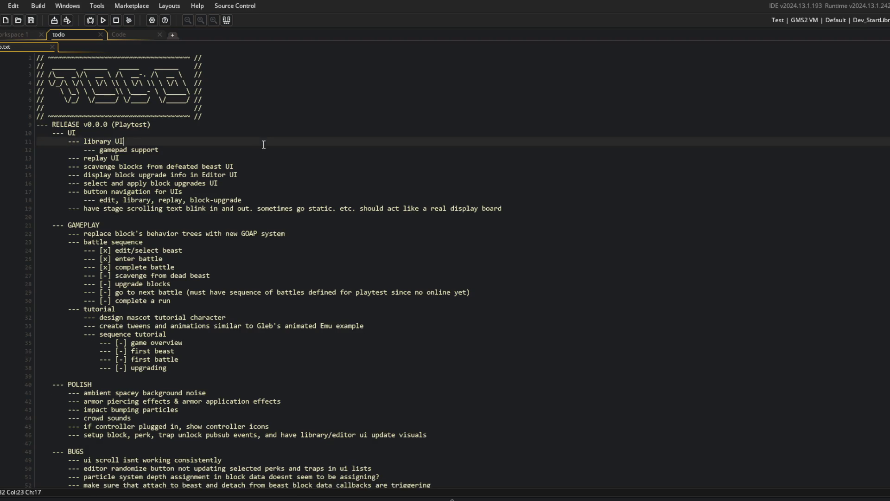
# Step: Under RELEASE v1.0.0 (Prototype), add 'redo block stats, desc, and abilities text drawing (include long description)'
pyautogui.scroll(-10, 263, 145)
pyautogui.click(197, 259)
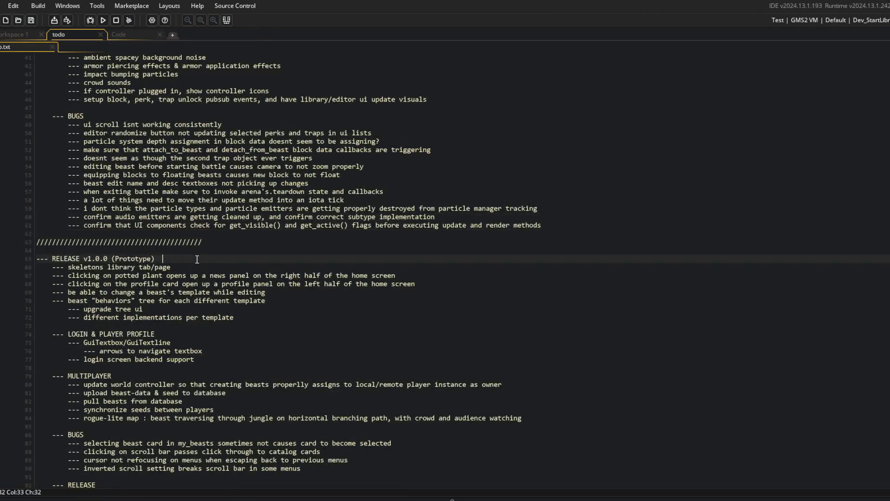
pyautogui.press('Return')
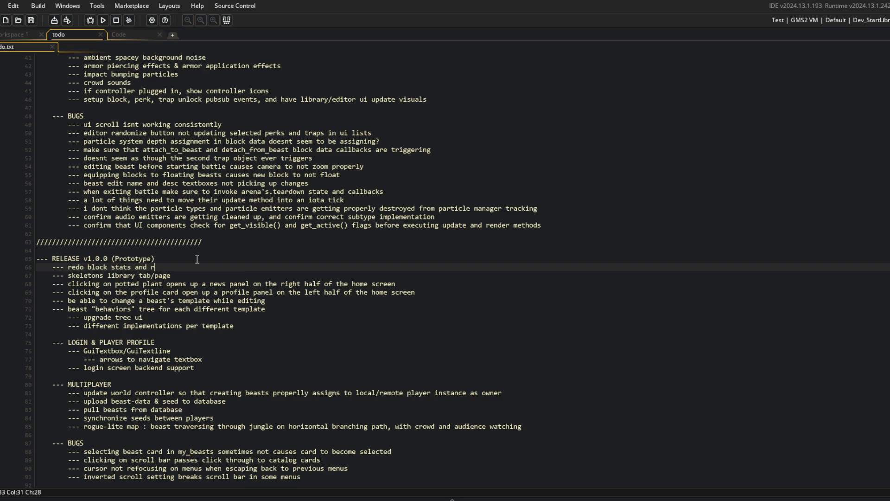
pyautogui.write('riptions')
pyautogui.hotkey('ctrl', 'BackSpace')
pyautogui.write('iption')
pyautogui.hotkey('ctrl', 'BackSpace')
pyautogui.hotkey('ctrl', 'BackSpace')
pyautogui.write('long desc')
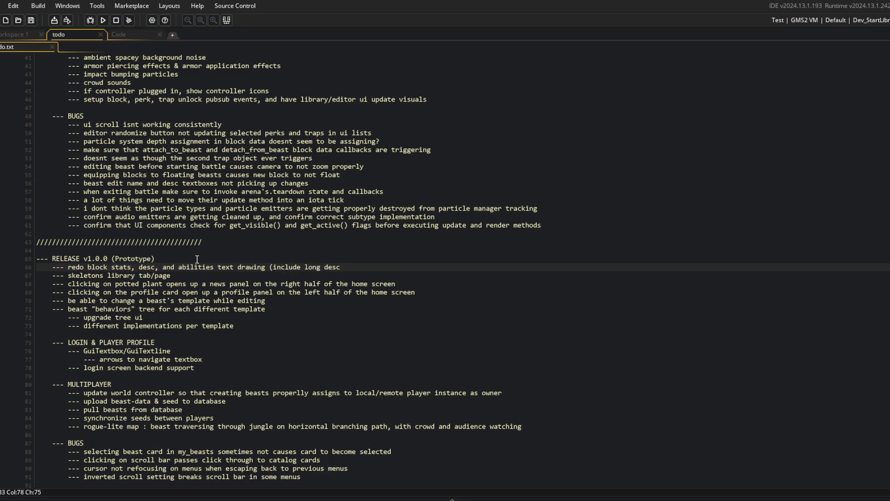
# Step: Look over the rest of the todo list and return to the card code workspace
pyautogui.click(205, 325)
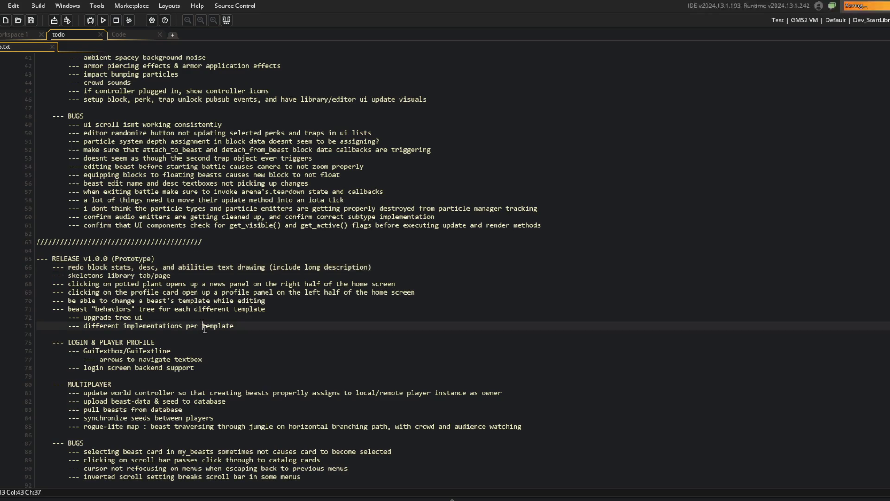
pyautogui.scroll(-3, 205, 326)
pyautogui.click(113, 255)
pyautogui.scroll(-7, 168, 256)
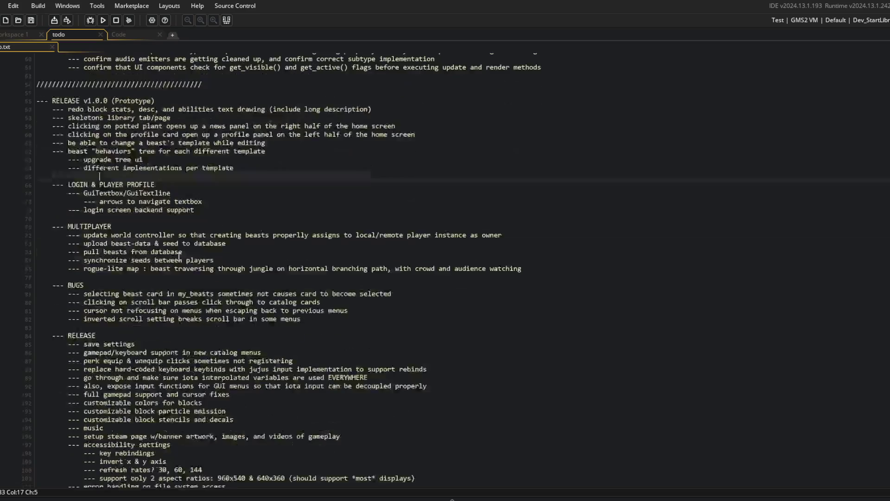
pyautogui.scroll(20, 261, 209)
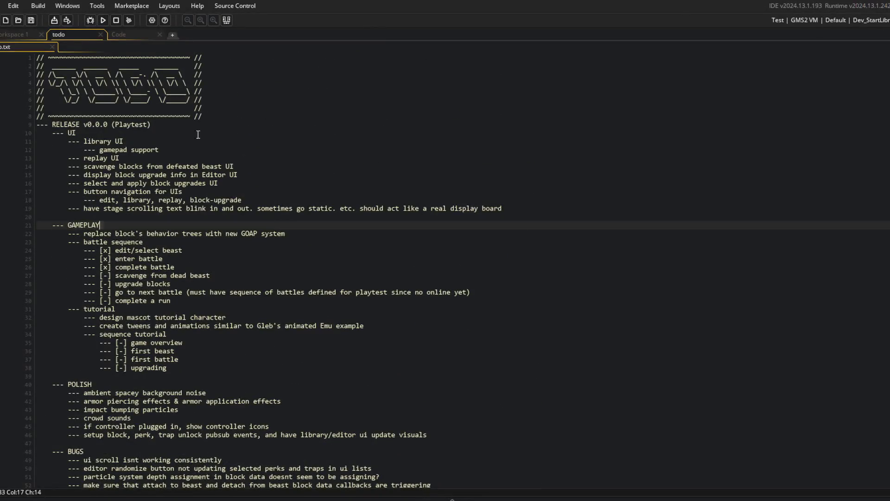
pyautogui.click(129, 31)
pyautogui.click(231, 167)
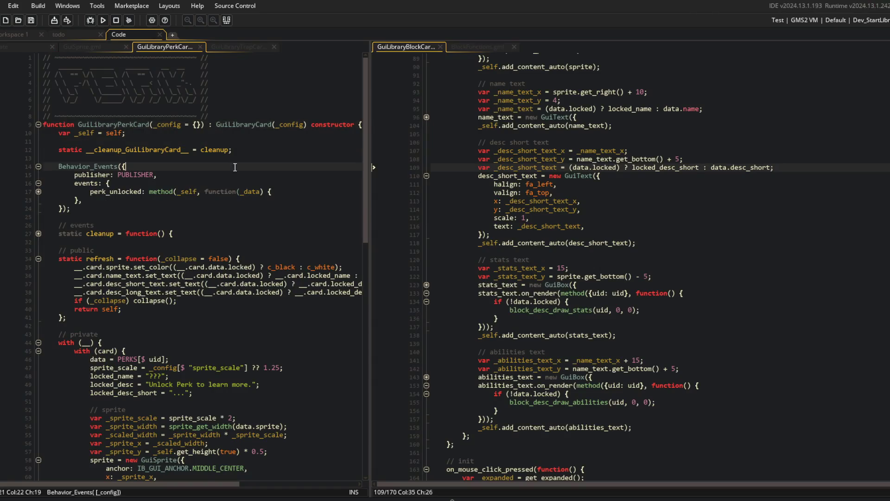
# Step: In GuiLibraryBlockCard's events block, change the perk_unlocked event to block_unlocked
pyautogui.click(243, 225)
pyautogui.click(180, 134)
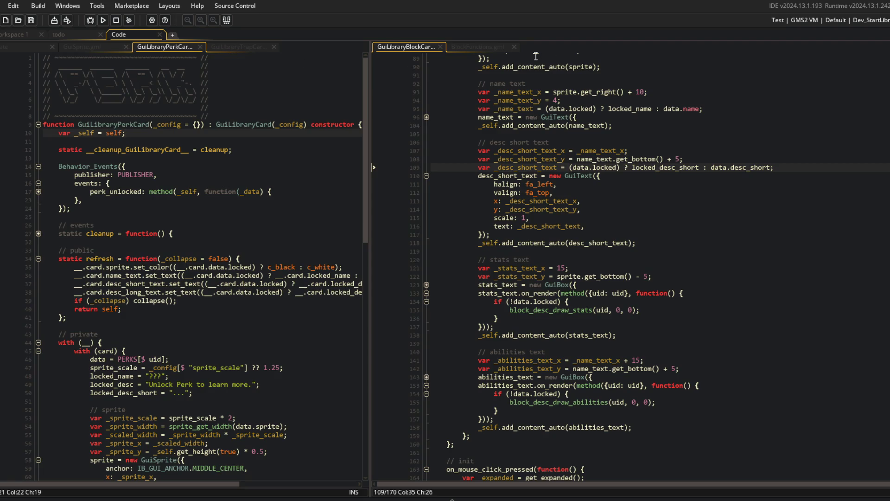
pyautogui.scroll(20, 505, 110)
pyautogui.click(575, 197)
pyautogui.click(509, 184)
pyautogui.click(497, 208)
pyautogui.press('BackSpace')
pyautogui.press('BackSpace')
pyautogui.press('BackSpace')
pyautogui.write('block_unlocked: method(_self, function(_data) {')
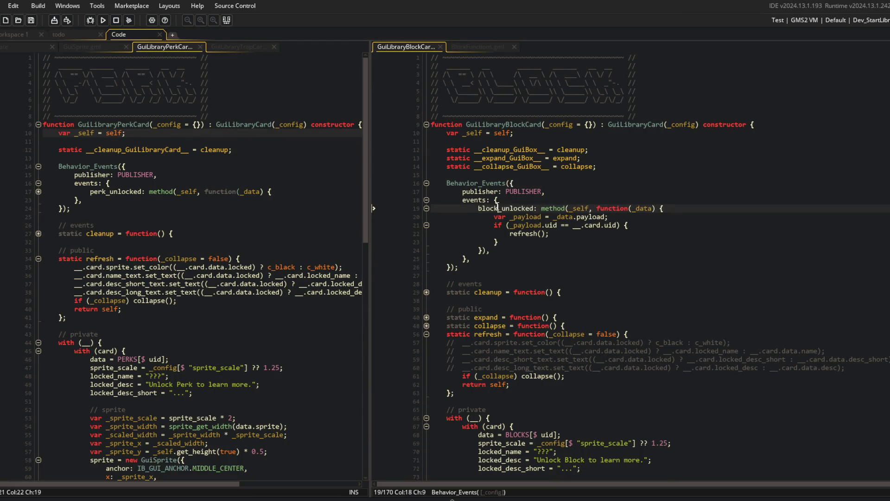
pyautogui.click(595, 225)
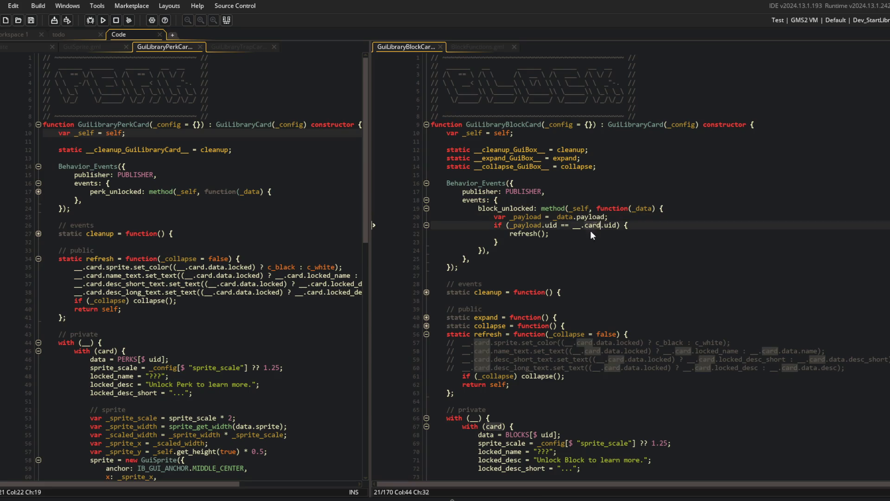
pyautogui.click(605, 240)
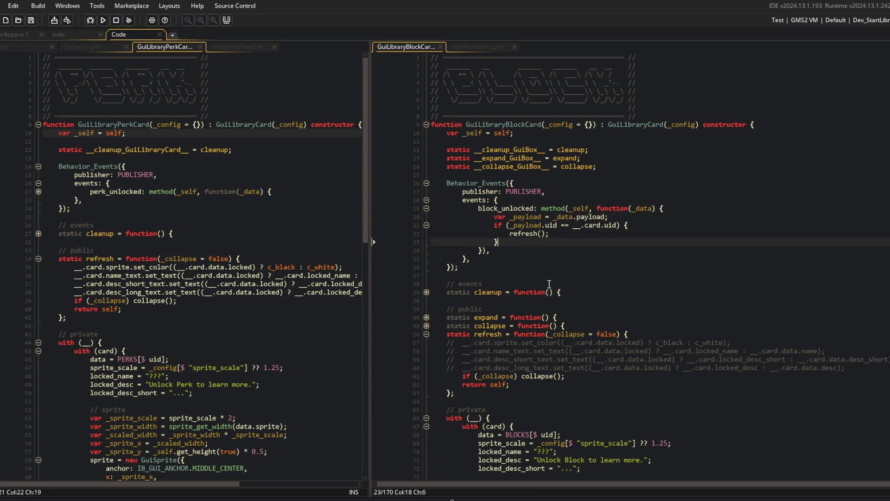
pyautogui.scroll(-1, 558, 259)
pyautogui.click(566, 232)
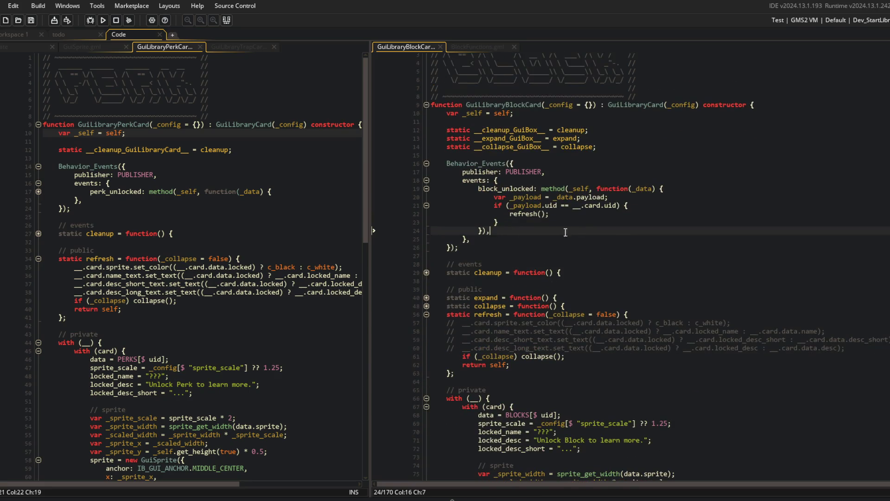
# Step: Collapse Behavior_Events, expand the cleanup function and start a line after the last cleanup call
pyautogui.click(427, 163)
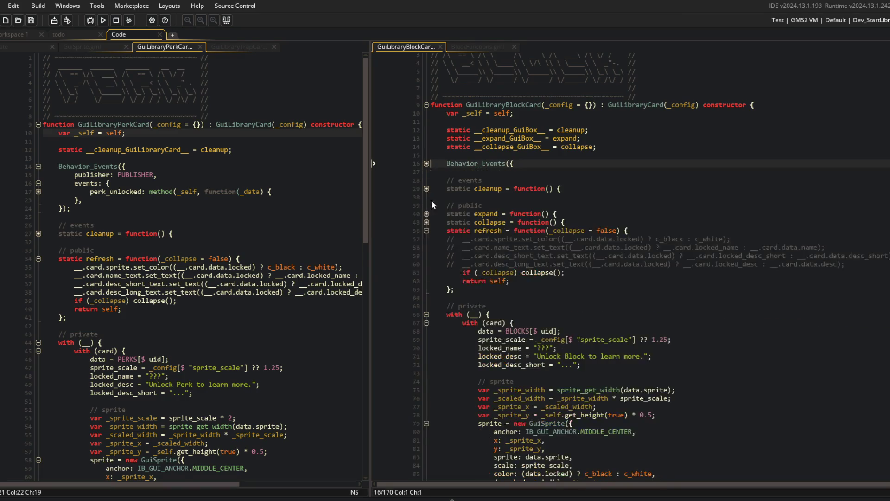
pyautogui.click(426, 189)
pyautogui.click(583, 199)
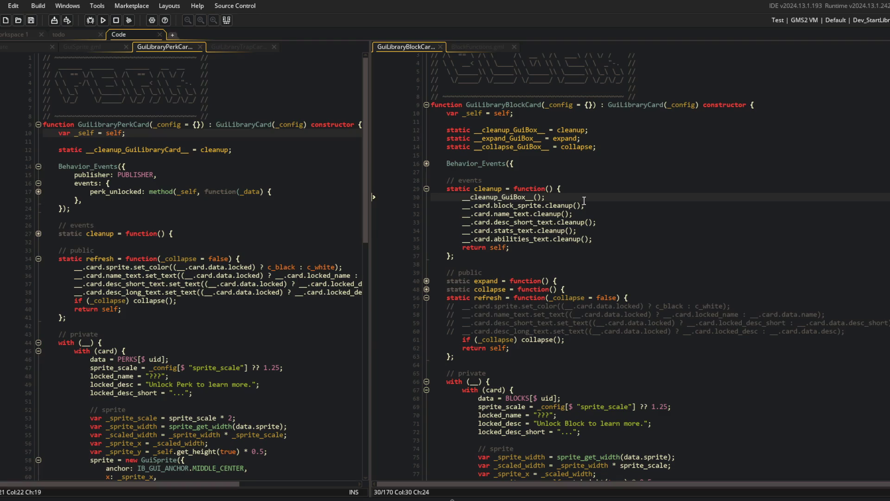
pyautogui.press('Return')
pyautogui.write('cleanup_eve')
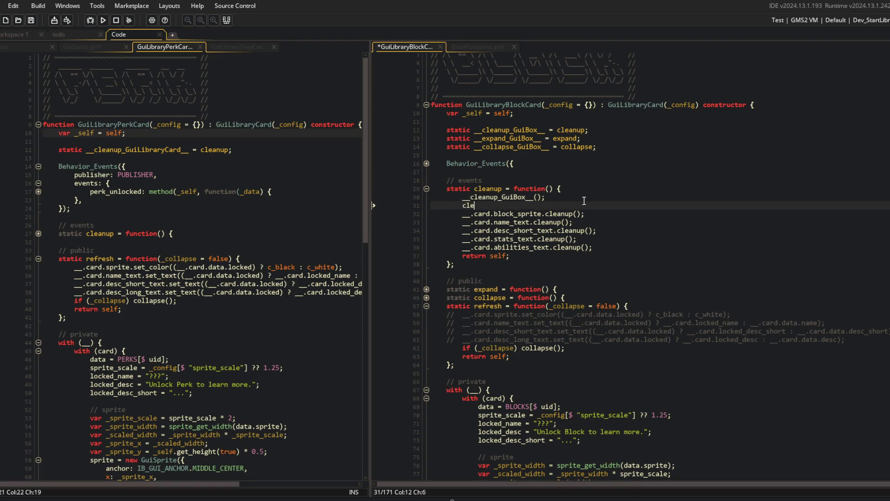
pyautogui.press('Escape')
pyautogui.hotkey('shift', 'Home')
pyautogui.press('BackSpace')
# Step: Add cleanup_event(); after the abilities_text cleanup line and save the block card script
pyautogui.press('Down')
pyautogui.press('Down')
pyautogui.press('Down')
pyautogui.press('End')
pyautogui.press('Return')
pyautogui.write('cleanup_event();')
pyautogui.press('Up')
pyautogui.press('Up')
pyautogui.press('Up')
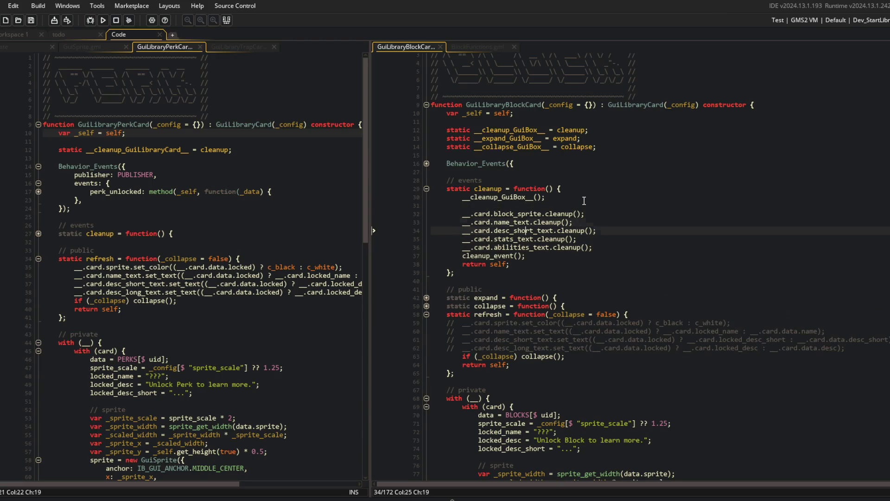
pyautogui.press('Delete')
pyautogui.press('Up')
pyautogui.press('Up')
pyautogui.hotkey('ctrl', 's')
pyautogui.hotkey('ctrl', 'm')
# Step: Open the GuiLibraryCard parent definition from the constructor line
pyautogui.click(632, 149)
pyautogui.click(619, 105)
pyautogui.click(558, 109)
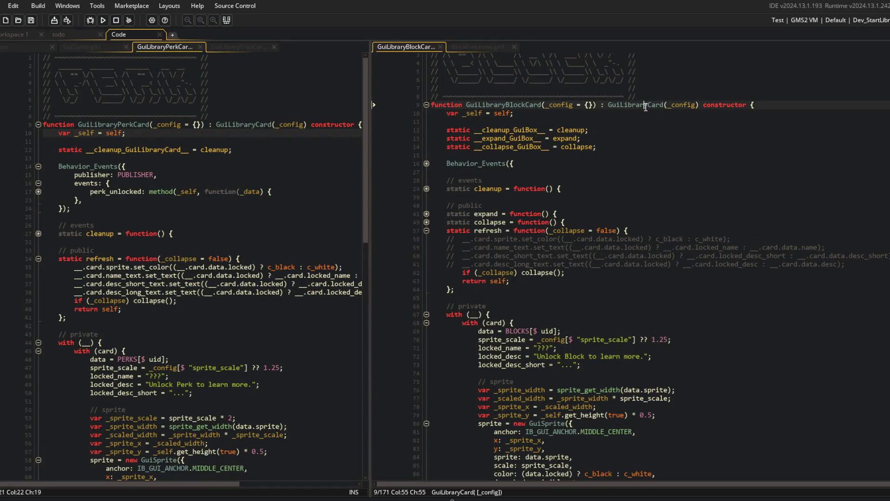
pyautogui.middleClick(645, 107)
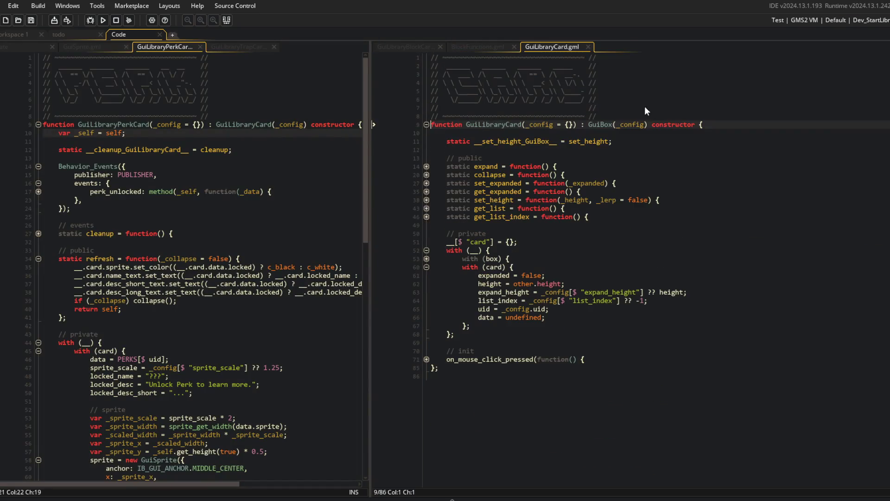
# Step: Close the GuiLibraryCard definition and review the block card's public section
pyautogui.middleClick(560, 46)
pyautogui.click(574, 210)
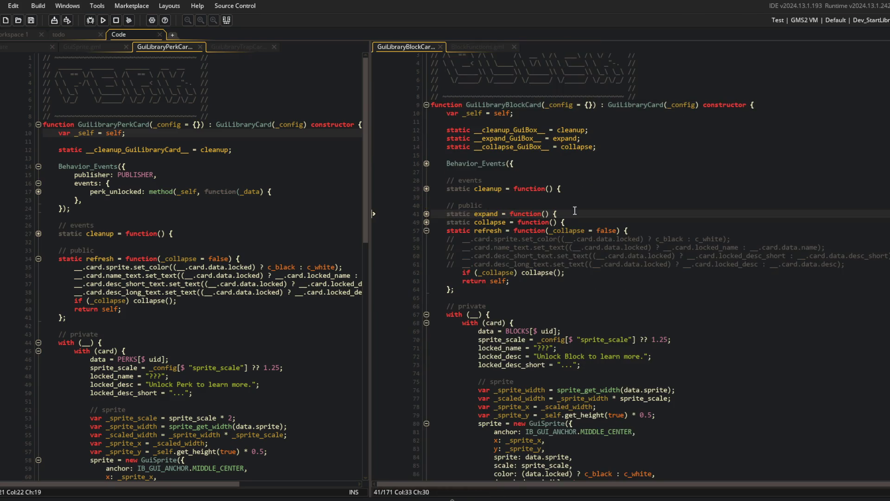
pyautogui.click(565, 205)
pyautogui.scroll(-9, 467, 191)
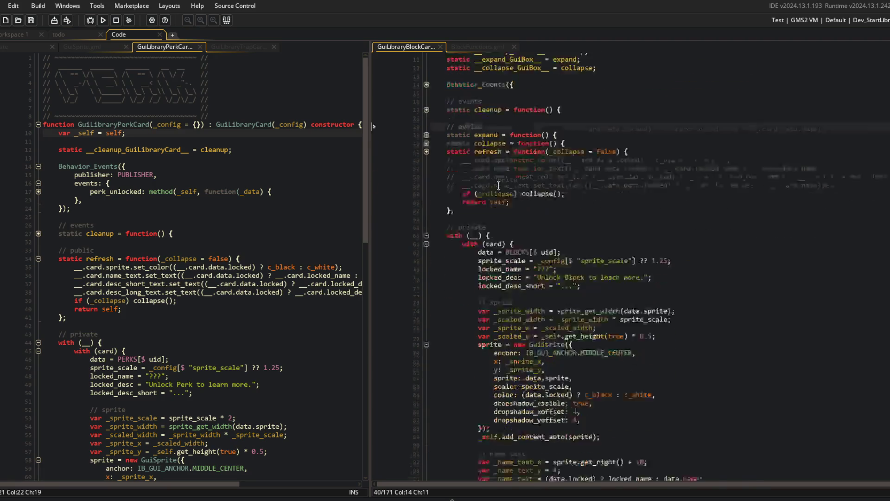
# Step: Close the GuiLibraryPerkCard, GuiLibraryTrapCard, GuiSprite and BlockFunctions scripts
pyautogui.middleClick(170, 46)
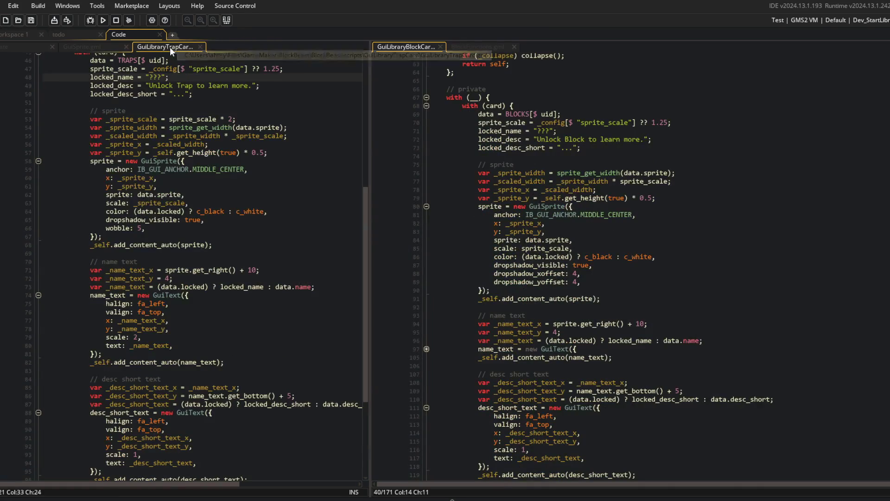
pyautogui.middleClick(169, 46)
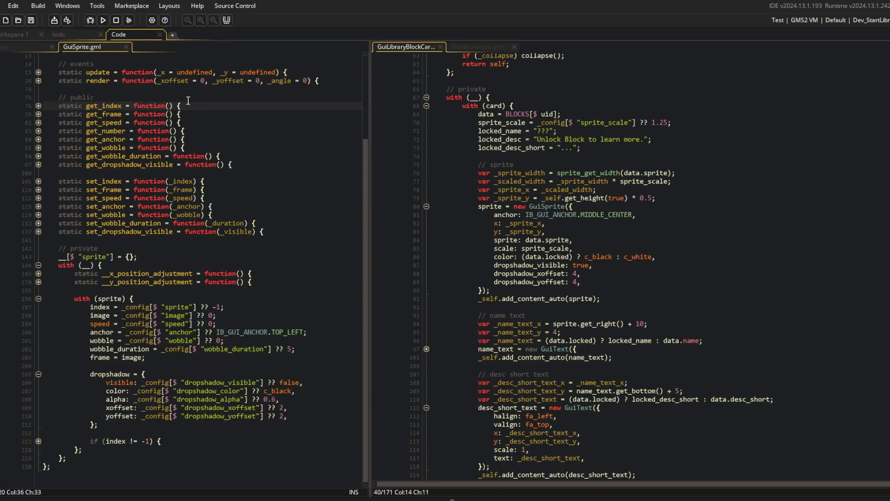
pyautogui.middleClick(112, 46)
pyautogui.middleClick(494, 44)
pyautogui.click(222, 130)
# Step: Open BlockData_Head_Cyclops via asset search (blockdat) and run the game with F5
pyautogui.hotkey('ctrl', 't')
pyautogui.write('bl')
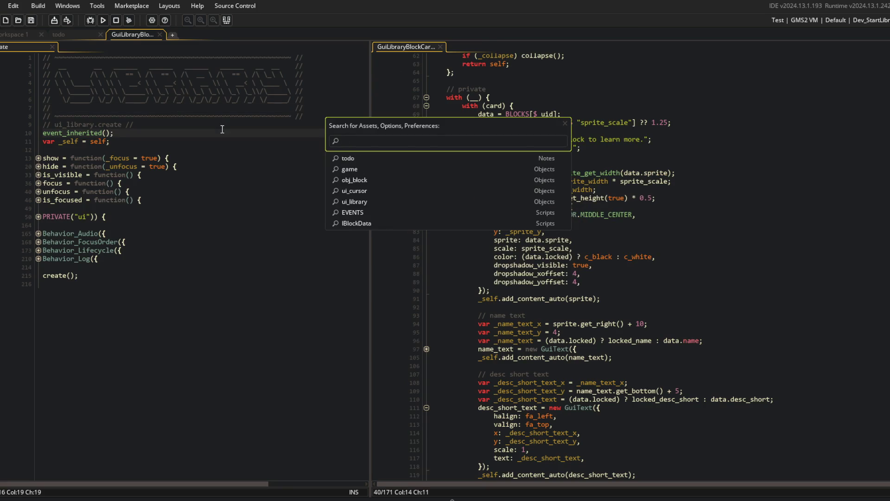
pyautogui.write('ockdata')
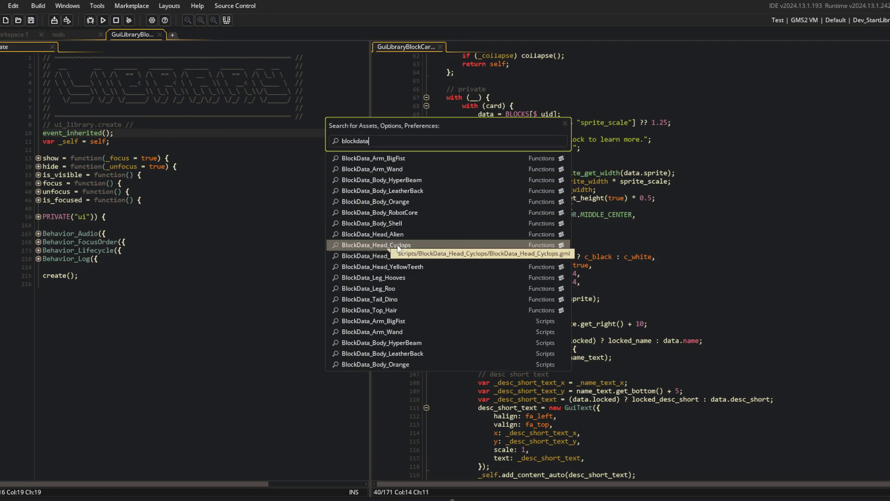
pyautogui.click(371, 245)
pyautogui.press('Up')
pyautogui.press('Up')
pyautogui.press('Up')
pyautogui.press('F5')
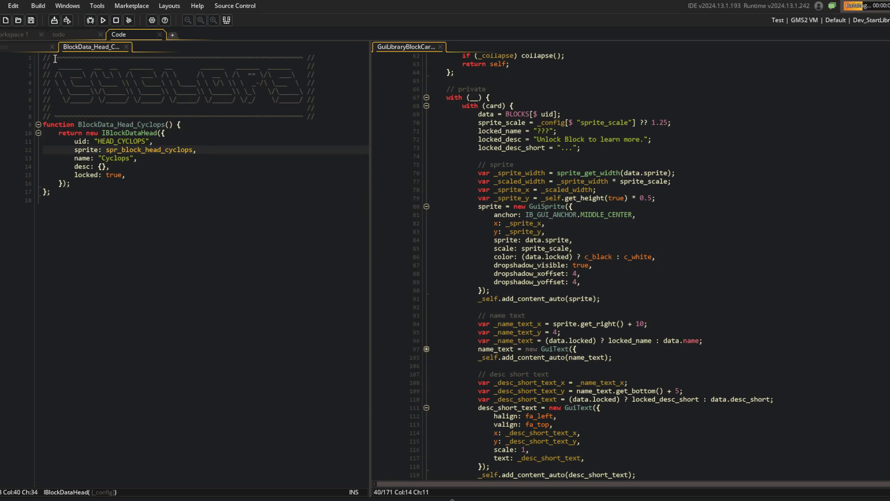
pyautogui.hotkey('ctrl', 'Tab')
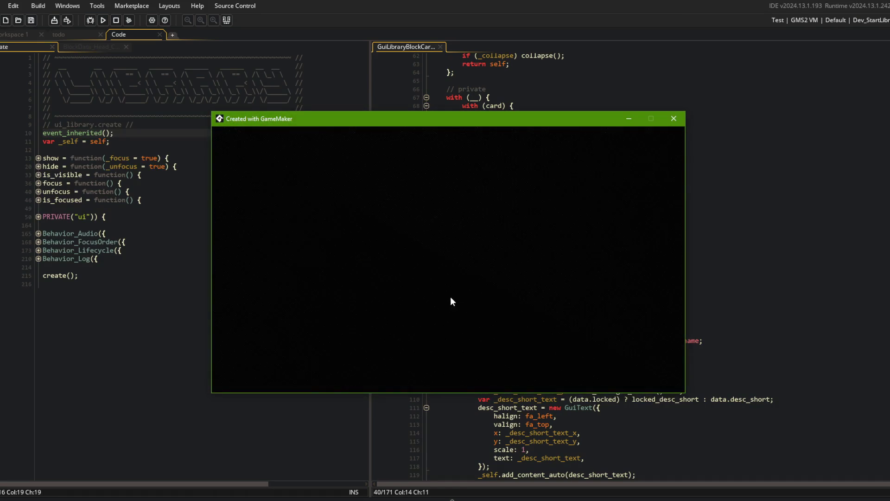
# Step: Expand the locked ??? card in the running game, read the line 135 error, and abort
pyautogui.scroll(-2, 417, 268)
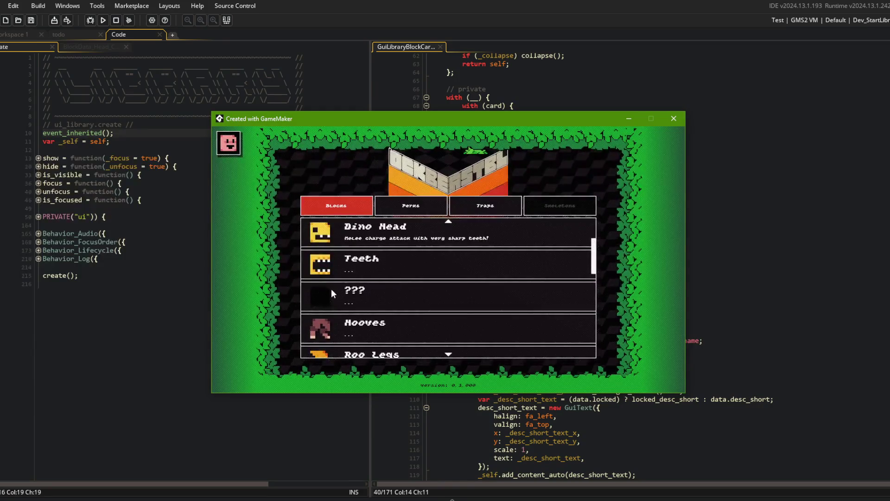
pyautogui.click(331, 289)
pyautogui.moveTo(541, 180); pyautogui.dragTo(579, 180)
pyautogui.click(403, 190)
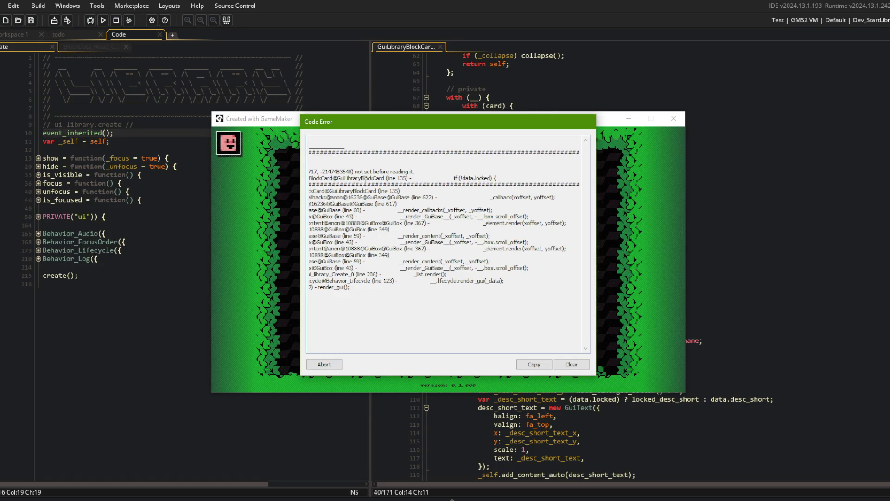
pyautogui.click(324, 364)
# Step: Start a go-to-line jump in the block card code
pyautogui.scroll(10, 547, 206)
pyautogui.click(546, 205)
pyautogui.hotkey('ctrl', 'g')
# Step: Jump to line 135 and adjust spacing inside the stats and abilities binding braces
pyautogui.write('135')
pyautogui.press('Return')
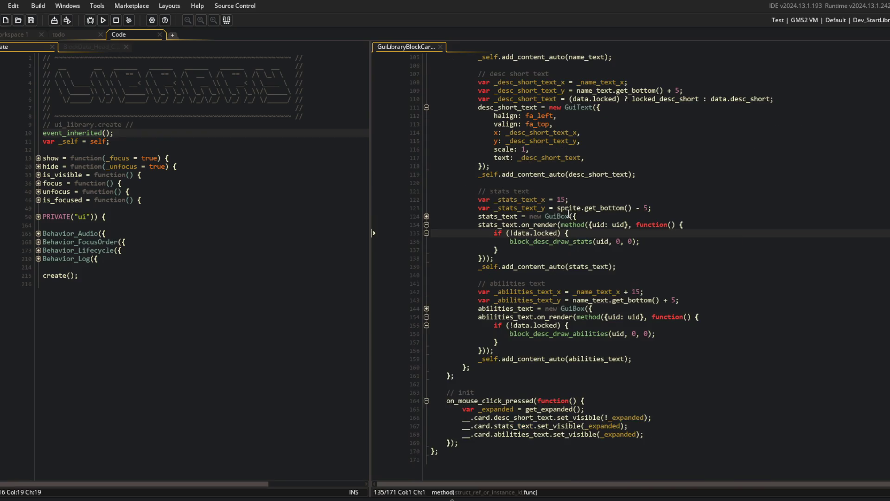
pyautogui.scroll(4, 615, 221)
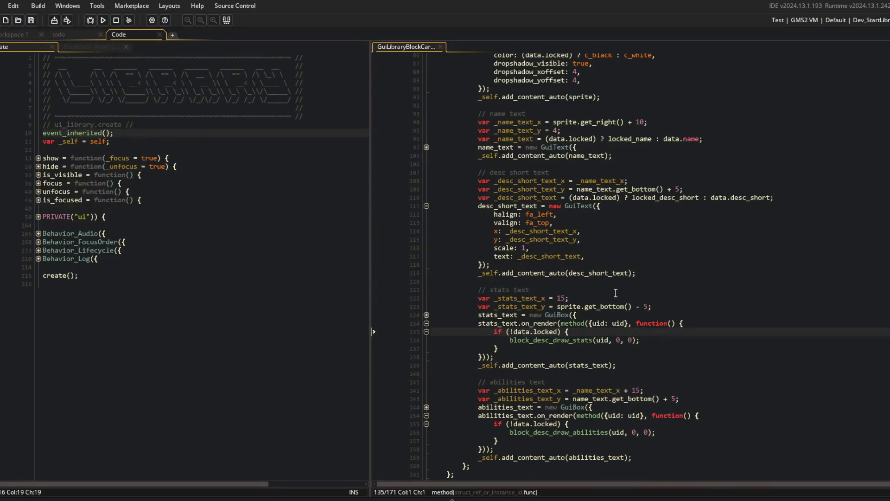
pyautogui.click(628, 198)
pyautogui.click(594, 324)
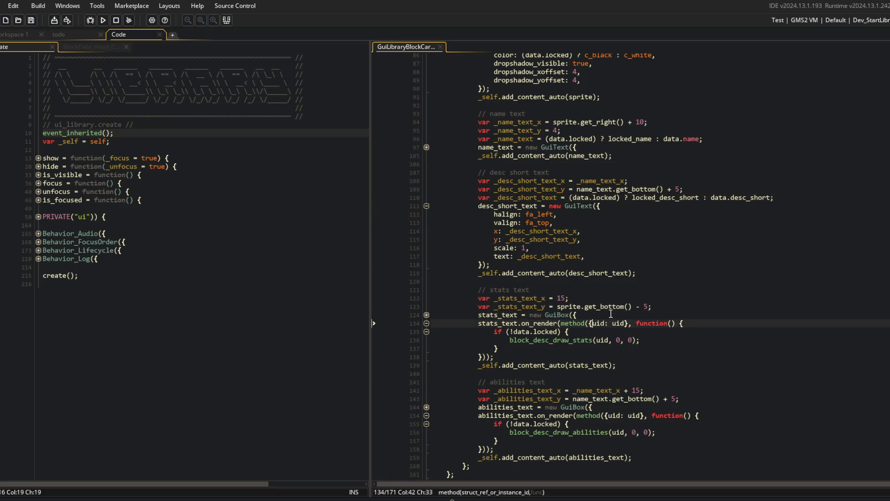
pyautogui.click(631, 324)
pyautogui.hotkey('ctrl', 's')
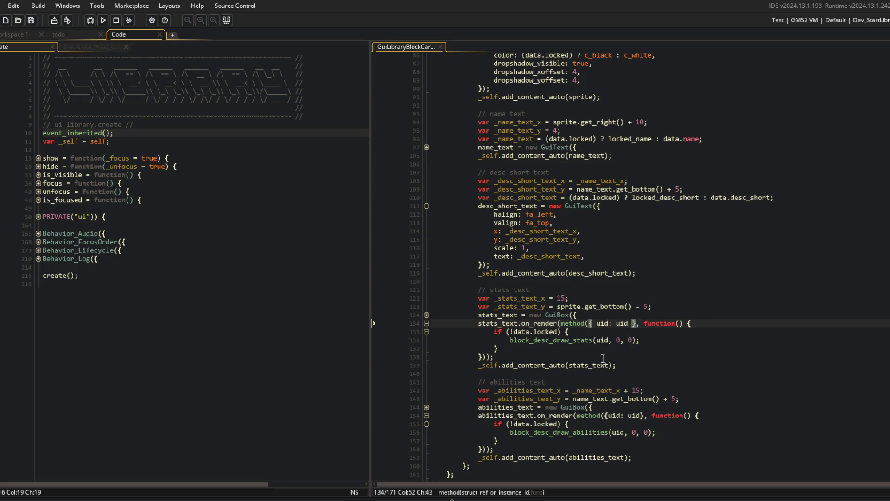
pyautogui.click(607, 415)
pyautogui.click(644, 416)
pyautogui.hotkey('ctrl', 's')
# Step: Add 'this: other,' to both the stats and abilities method bindings and save
pyautogui.click(597, 323)
pyautogui.write('this: other,')
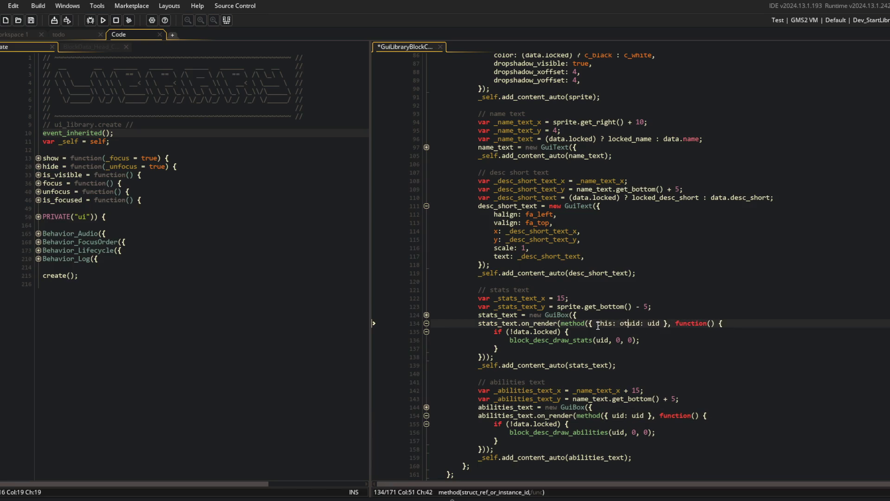
pyautogui.hotkey('ctrl', 's')
pyautogui.press('Down')
pyautogui.press('Down')
pyautogui.press('Down')
pyautogui.press('Left')
pyautogui.press('Left')
pyautogui.press('Left')
pyautogui.write('this: other,')
pyautogui.hotkey('ctrl', 's')
# Step: Collapse the sprite and desc short text construction blocks to tidy the card script
pyautogui.click(652, 280)
pyautogui.scroll(-4, 652, 280)
pyautogui.click(620, 258)
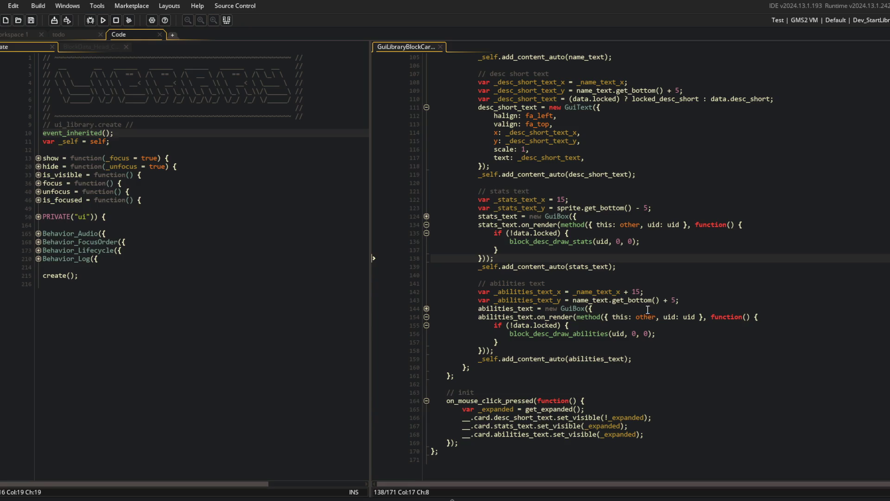
pyautogui.scroll(3, 687, 291)
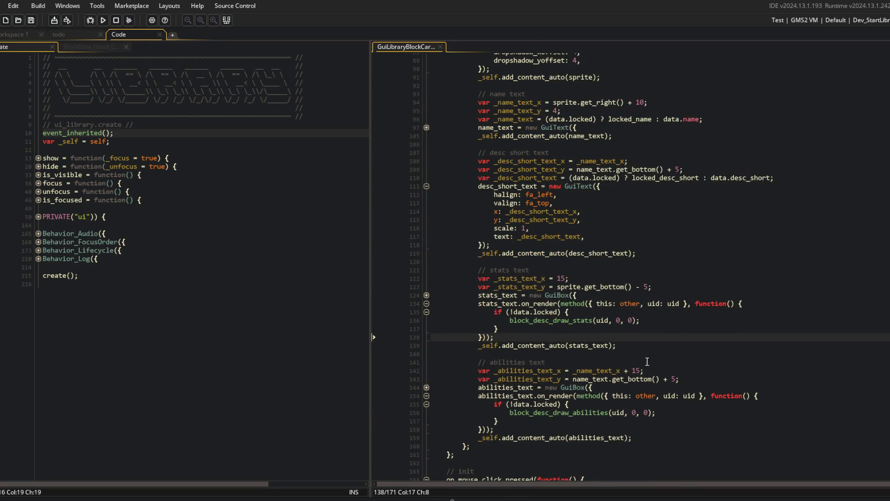
pyautogui.scroll(9, 594, 336)
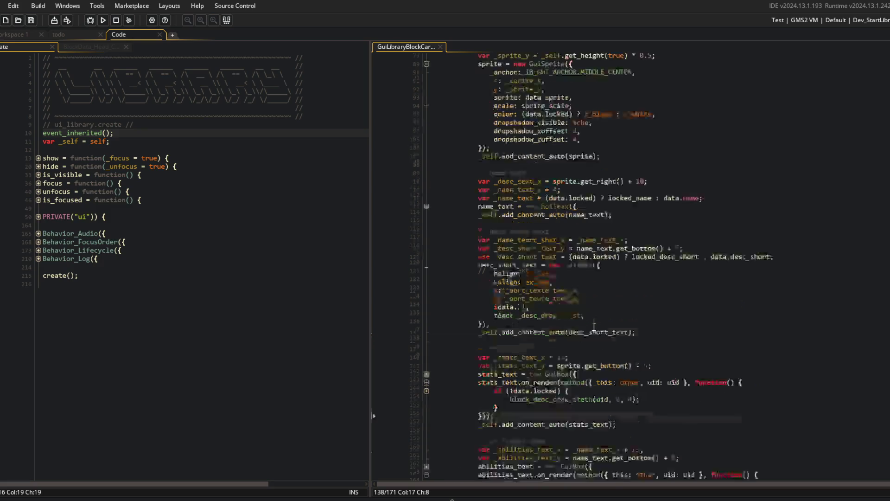
pyautogui.click(426, 225)
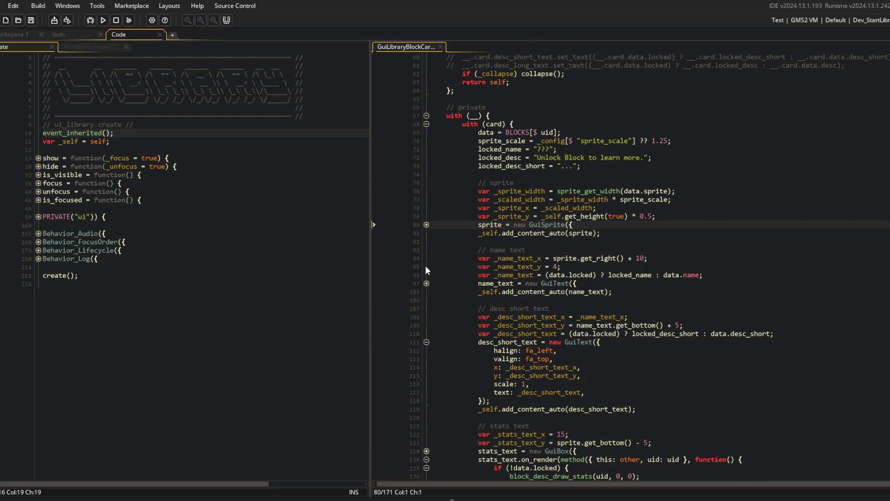
pyautogui.click(597, 325)
pyautogui.click(426, 342)
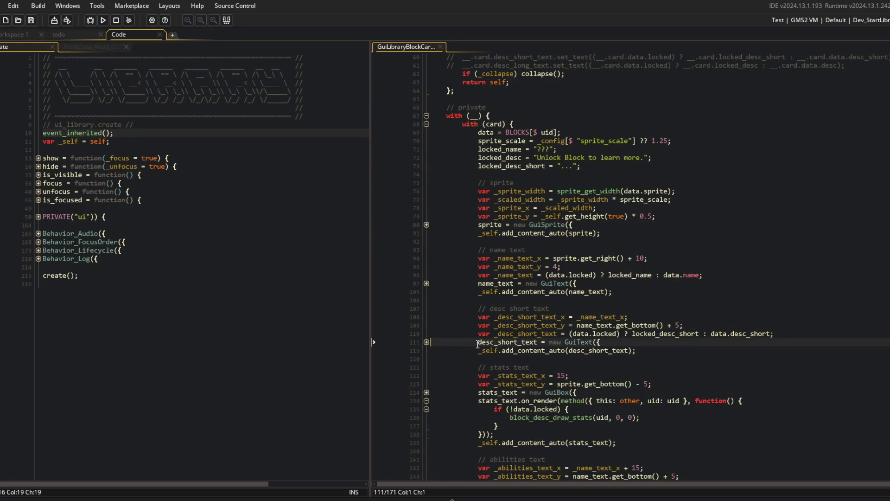
pyautogui.scroll(-2, 556, 361)
# Step: Strip the method wrapper from the stats on_render callback and save the script
pyautogui.click(741, 342)
pyautogui.hotkey('ctrl', 'Left')
pyautogui.hotkey('ctrl', 'Left')
pyautogui.hotkey('ctrl', 'Left')
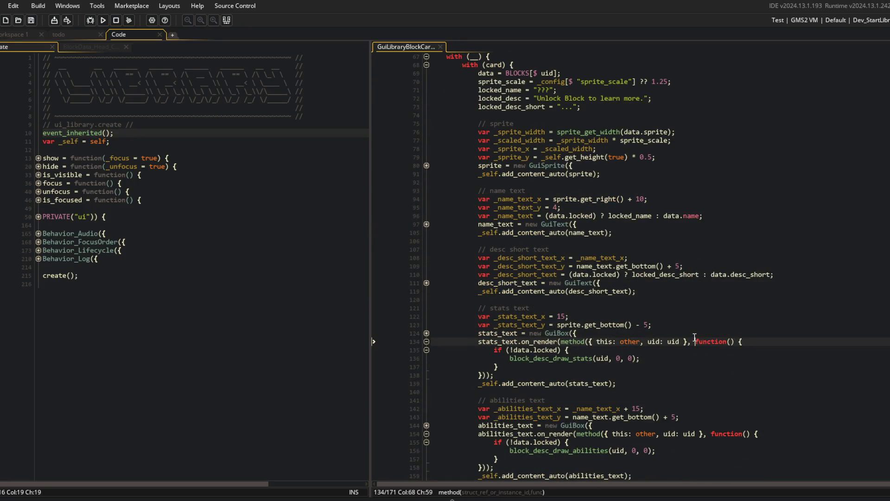
pyautogui.hotkey('ctrl', 'Left')
pyautogui.hotkey('ctrl', 'Left')
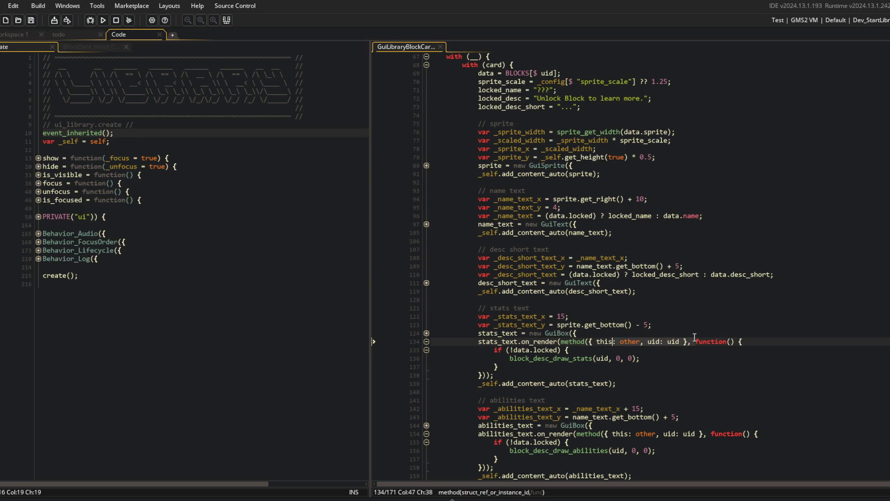
pyautogui.hotkey('ctrl', 'shift', 'Left')
pyautogui.hotkey('ctrl', 'shift', 'Left')
pyautogui.press('BackSpace')
pyautogui.hotkey('ctrl', 'Delete')
pyautogui.hotkey('ctrl', 'Delete')
pyautogui.hotkey('ctrl', 'Delete')
pyautogui.press('Down')
pyautogui.press('Down')
pyautogui.press('Down')
pyautogui.press('Left')
pyautogui.press('Left')
pyautogui.press('Left')
pyautogui.press('Delete')
pyautogui.hotkey('ctrl', 's')
# Step: Strip the method wrapper from the abilities on_render callback
pyautogui.scroll(-3, 694, 337)
pyautogui.click(712, 354)
pyautogui.press('Left')
pyautogui.press('Left')
pyautogui.press('Left')
pyautogui.hotkey('ctrl', 'shift', 'Left')
pyautogui.hotkey('ctrl', 'shift', 'Left')
pyautogui.hotkey('ctrl', 'shift', 'Left')
pyautogui.press('BackSpace')
pyautogui.press('Delete')
pyautogui.press('Delete')
pyautogui.press('Delete')
pyautogui.press('Down')
pyautogui.press('Down')
pyautogui.press('Down')
pyautogui.press('Left')
# Step: Review the stats callback's locked condition, then start a test run of the game
pyautogui.click(696, 263)
pyautogui.click(643, 268)
pyautogui.scroll(7, 643, 268)
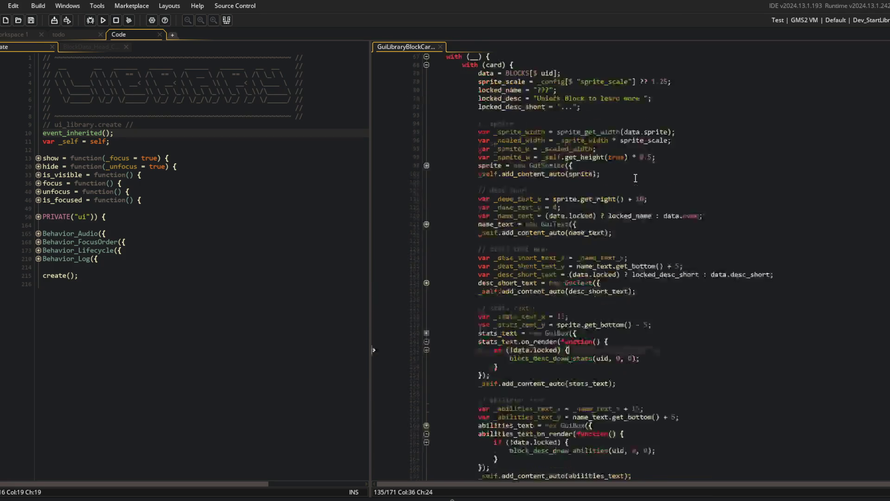
pyautogui.scroll(-3, 604, 186)
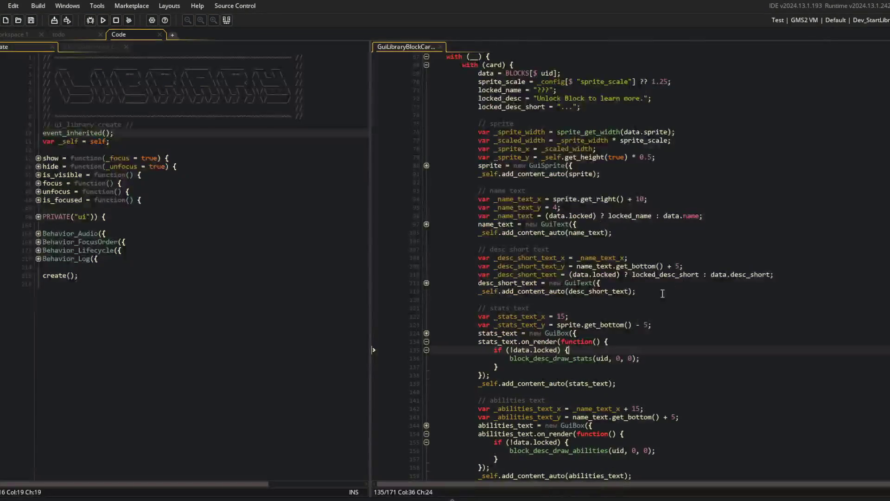
pyautogui.click(605, 232)
pyautogui.click(629, 324)
pyautogui.click(651, 358)
pyautogui.click(661, 333)
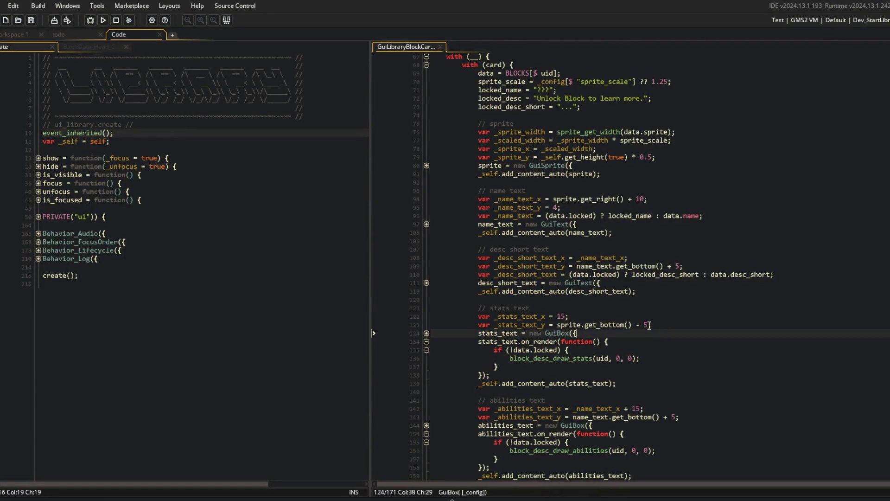
pyautogui.scroll(-3, 653, 332)
pyautogui.click(648, 330)
pyautogui.click(135, 124)
pyautogui.click(103, 20)
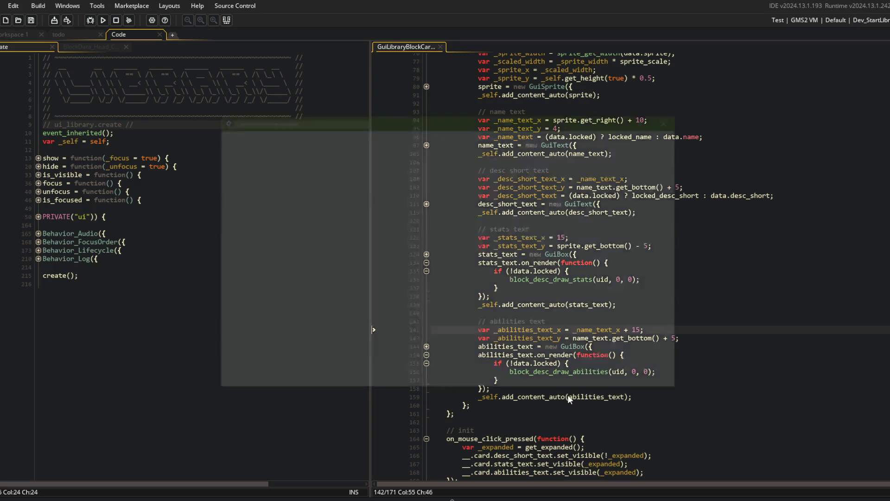
pyautogui.scroll(-5, 471, 274)
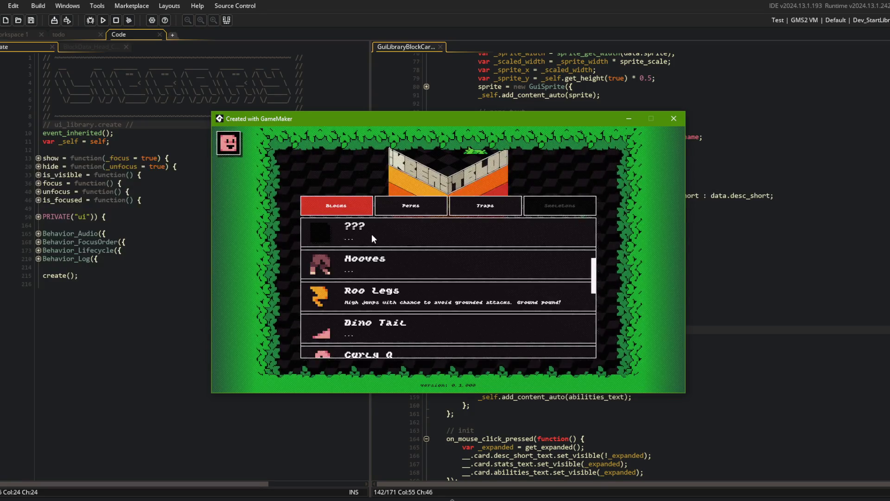
pyautogui.scroll(-3, 387, 258)
pyautogui.scroll(-3, 389, 241)
pyautogui.click(378, 303)
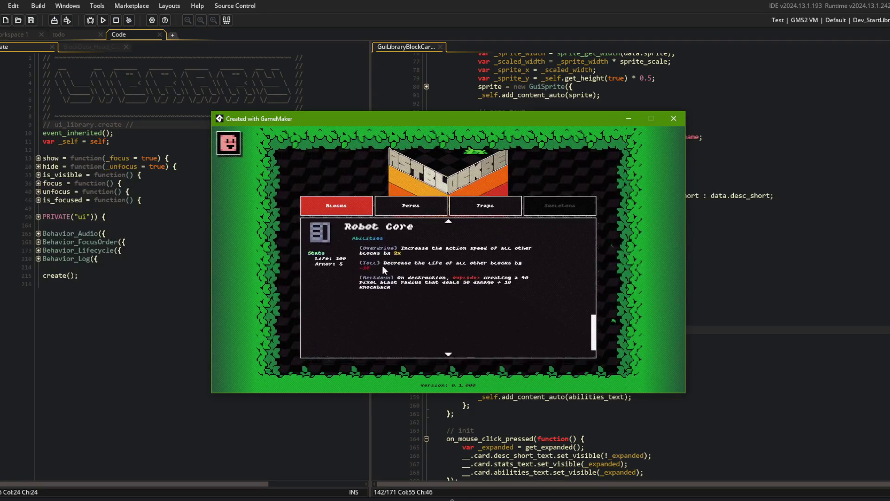
pyautogui.click(385, 232)
pyautogui.scroll(1, 389, 292)
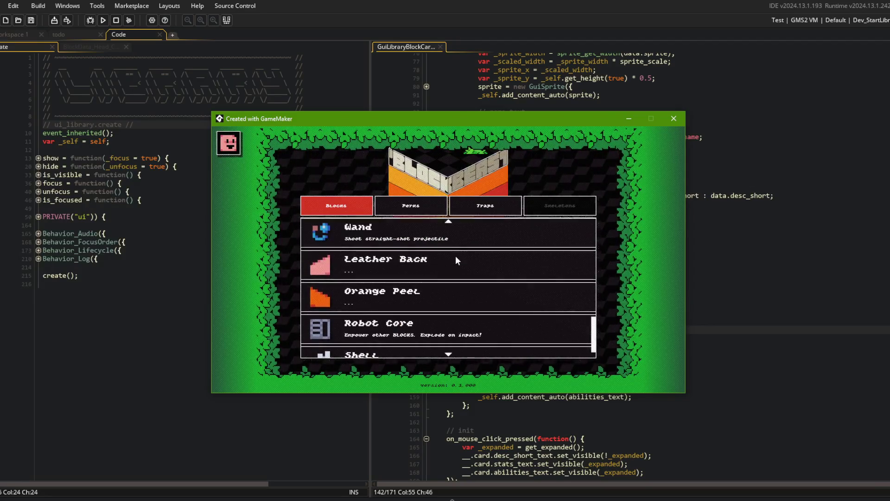
pyautogui.click(670, 187)
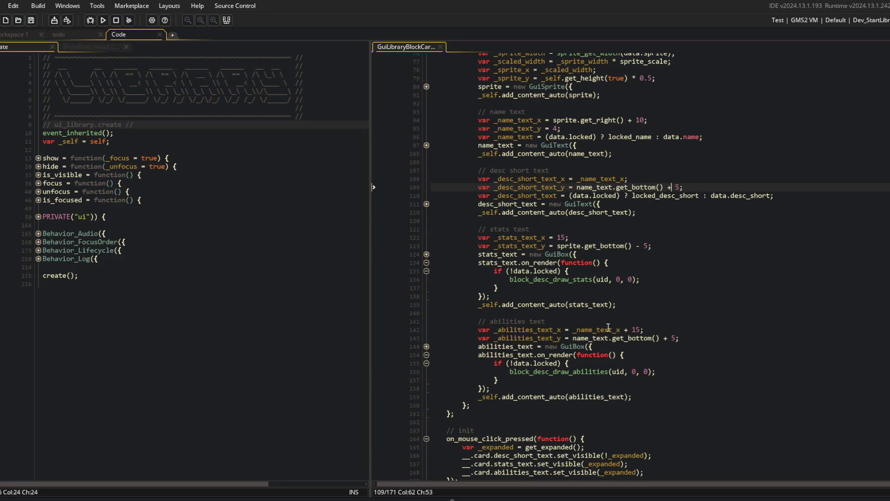
# Step: Give the stats on_render callback _xoffset, _yoffset parameters without default values
pyautogui.click(600, 262)
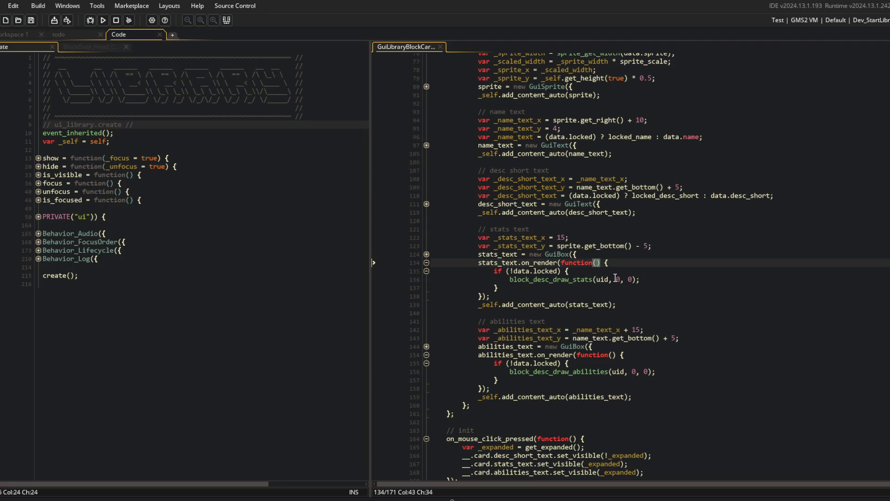
pyautogui.write('_xoffset = 0, _yoffset = 0')
pyautogui.hotkey('ctrl', 's')
pyautogui.hotkey('ctrl', 'Left')
pyautogui.hotkey('ctrl', 'Left')
pyautogui.hotkey('ctrl', 'Left')
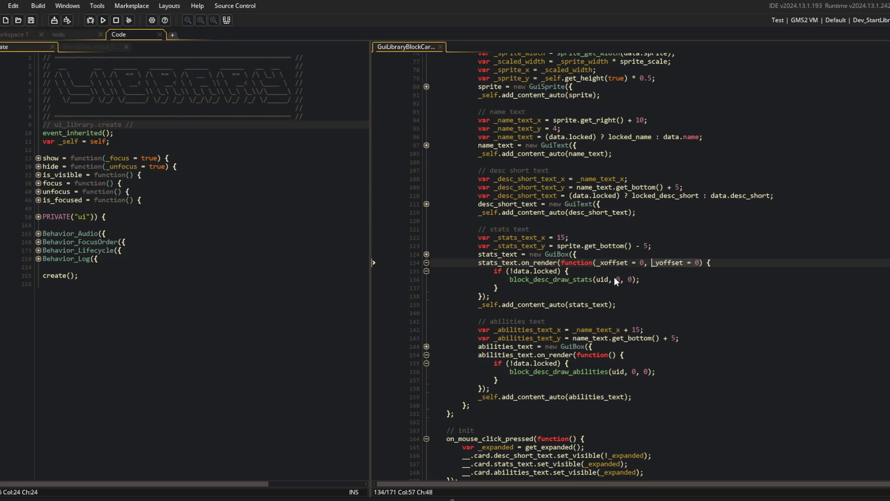
pyautogui.hotkey('ctrl', 'Right')
pyautogui.hotkey('ctrl', 'Right')
pyautogui.hotkey('ctrl', 'Right')
pyautogui.press('BackSpace')
pyautogui.press('Delete')
pyautogui.press('BackSpace')
pyautogui.press('BackSpace')
pyautogui.hotkey('ctrl', 'Left')
pyautogui.hotkey('ctrl', 'Left')
pyautogui.press('BackSpace')
pyautogui.press('BackSpace')
pyautogui.press('BackSpace')
pyautogui.hotkey('ctrl', 'space')
pyautogui.hotkey('ctrl', 's')
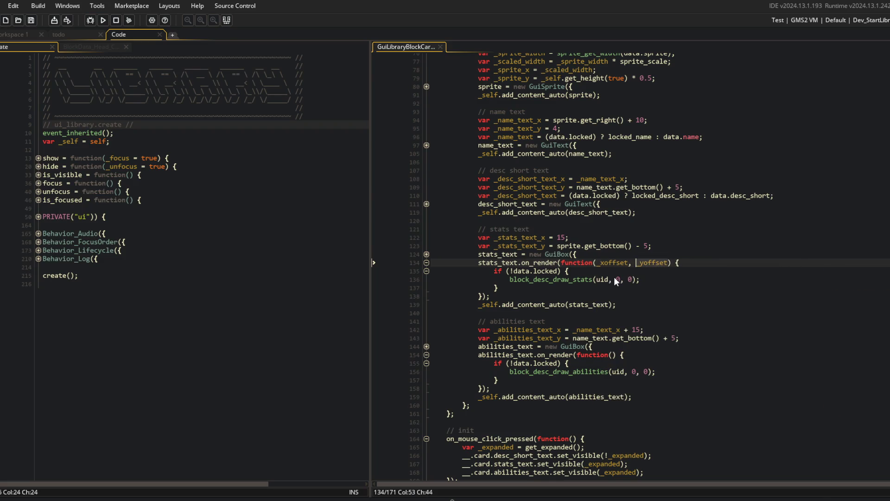
# Step: Give the abilities on_render callback _xoffset, _yoffset parameters
pyautogui.press('Down')
pyautogui.press('Down')
pyautogui.press('Down')
pyautogui.press('Down')
pyautogui.hotkey('ctrl', 'Right')
pyautogui.hotkey('ctrl', 'Right')
pyautogui.write('_xoffset, _yoffset')
pyautogui.click(641, 263)
pyautogui.click(641, 278)
pyautogui.press('Down')
# Step: Add an else branch drawing "HEllo world" at _xoffset, _yoffset for locked cards
pyautogui.write('e')
pyautogui.press('BackSpace')
pyautogui.press('Return')
pyautogui.write('else {')
pyautogui.press('Return')
pyautogui.hotkey('ctrl', 's')
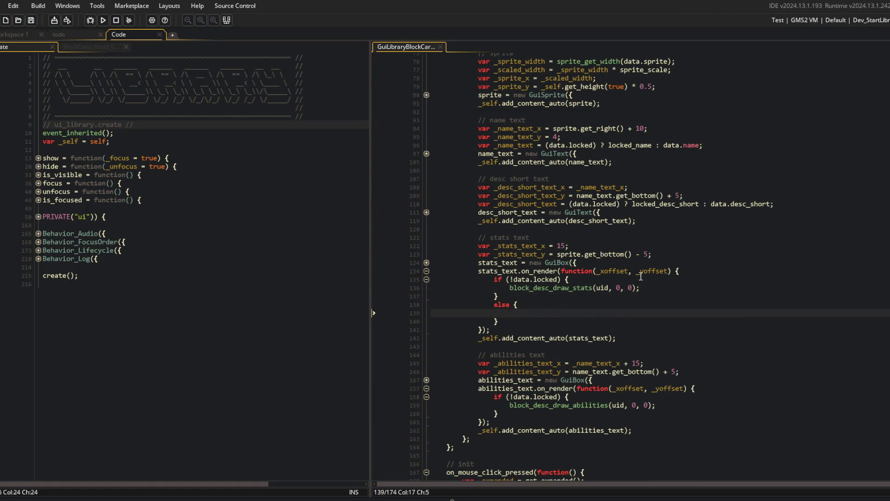
pyautogui.write('draw_text')
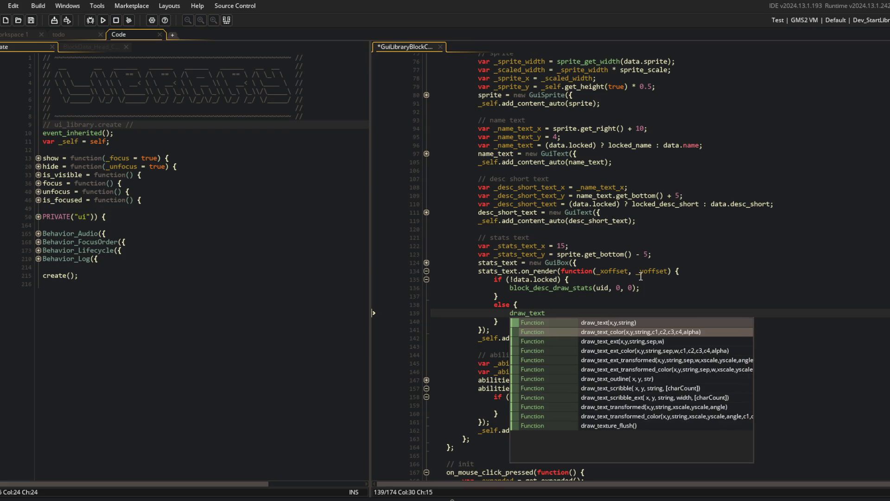
pyautogui.write('(')
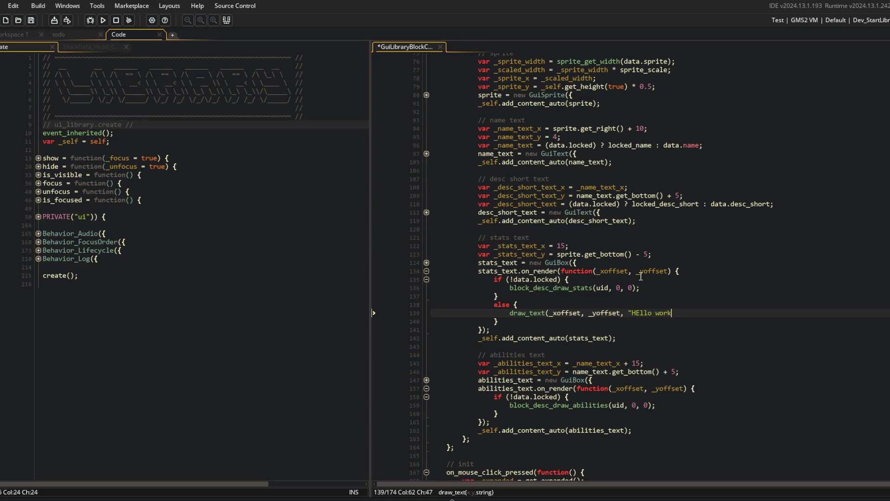
pyautogui.write('");')
# Step: Launch the game with F5 and expand the locked ??? card
pyautogui.press('F5')
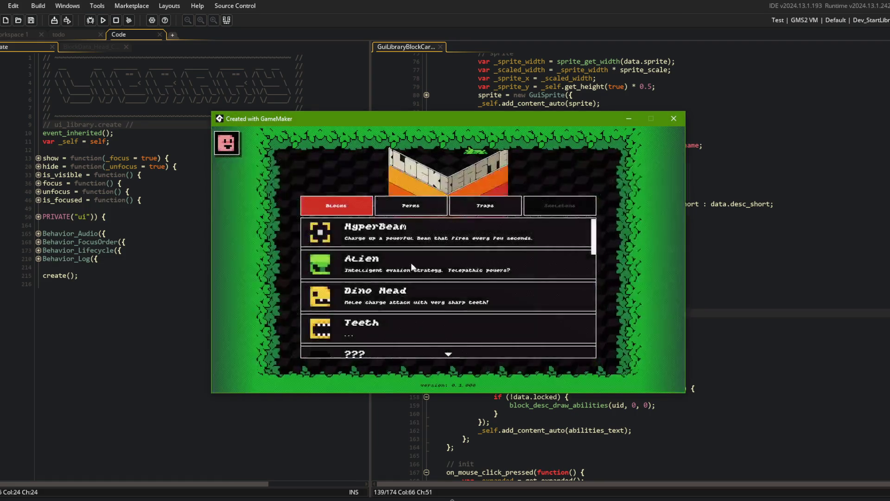
pyautogui.scroll(-3, 392, 276)
pyautogui.click(391, 277)
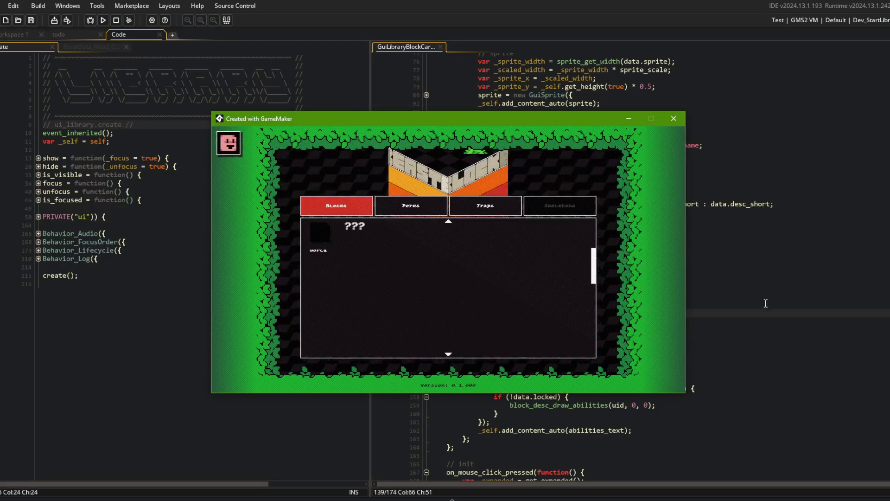
# Step: Toggle the ??? and Hooves cards to inspect the placeholder text, then return to the else line in the code
pyautogui.click(507, 296)
pyautogui.click(473, 273)
pyautogui.click(448, 232)
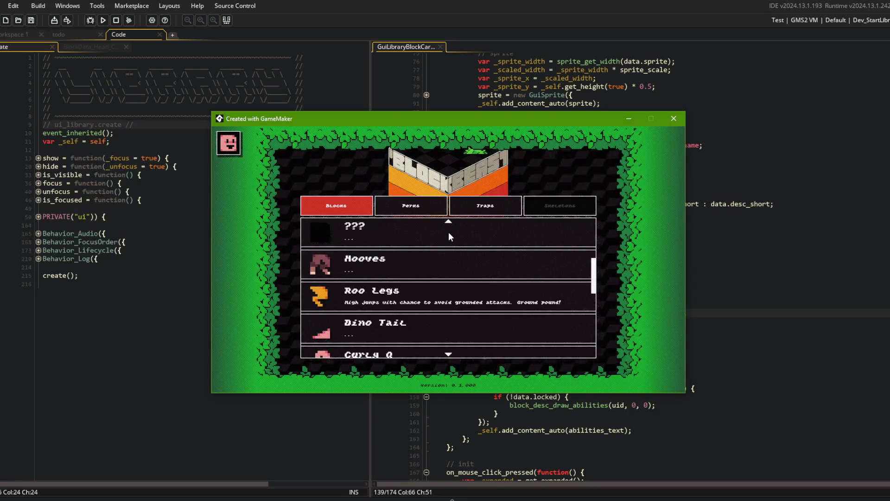
pyautogui.click(436, 252)
pyautogui.click(431, 227)
pyautogui.click(418, 239)
pyautogui.click(411, 249)
pyautogui.scroll(1, 402, 242)
pyautogui.scroll(2, 401, 241)
pyautogui.click(405, 231)
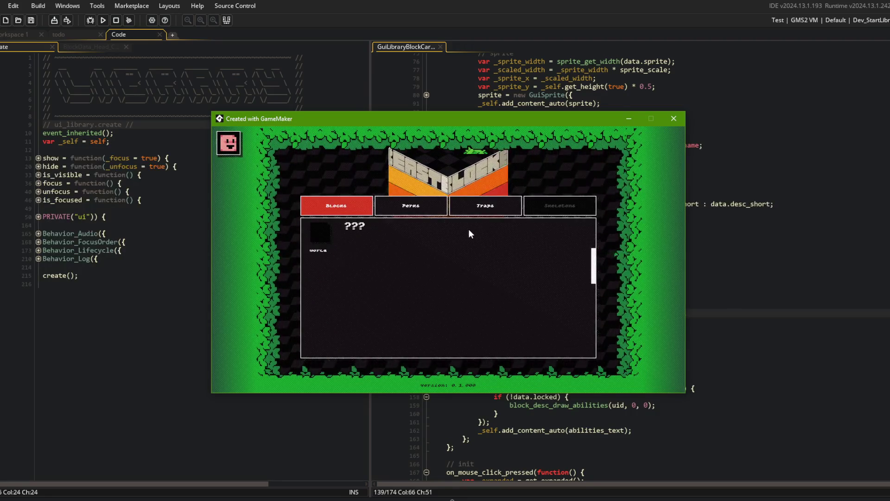
pyautogui.click(696, 229)
pyautogui.click(619, 303)
# Step: Join the else onto the closing brace, discarding an unfinished draw_set_align call
pyautogui.press('Home')
pyautogui.press('BackSpace')
pyautogui.press('BackSpace')
pyautogui.press('BackSpace')
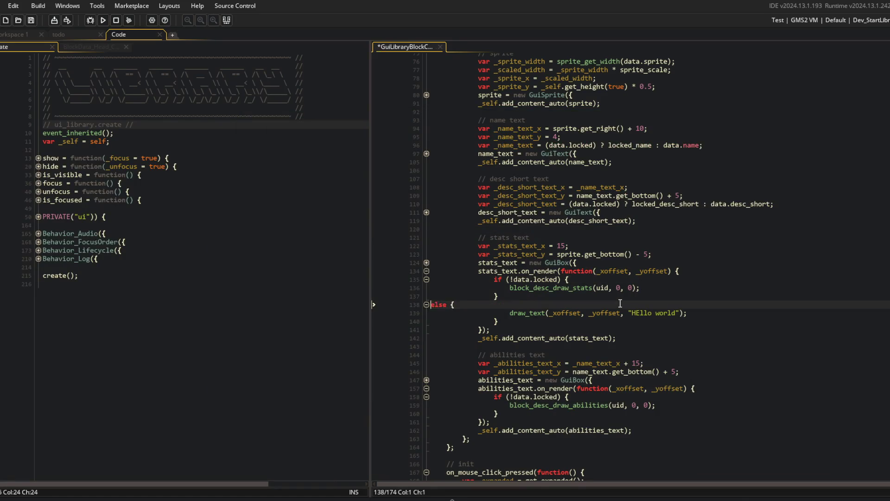
pyautogui.press('End')
pyautogui.press('Return')
pyautogui.write('draw_set_align(')
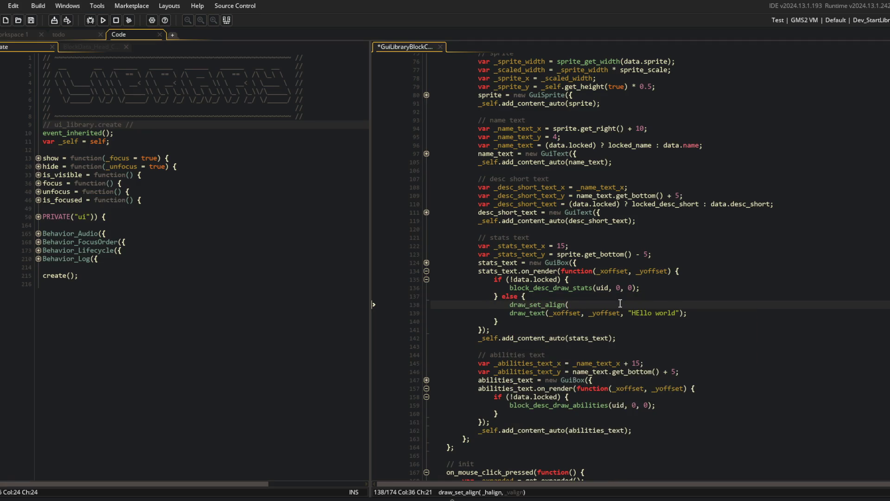
pyautogui.hotkey('ctrl', 'z')
pyautogui.hotkey('ctrl', 'z')
pyautogui.hotkey('ctrl', 'z')
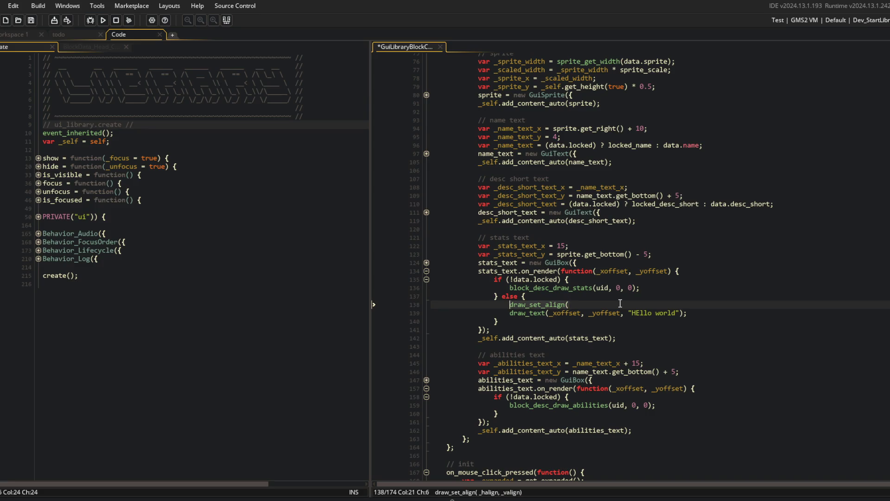
# Step: Draw the placeholder at _xoffset + 100, _yoffset + 20, save, and rerun the game
pyautogui.write('+ 100')
pyautogui.hotkey('ctrl', 'Right')
pyautogui.hotkey('ctrl', 'Right')
pyautogui.write('+ 20')
pyautogui.hotkey('ctrl', 's')
pyautogui.press('F5')
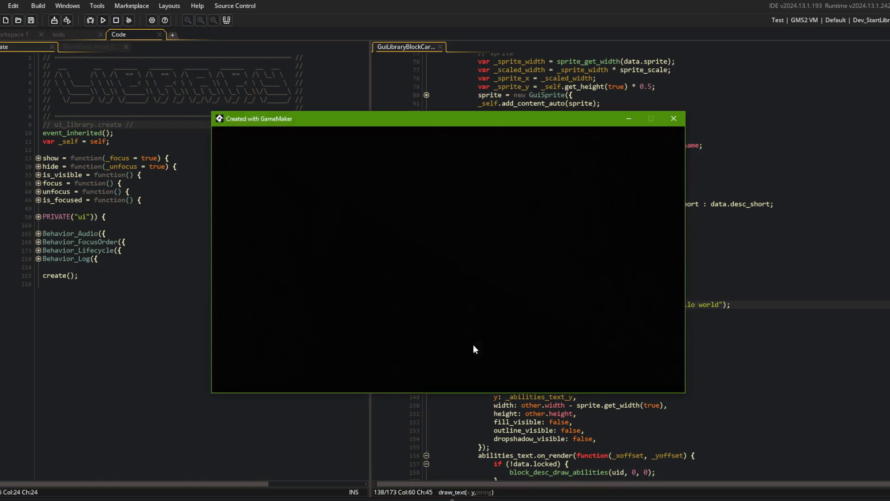
# Step: Open the locked ??? block card and switch between the Blocks and Perks lists
pyautogui.scroll(-3, 434, 278)
pyautogui.click(431, 262)
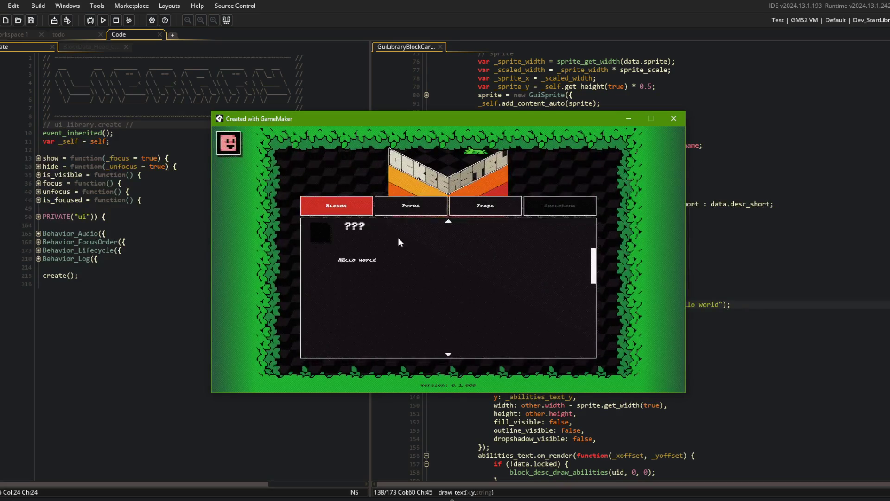
pyautogui.click(411, 205)
pyautogui.click(336, 205)
pyautogui.click(436, 206)
pyautogui.click(336, 206)
pyautogui.scroll(-3, 355, 246)
pyautogui.click(371, 293)
# Step: Check the locked ??? perk and Hooves card, then return to the x offset 100 in the code
pyautogui.click(411, 205)
pyautogui.scroll(-3, 374, 262)
pyautogui.click(373, 262)
pyautogui.click(336, 205)
pyautogui.scroll(-3, 379, 255)
pyautogui.click(369, 232)
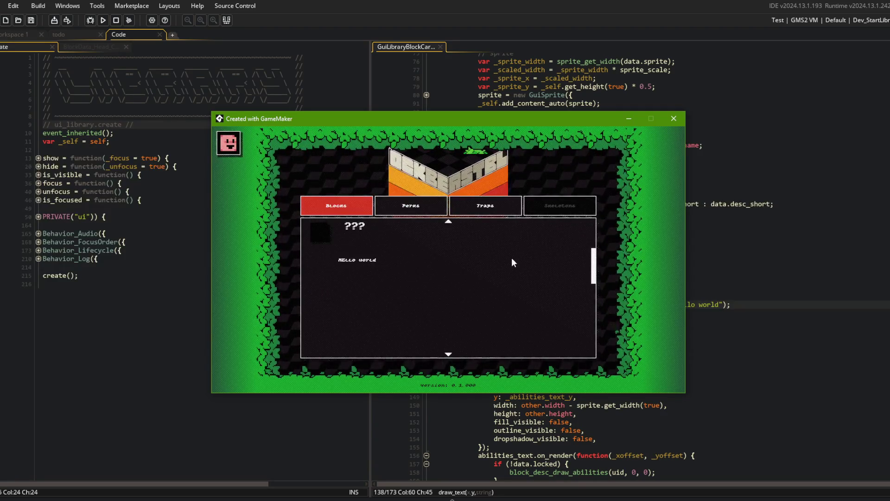
pyautogui.click(705, 279)
pyautogui.click(602, 305)
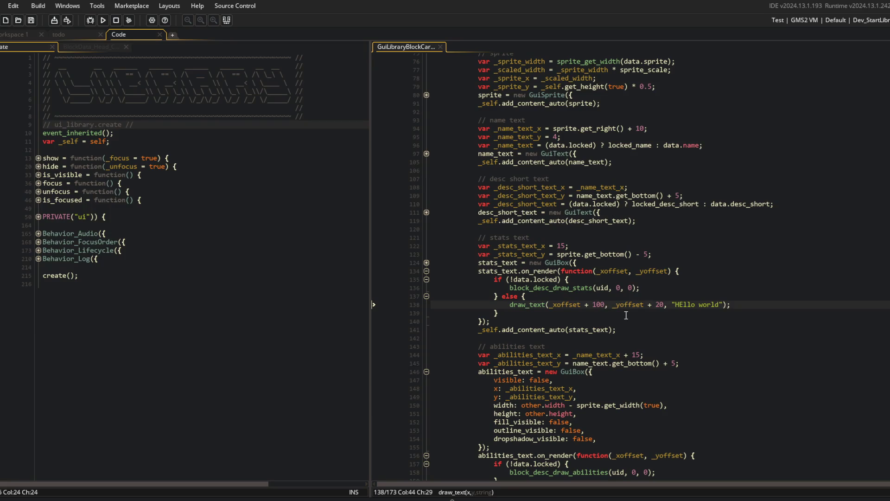
# Step: Reduce the locked card's text offsets from 100 to 10 and save
pyautogui.press('BackSpace')
pyautogui.press('Right')
pyautogui.press('Right')
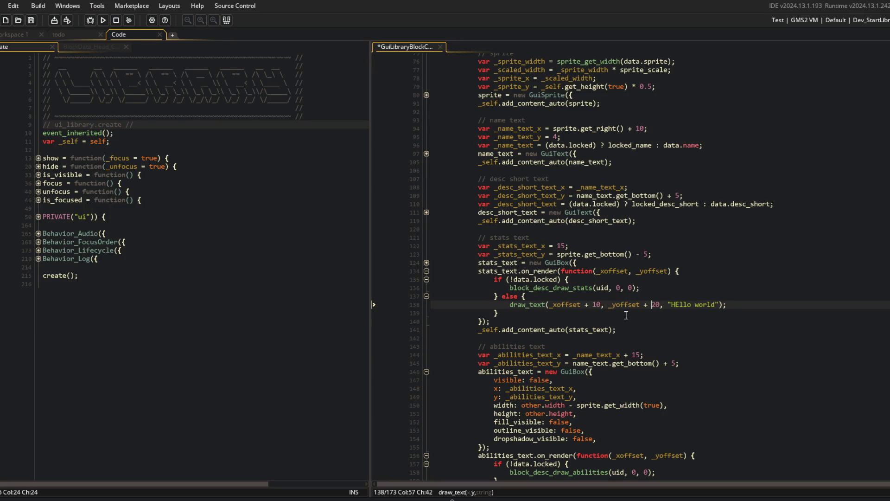
pyautogui.press('End')
pyautogui.hotkey('ctrl', 's')
# Step: Replace the 'Hello world' placeholder in the draw call with locked_desc and save the script
pyautogui.press('Left')
pyautogui.press('Left')
pyautogui.press('BackSpace')
pyautogui.press('BackSpace')
pyautogui.press('BackSpace')
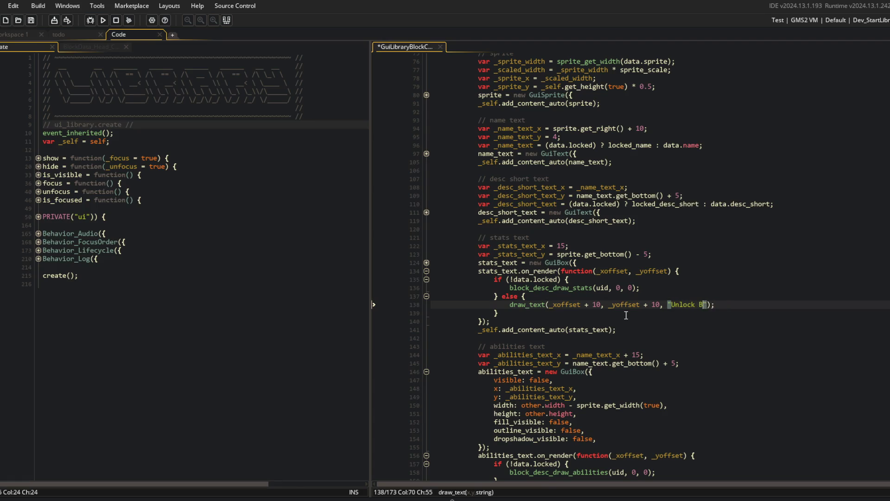
pyautogui.write('lock ?')
pyautogui.scroll(5, 625, 316)
pyautogui.click(612, 198)
pyautogui.click(498, 138)
pyautogui.doubleClick(498, 145)
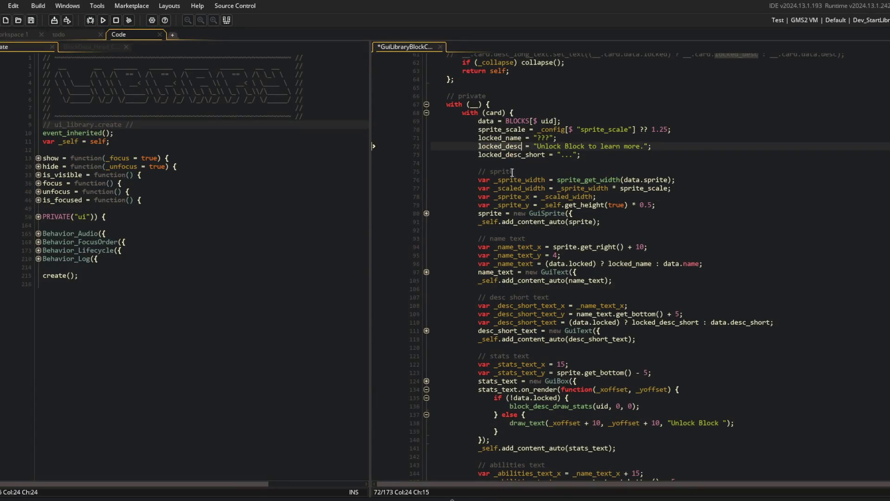
pyautogui.click(727, 423)
pyautogui.hotkey('ctrl', 'BackSpace')
pyautogui.hotkey('ctrl', 'BackSpace')
pyautogui.hotkey('ctrl', 'BackSpace')
pyautogui.write('locked_desc')
pyautogui.hotkey('ctrl', 's')
pyautogui.click(783, 297)
# Step: Run the game, expand the locked ??? card to see its cut-off text, then close the game
pyautogui.scroll(-4, 647, 269)
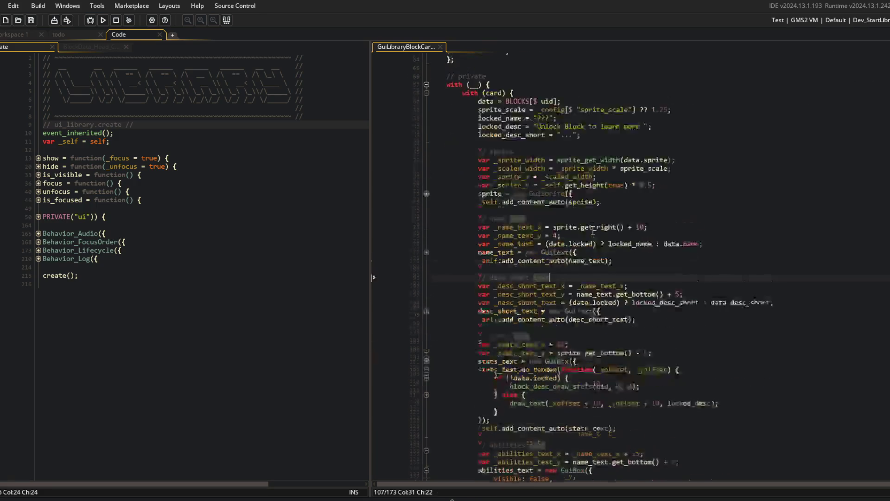
pyautogui.click(103, 20)
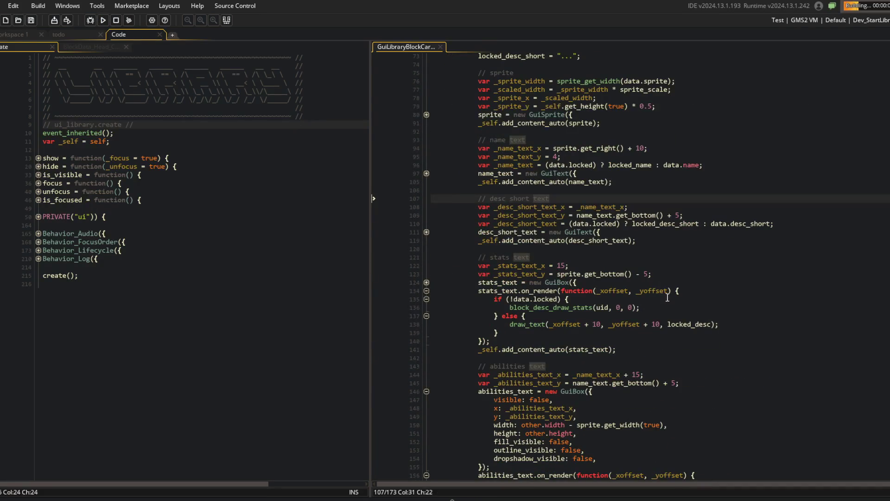
pyautogui.scroll(-2, 587, 309)
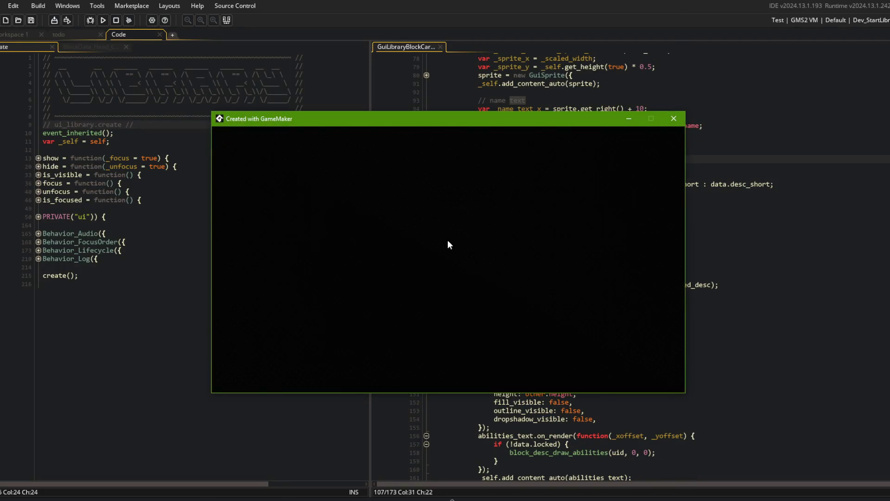
pyautogui.scroll(-3, 417, 287)
pyautogui.click(394, 264)
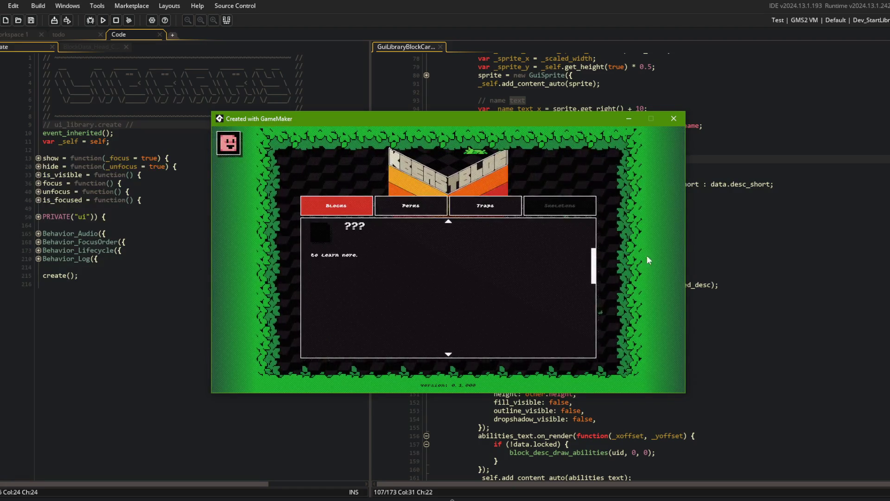
pyautogui.press('Escape')
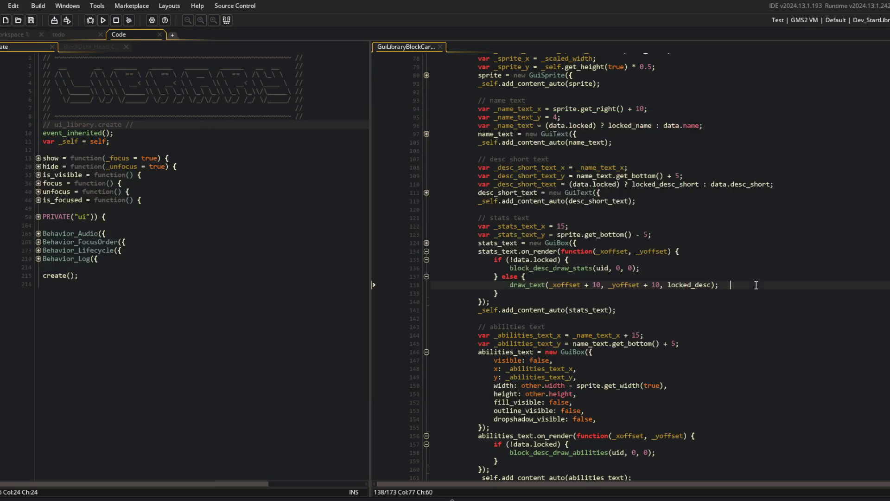
# Step: Store the current alignment with _halign = draw_get_halign() at the start of the else branch
pyautogui.click(660, 277)
pyautogui.press('Return')
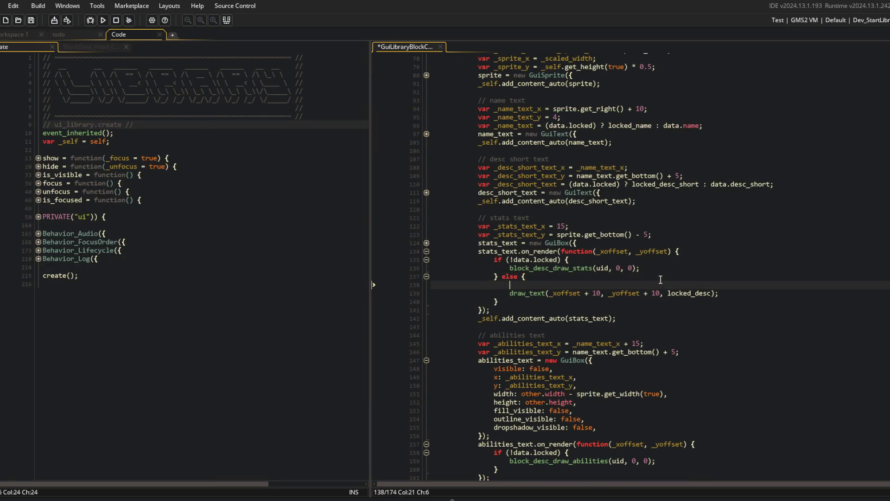
pyautogui.write('var_halign')
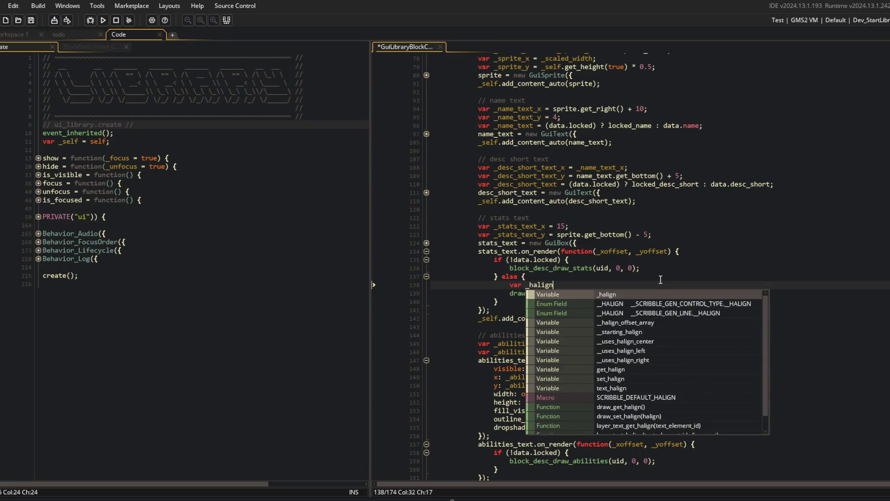
pyautogui.write(' = draw_get_')
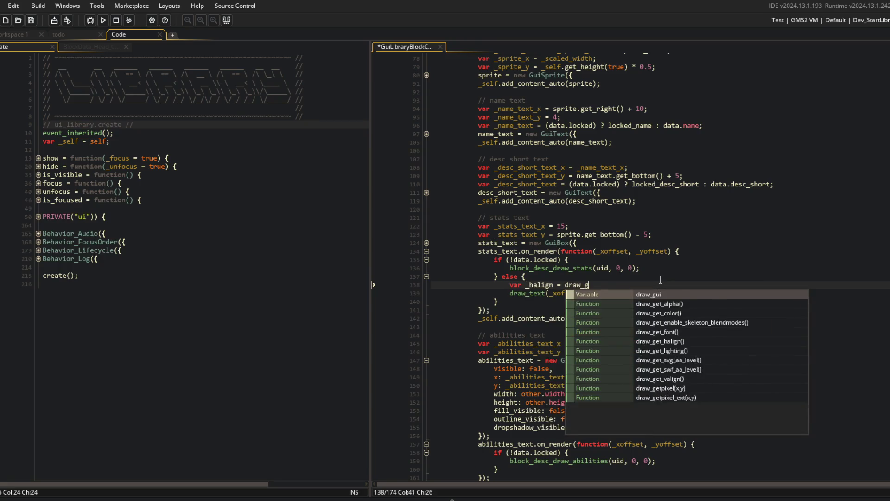
pyautogui.write('ha')
pyautogui.press('Return')
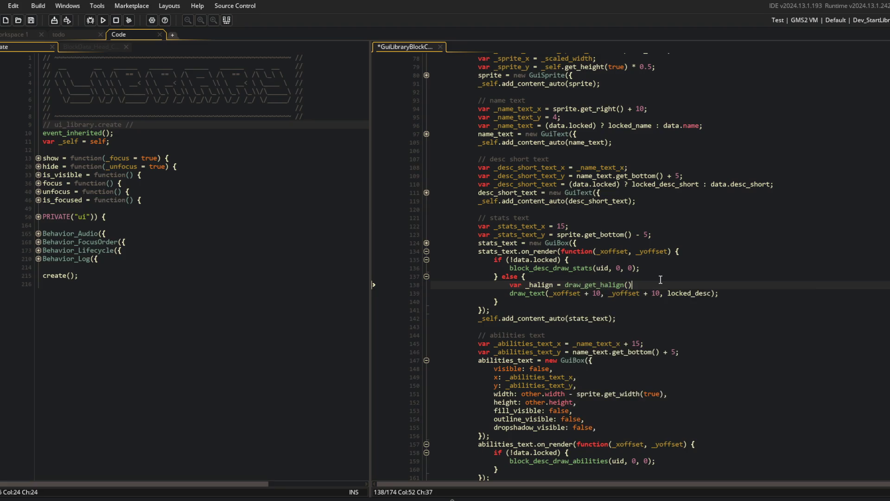
pyautogui.hotkey('ctrl', 'd')
pyautogui.press('Delete')
pyautogui.write('v')
pyautogui.hotkey('ctrl', 's')
# Step: Add draw_set_halign(fa_left) before the draw_text call, removing the extra _valign line, and save
pyautogui.press('Up')
pyautogui.press('Up')
pyautogui.press('Up')
pyautogui.press('Up')
pyautogui.press('Down')
pyautogui.press('Down')
pyautogui.press('Down')
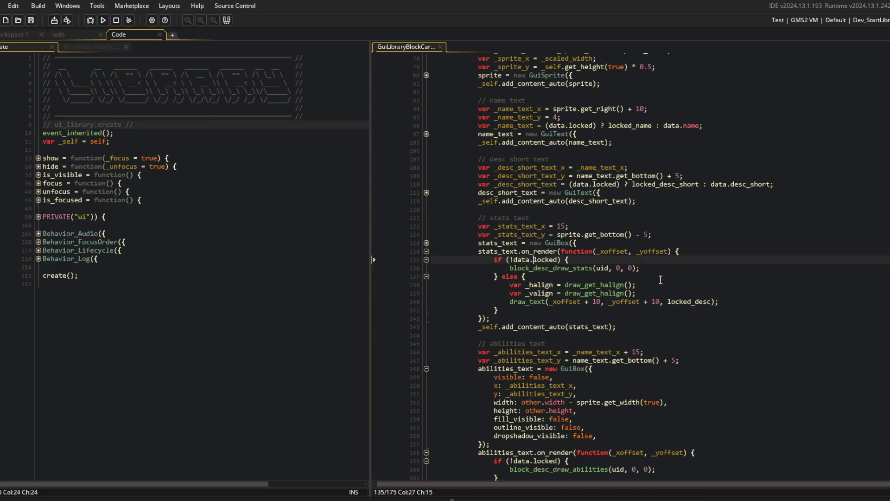
pyautogui.press('End')
pyautogui.press('Left')
pyautogui.press('Left')
pyautogui.press('Left')
pyautogui.press('BackSpace')
pyautogui.press('BackSpace')
pyautogui.press('BackSpace')
pyautogui.write('v')
pyautogui.press('Return')
pyautogui.write('draw_set')
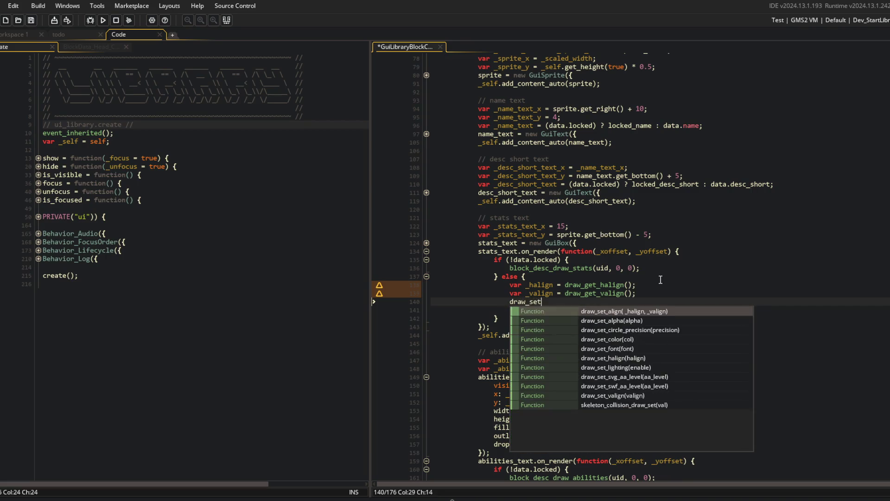
pyautogui.write('_align(')
pyautogui.press('BackSpace')
pyautogui.press('Return')
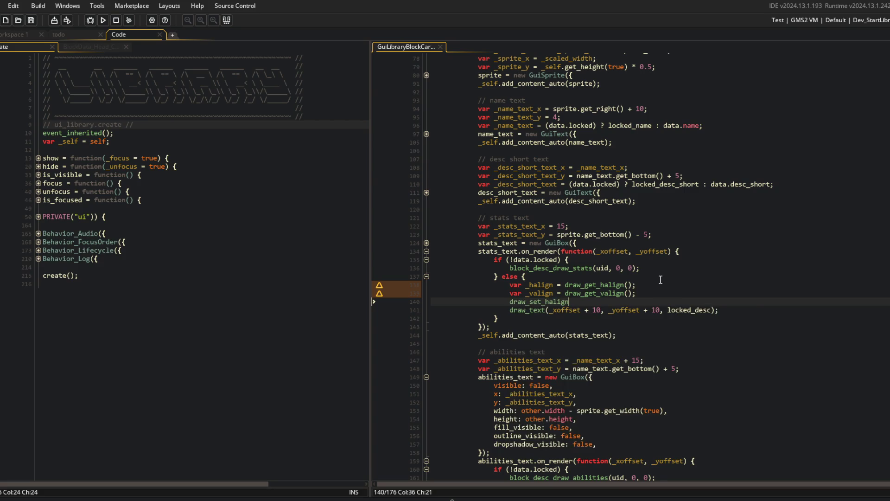
pyautogui.press('Up')
pyautogui.hotkey('ctrl', 'd')
pyautogui.write('(fa_left);')
pyautogui.hotkey('ctrl', 's')
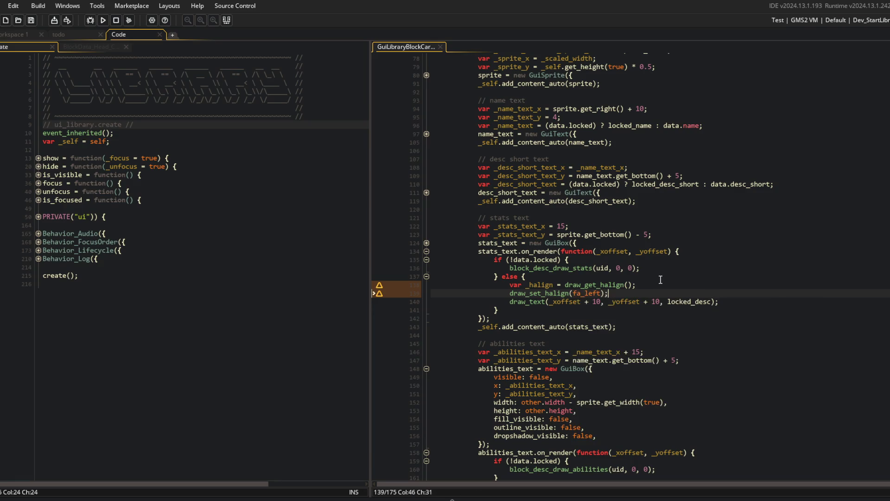
# Step: Restore alignment with draw_set_halign(_halign) after draw_text and launch the game with F5
pyautogui.press('Down')
pyautogui.press('End')
pyautogui.press('Return')
pyautogui.write('draw_set_halign(_halign')
pyautogui.press('F5')
pyautogui.click(659, 278)
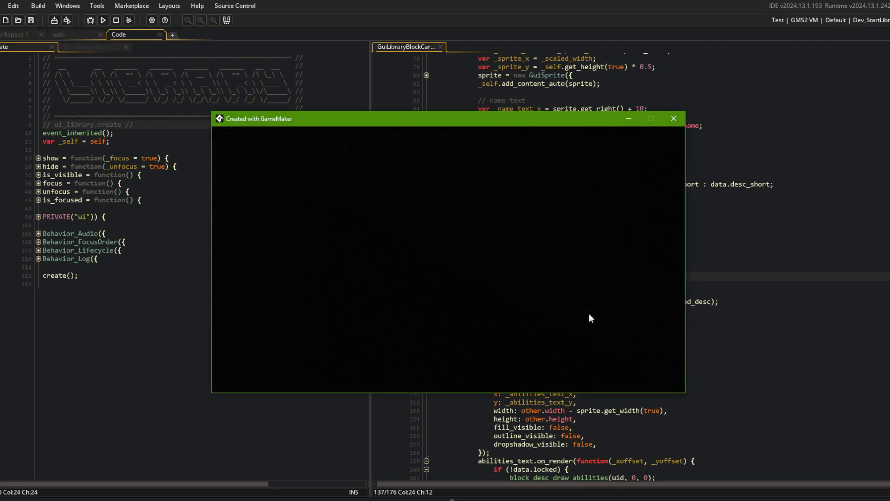
# Step: Expand and collapse the ??? and Hooves cards, checking the full 'Unlock block to learn more.' text
pyautogui.scroll(-5, 393, 286)
pyautogui.scroll(2, 373, 244)
pyautogui.click(376, 268)
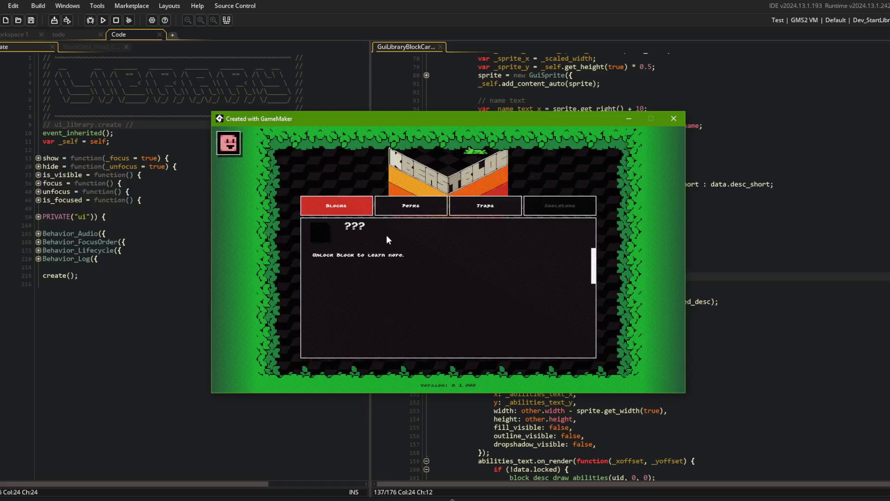
pyautogui.click(389, 236)
pyautogui.click(389, 233)
pyautogui.scroll(-1, 387, 235)
pyautogui.click(374, 230)
pyautogui.scroll(2, 376, 231)
pyautogui.click(380, 255)
# Step: Collapse the ??? card and close the game window
pyautogui.click(382, 230)
pyautogui.scroll(1, 383, 235)
pyautogui.scroll(1, 383, 238)
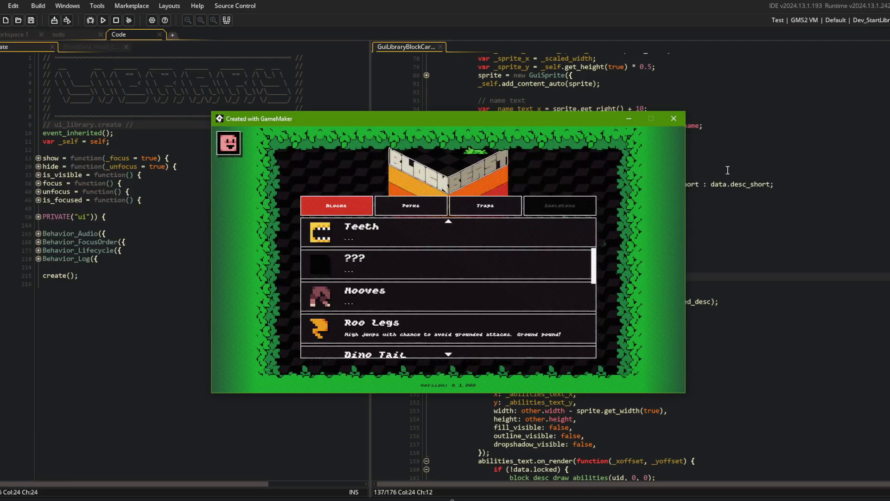
pyautogui.click(676, 121)
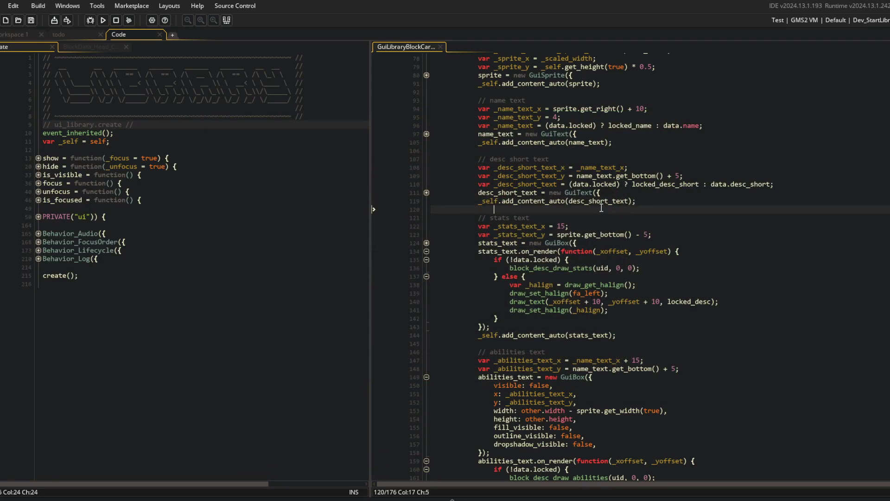
# Step: Stage all project changes with git add . and begin typing the commit message
pyautogui.hotkey('alt', 'Tab')
pyautogui.write('gi')
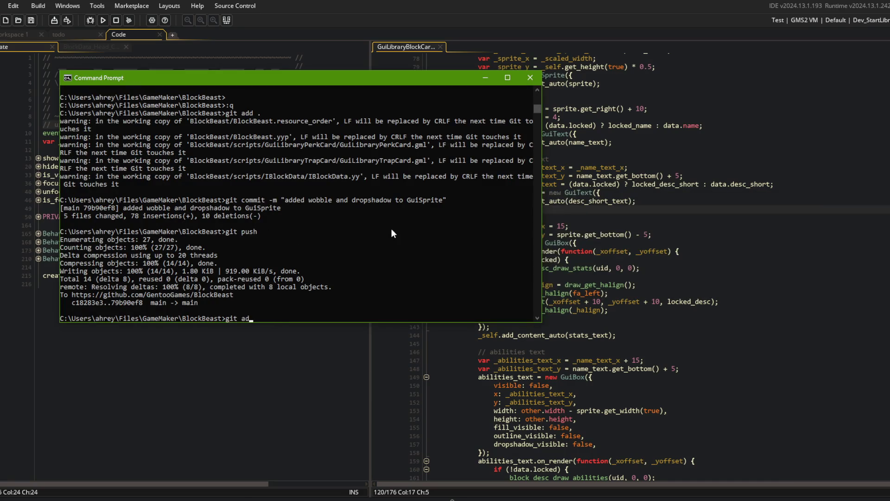
pyautogui.write('.')
pyautogui.press('Return')
pyautogui.write('git commit-m "locked ')
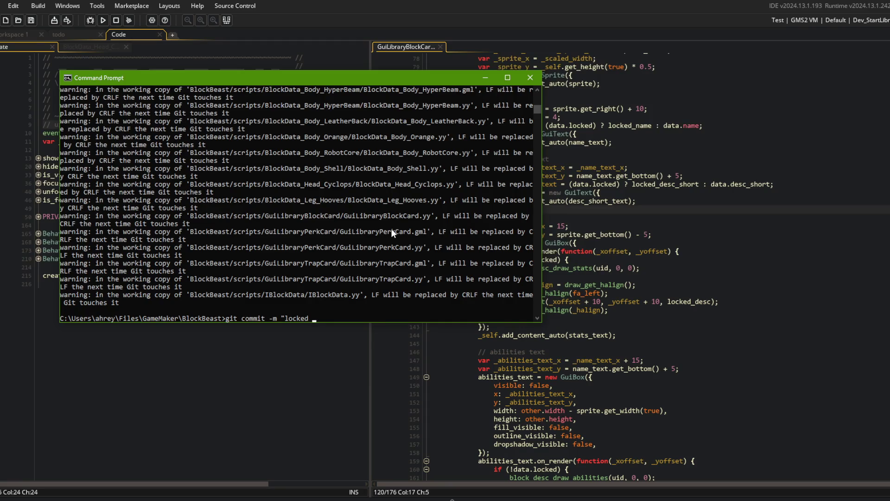
pyautogui.write('block param and display on gui card')
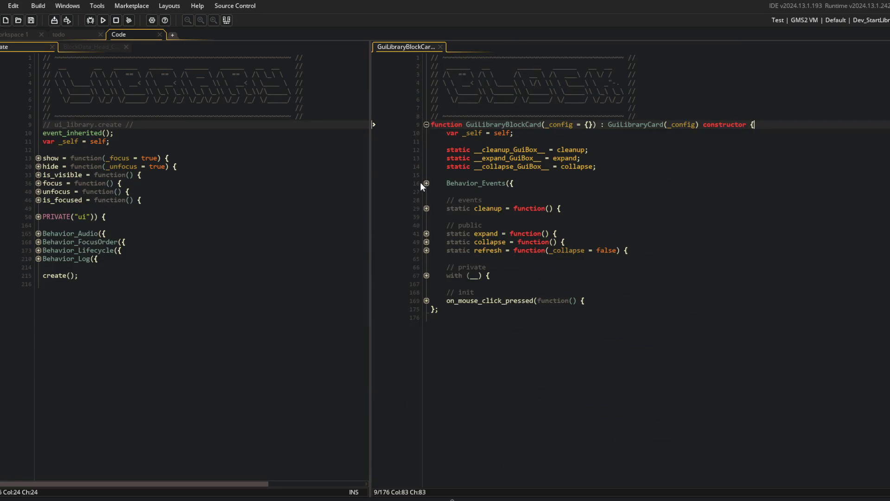
# Step: Unfold the refresh function and its with (card) block in the block card script
pyautogui.click(427, 183)
pyautogui.click(426, 183)
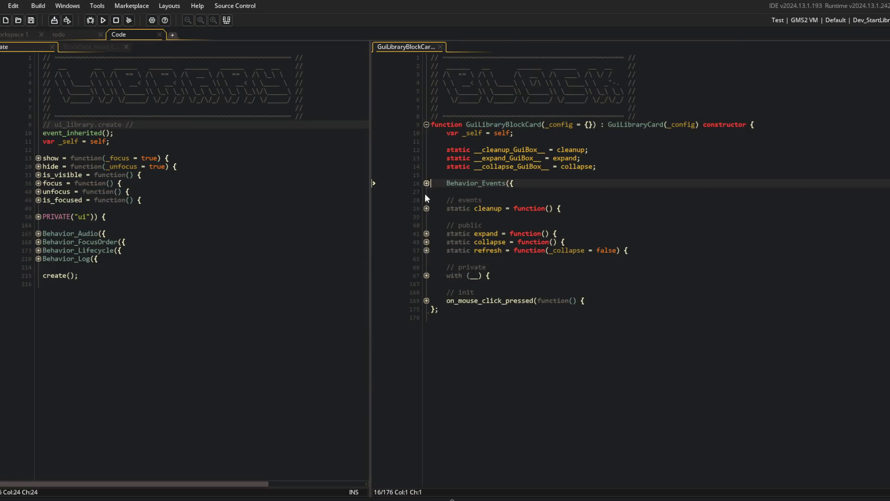
pyautogui.click(427, 250)
pyautogui.click(426, 360)
pyautogui.click(426, 360)
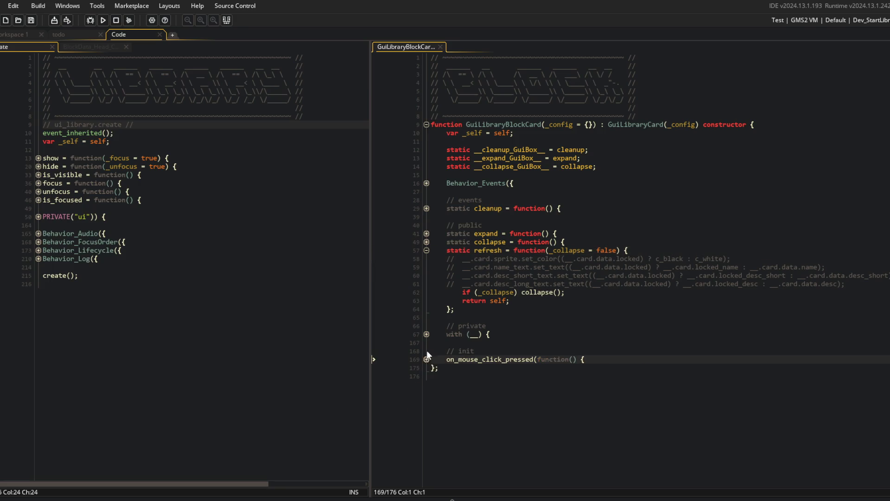
pyautogui.click(426, 334)
pyautogui.click(427, 343)
pyautogui.scroll(-4, 463, 343)
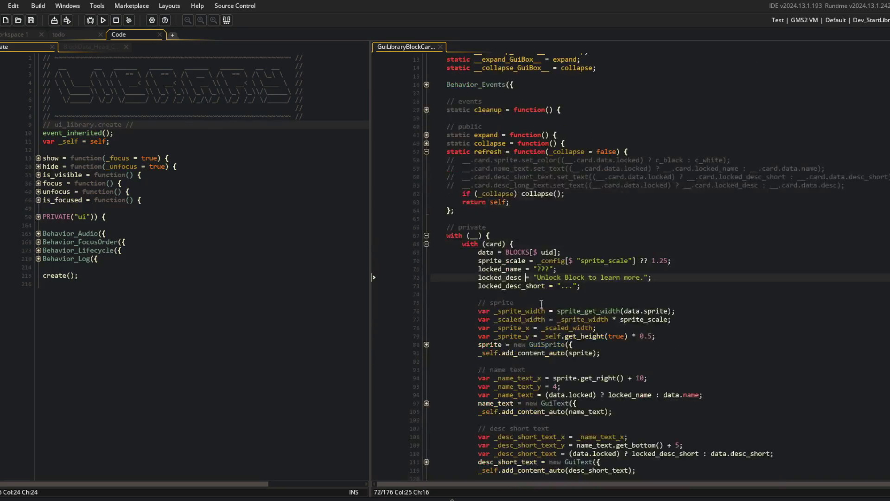
pyautogui.click(490, 345)
# Step: Uncomment the sprite colour, name text and short description lines in refresh
pyautogui.click(521, 163)
pyautogui.press('Home')
pyautogui.press('Delete')
pyautogui.press('Delete')
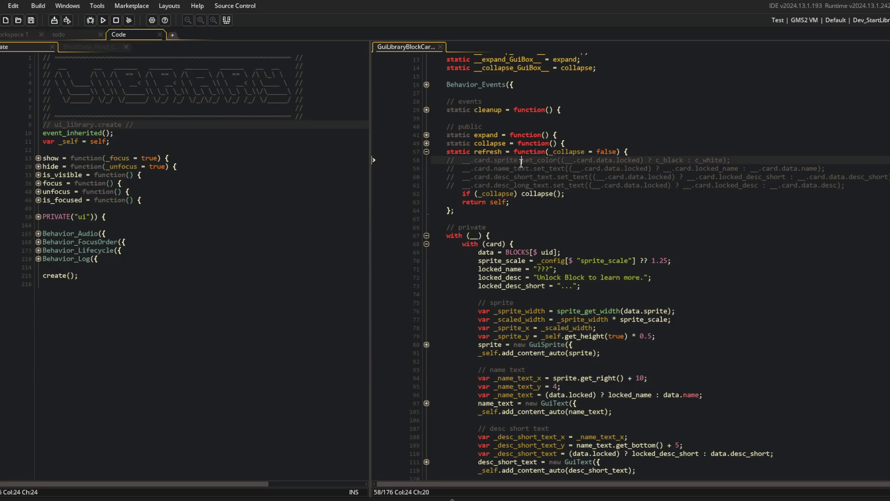
pyautogui.click(565, 169)
pyautogui.press('Home')
pyautogui.press('Delete')
pyautogui.press('Delete')
pyautogui.click(558, 184)
pyautogui.scroll(-4, 558, 181)
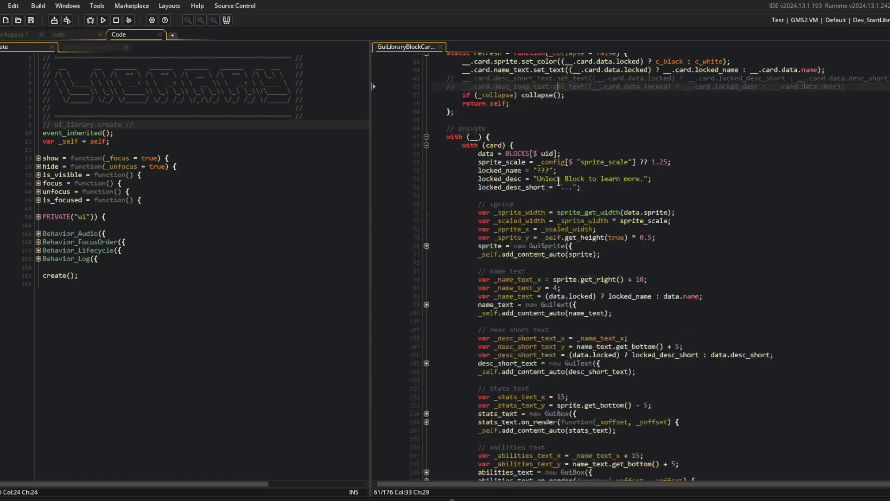
pyautogui.scroll(2, 529, 232)
pyautogui.click(542, 118)
pyautogui.press('Home')
pyautogui.press('Delete')
pyautogui.press('Delete')
# Step: Delete the obsolete desc_long_text line
pyautogui.press('Down')
pyautogui.hotkey('shift', 'Down')
pyautogui.press('Delete')
pyautogui.click(647, 157)
pyautogui.scroll(2, 648, 156)
pyautogui.click(648, 158)
pyautogui.hotkey('alt', 'Tab')
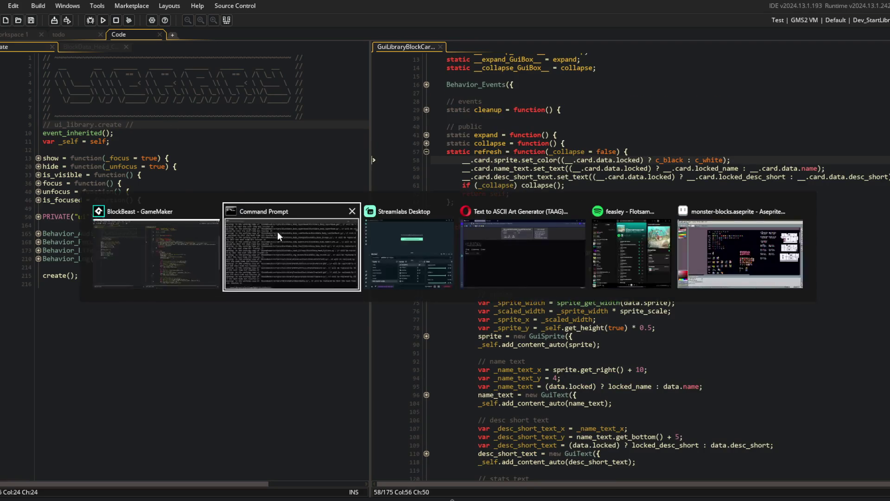
# Step: Commit with message 'block locked param and display on library card' and run git push
pyautogui.press('Up')
pyautogui.write('t comm')
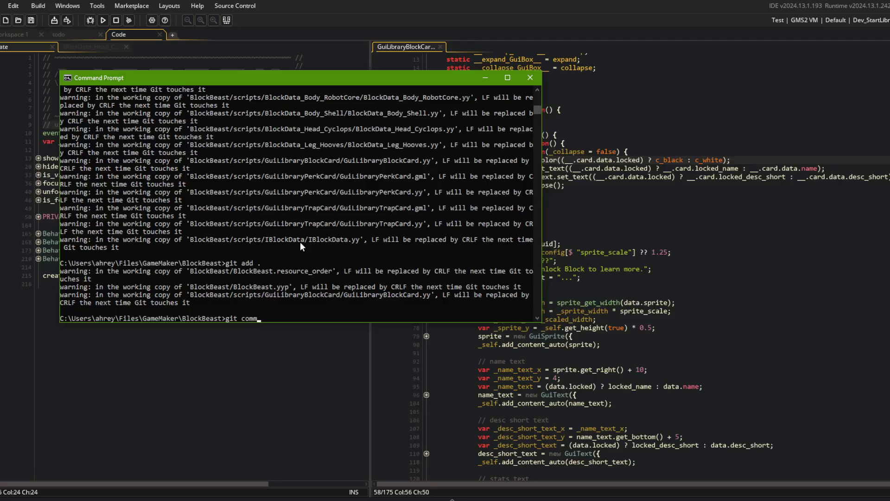
pyautogui.write('it -m "block lo')
pyautogui.write('cked param and d')
pyautogui.write('isplay on library')
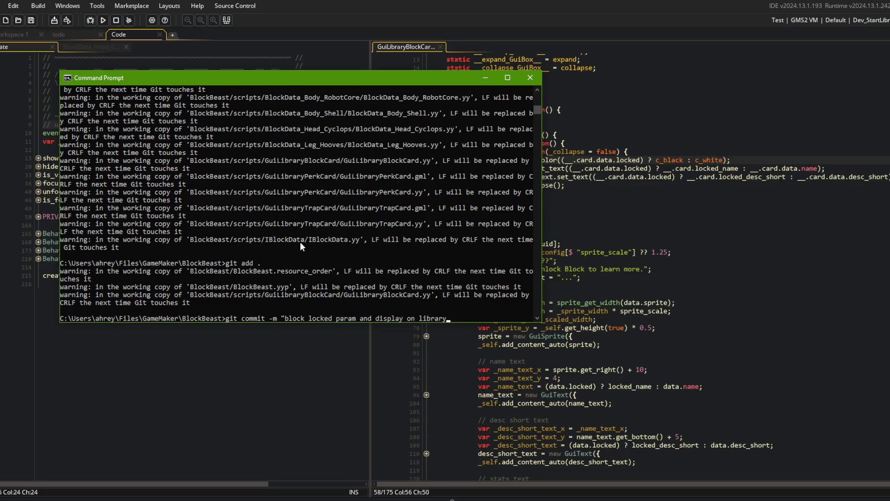
pyautogui.write(' card"')
pyautogui.press('Return')
pyautogui.write('git p')
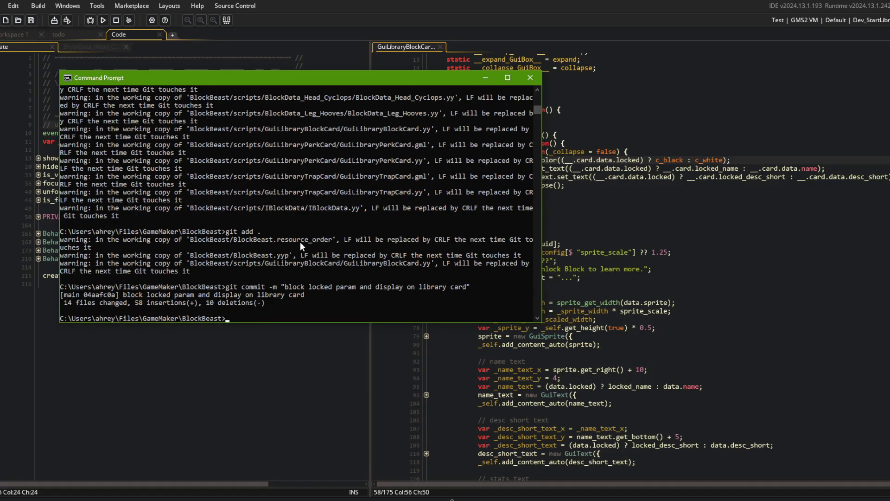
pyautogui.write('ush')
pyautogui.press('Return')
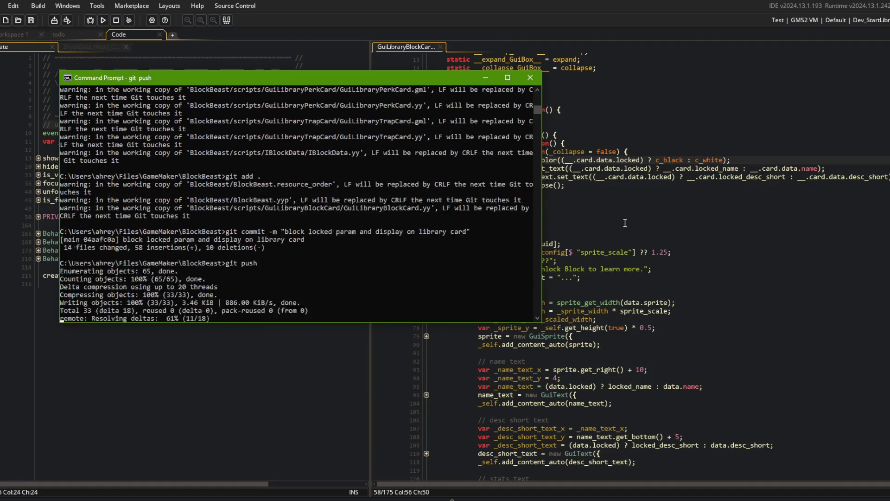
# Step: Return to GameMaker and open the todo notes
pyautogui.click(131, 208)
pyautogui.click(68, 36)
pyautogui.scroll(-2, 185, 232)
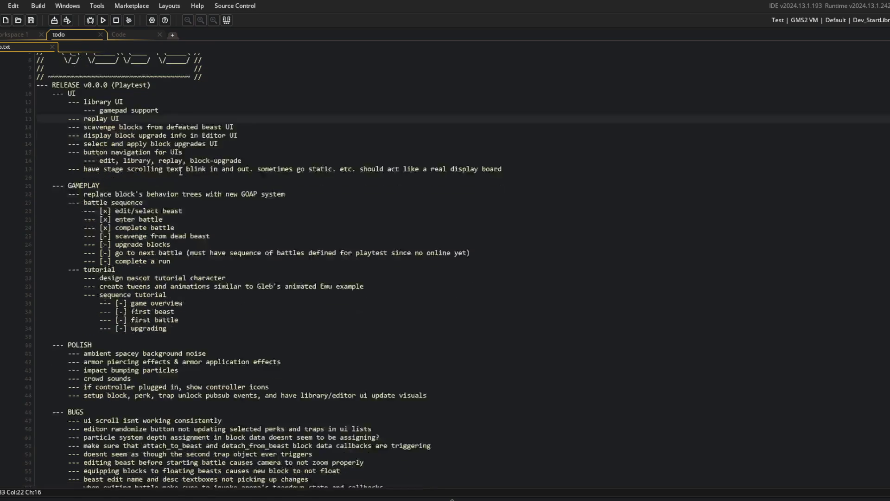
# Step: Add a BUGS item 'need to filter locked blocks from editing pool (or display as locked/prevent equip', then run the game
pyautogui.click(154, 193)
pyautogui.press('Up')
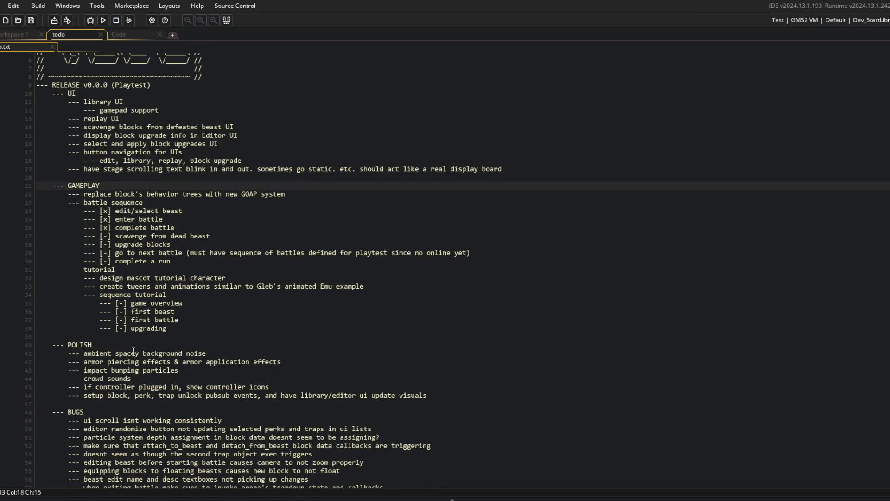
pyautogui.scroll(-3, 134, 350)
pyautogui.click(154, 334)
pyautogui.press('Return')
pyautogui.write('- ')
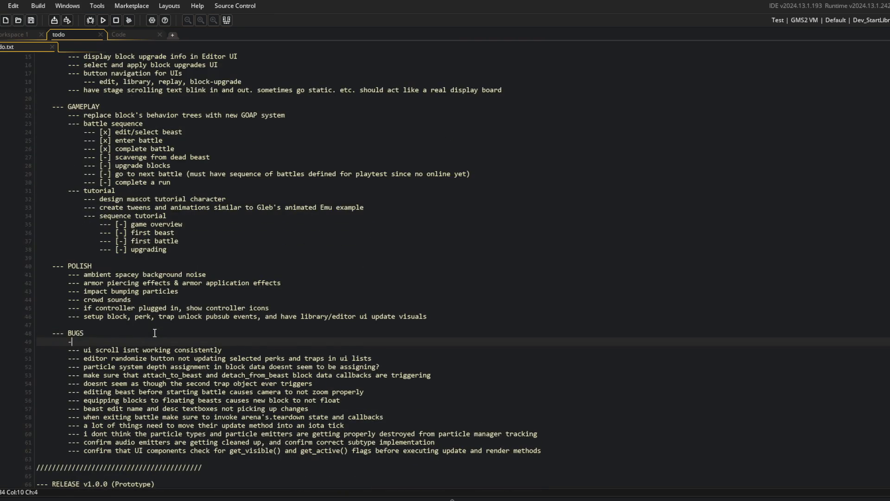
pyautogui.write('need to filter locked blocks from ed')
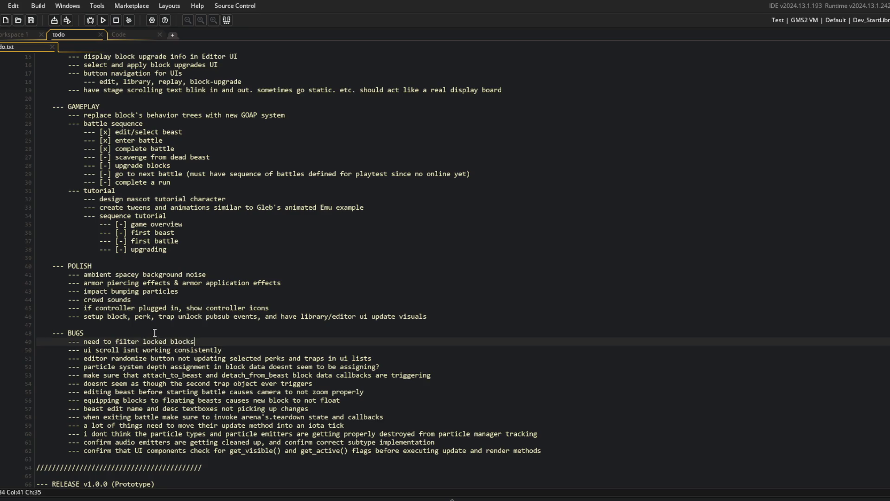
pyautogui.write('iting p')
pyautogui.write('ool. (or ')
pyautogui.write('display as ')
pyautogui.write('locked')
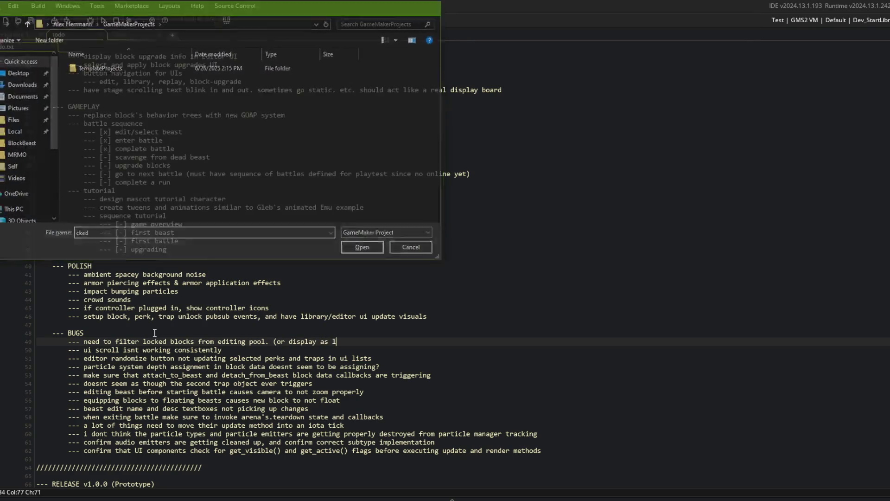
pyautogui.write('/prevent e')
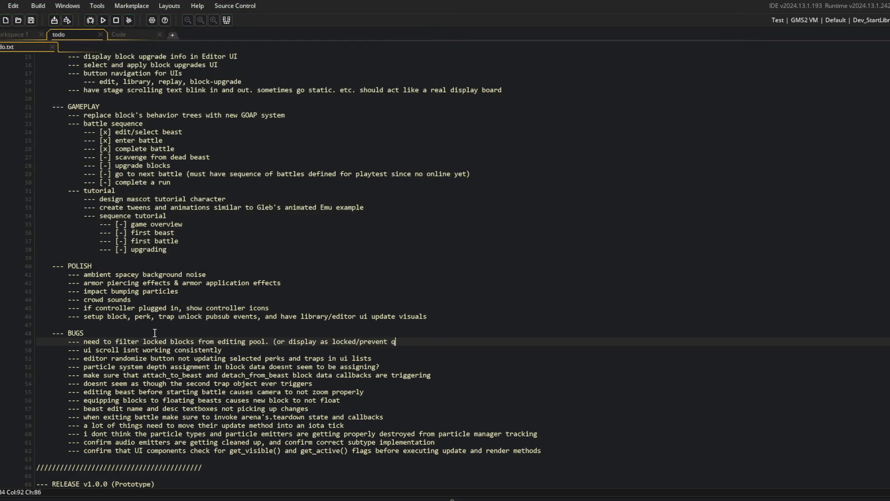
pyautogui.write('quip')
pyautogui.click(276, 342)
pyautogui.press('BackSpace')
pyautogui.click(121, 191)
pyautogui.press('F5')
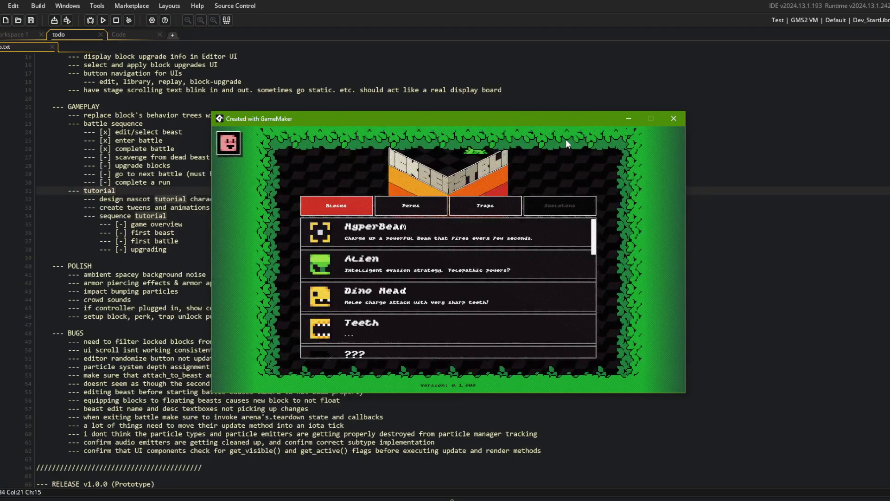
# Step: Leave the library, open and exit the beast editor from beast select, then close the game
pyautogui.press('Escape')
pyautogui.click(441, 284)
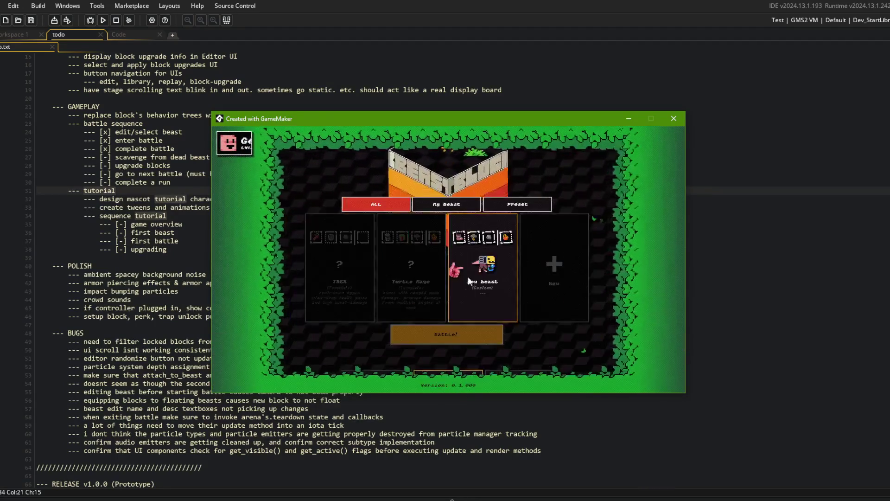
pyautogui.click(494, 289)
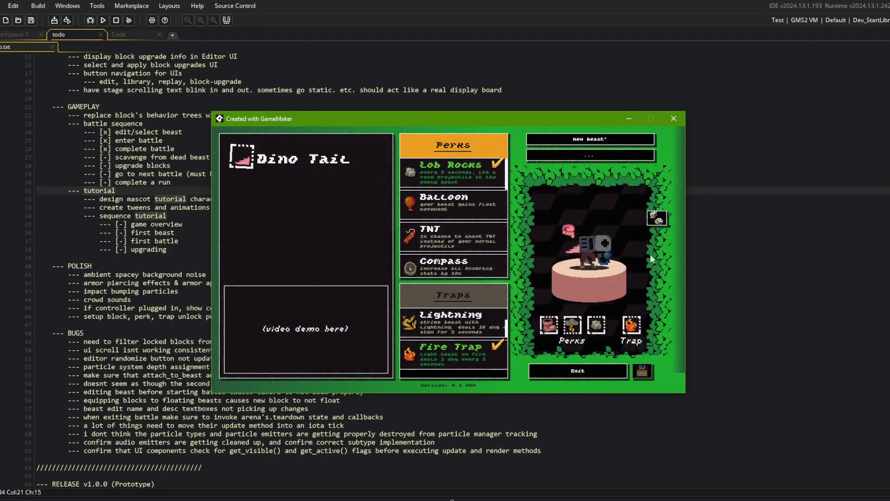
pyautogui.click(578, 371)
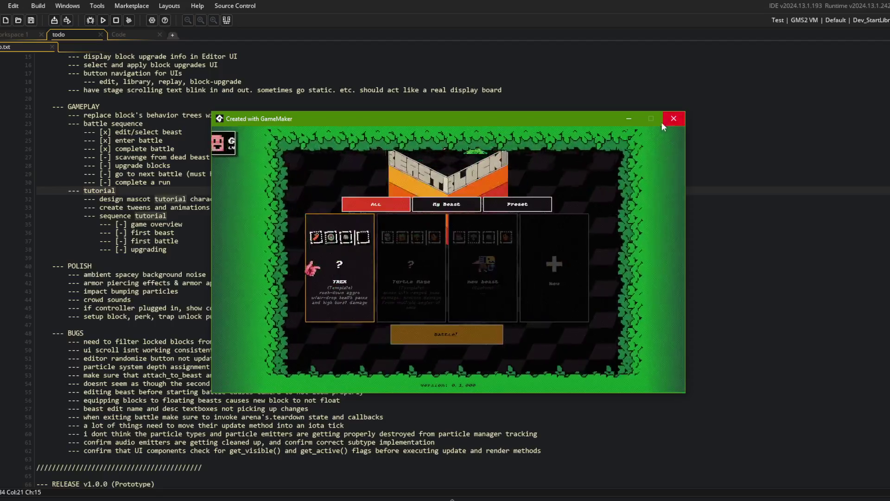
pyautogui.click(665, 121)
pyautogui.click(533, 173)
pyautogui.scroll(4, 534, 174)
pyautogui.hotkey('alt', 'Tab')
pyautogui.hotkey('alt', 'Tab')
# Step: Run git add ., commit with message 'updated todo', and git push
pyautogui.click(330, 229)
pyautogui.write('gi')
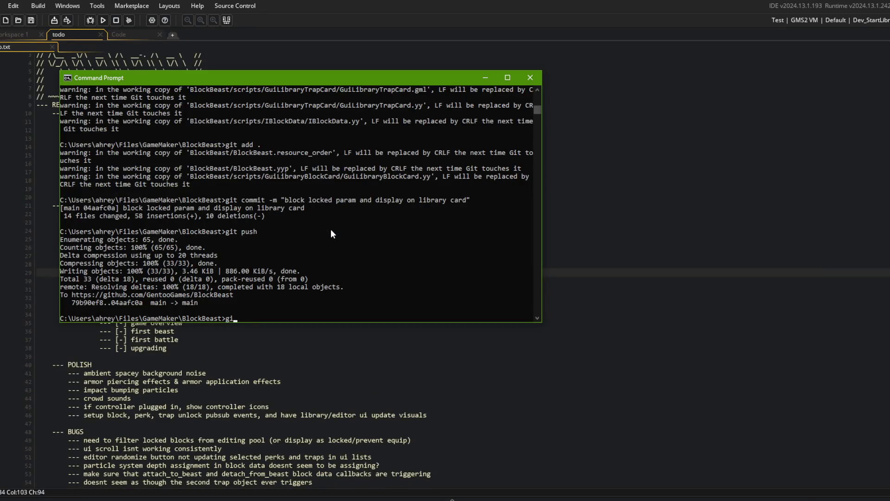
pyautogui.write('t add .')
pyautogui.press('Return')
pyautogui.write('git commit -m ')
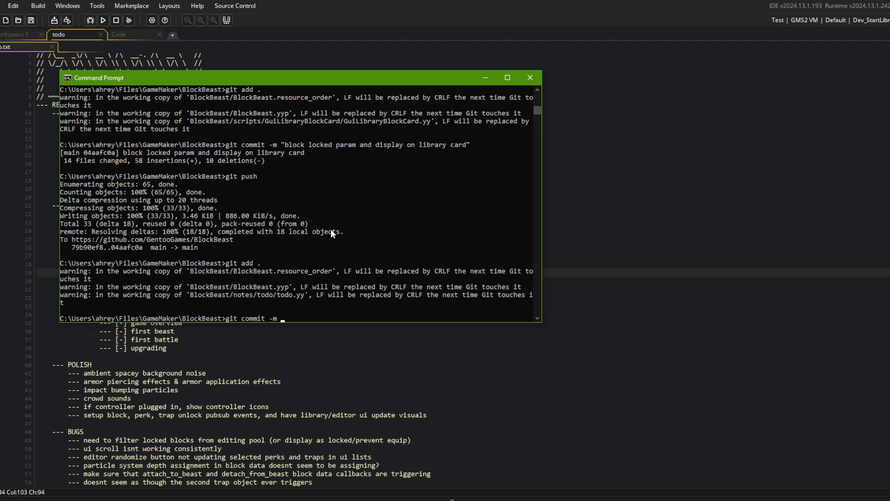
pyautogui.write('"updated todo"')
pyautogui.press('Return')
pyautogui.write('gi')
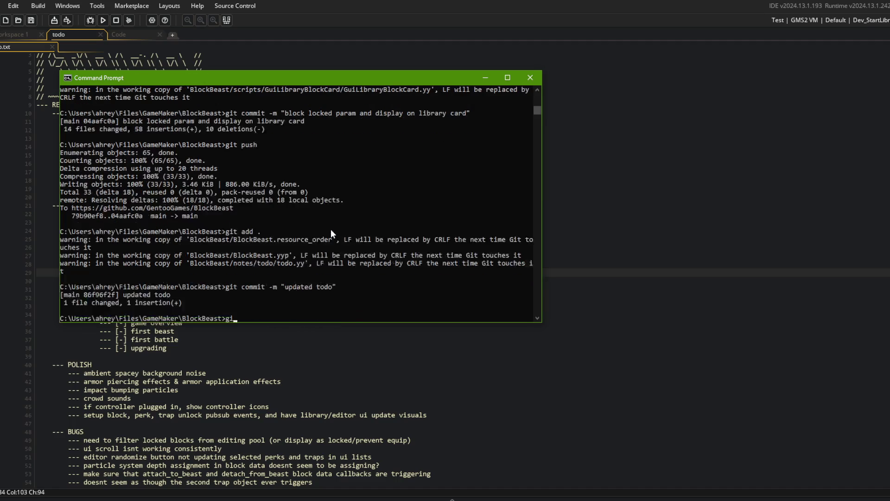
pyautogui.write('t push')
pyautogui.press('Return')
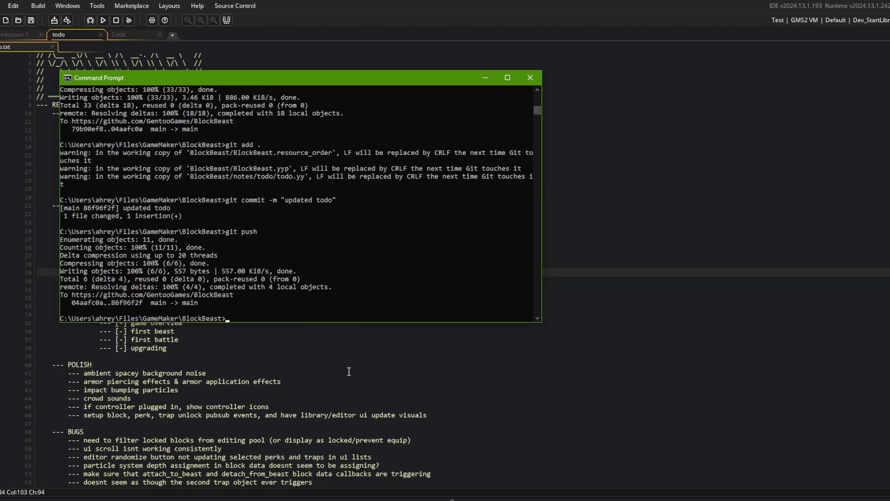
# Step: Switch back to GameMaker, cycle through the workspaces, and end on the Code workspace
pyautogui.click(349, 371)
pyautogui.click(313, 269)
pyautogui.click(218, 174)
pyautogui.click(185, 141)
pyautogui.click(163, 100)
pyautogui.click(117, 35)
pyautogui.click(69, 34)
pyautogui.click(25, 31)
pyautogui.click(74, 34)
pyautogui.click(124, 36)
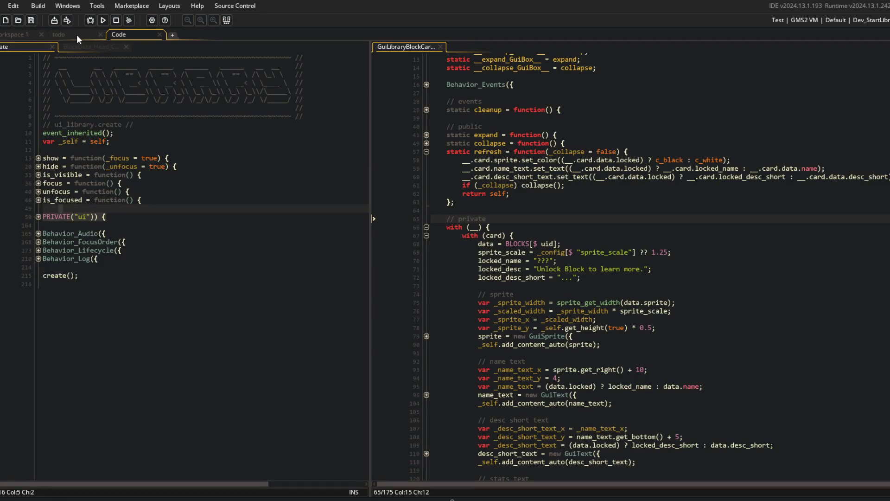
# Step: Close the unused and library block card editors, leaving ui_library Create in a single-pane view
pyautogui.middleClick(88, 44)
pyautogui.middleClick(422, 46)
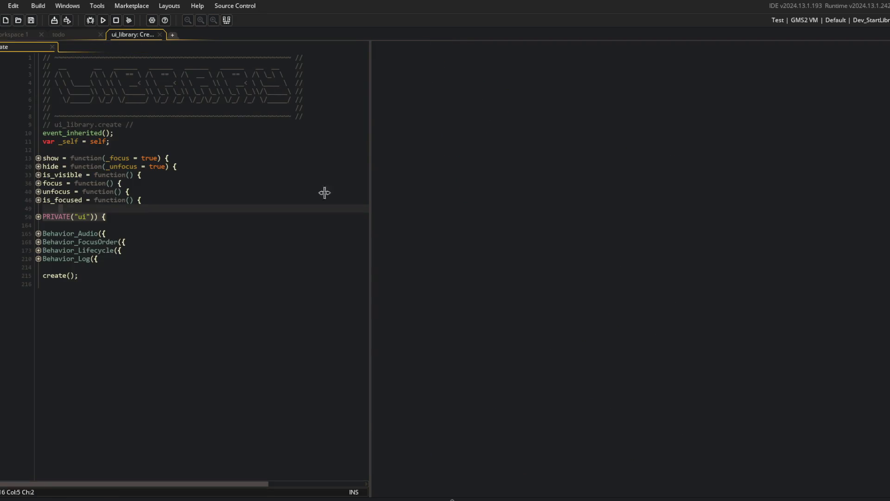
pyautogui.rightClick(318, 193)
pyautogui.click(349, 371)
pyautogui.click(268, 166)
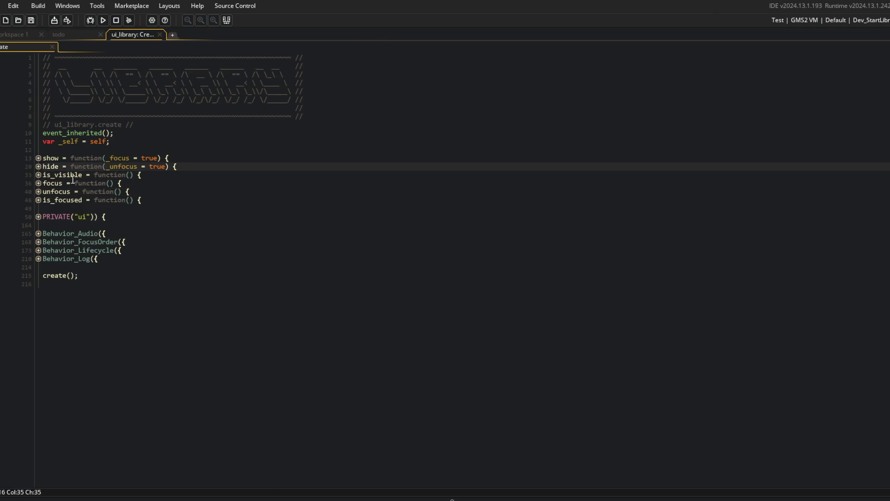
pyautogui.click(302, 199)
# Step: Open ui_my_beasts Create via asset search, dock it as a tab, and split the view into two columns
pyautogui.hotkey('ctrl', 't')
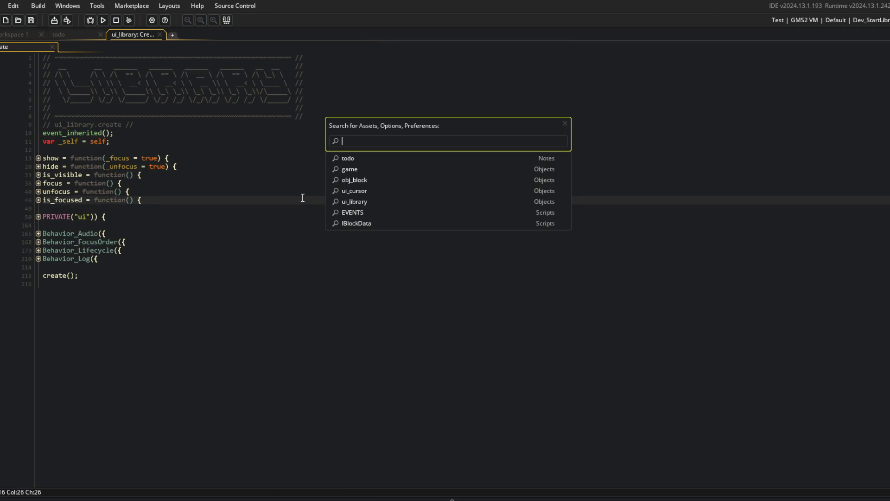
pyautogui.write('ui_my_beasts')
pyautogui.press('Return')
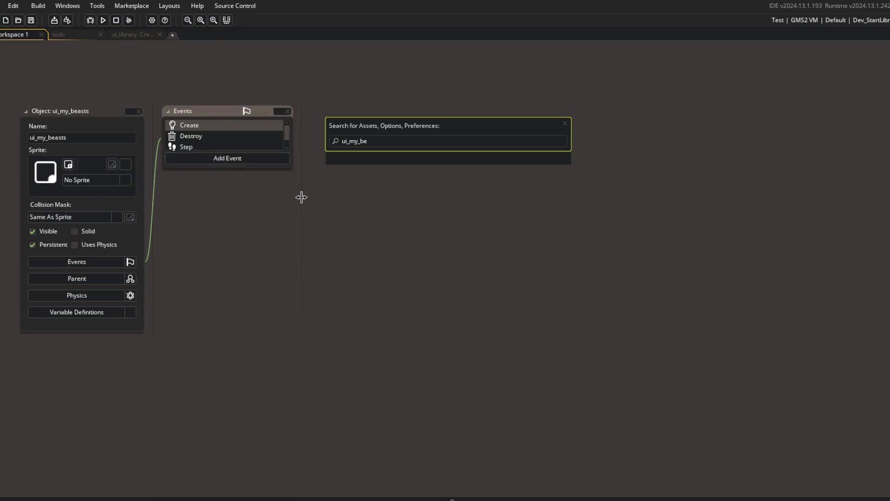
pyautogui.moveTo(338, 129)
pyautogui.mouseDown()
pyautogui.moveTo(133, 65)
pyautogui.moveTo(133, 75)
pyautogui.moveTo(139, 37)
pyautogui.mouseUp()
pyautogui.rightClick(234, 165)
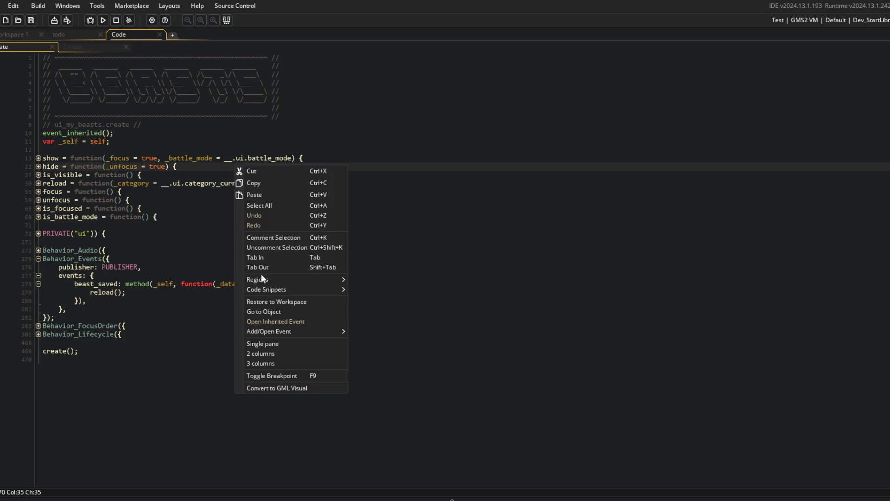
pyautogui.click(281, 352)
# Step: In ui_my_beasts, collapse Behavior_Events and expand Behavior_FocusOrder with all focus_get branches
pyautogui.click(165, 201)
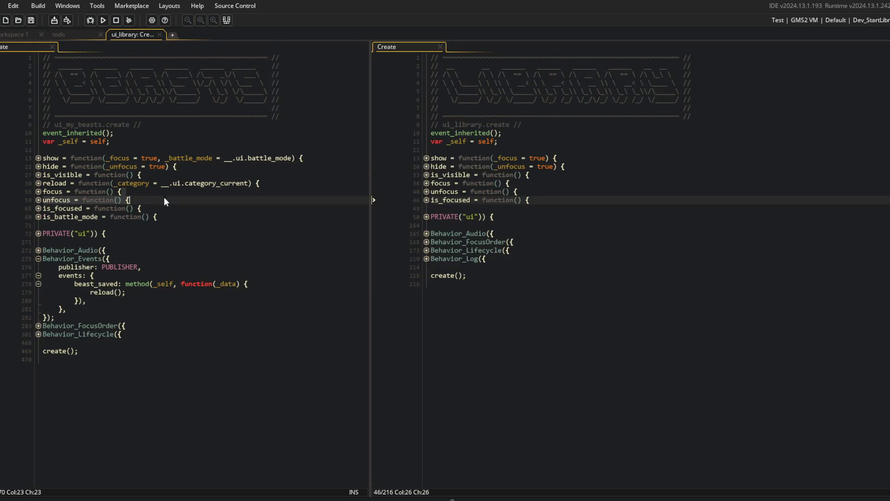
pyautogui.click(39, 275)
pyautogui.click(39, 259)
pyautogui.click(39, 267)
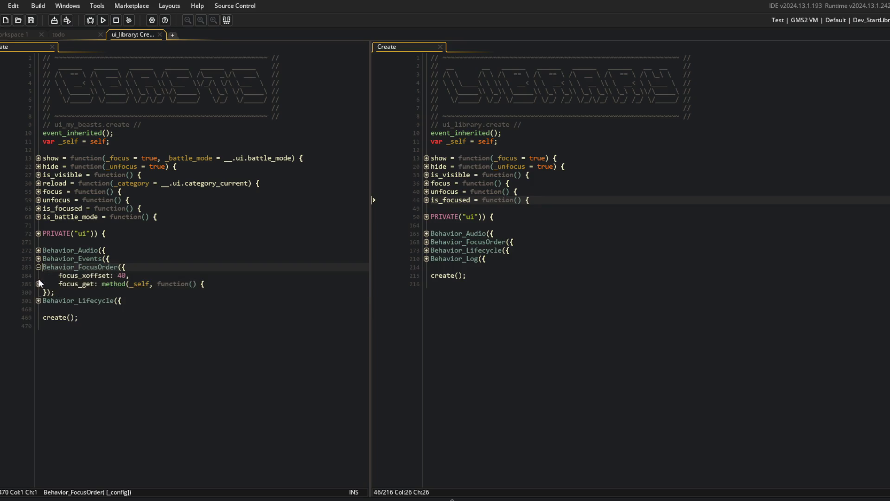
pyautogui.click(39, 284)
pyautogui.click(38, 292)
pyautogui.click(38, 360)
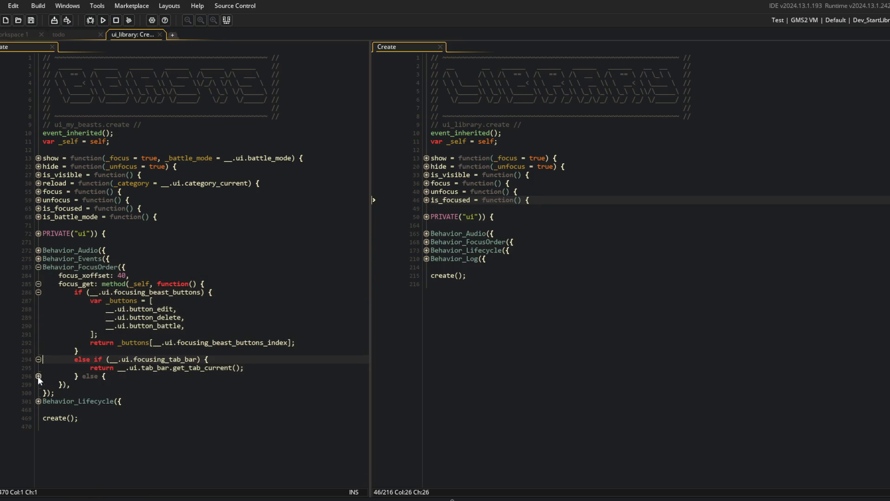
pyautogui.click(38, 376)
# Step: Expand Behavior_FocusOrder in the ui_library Create code pane
pyautogui.click(160, 309)
pyautogui.click(169, 268)
pyautogui.click(519, 250)
pyautogui.click(426, 241)
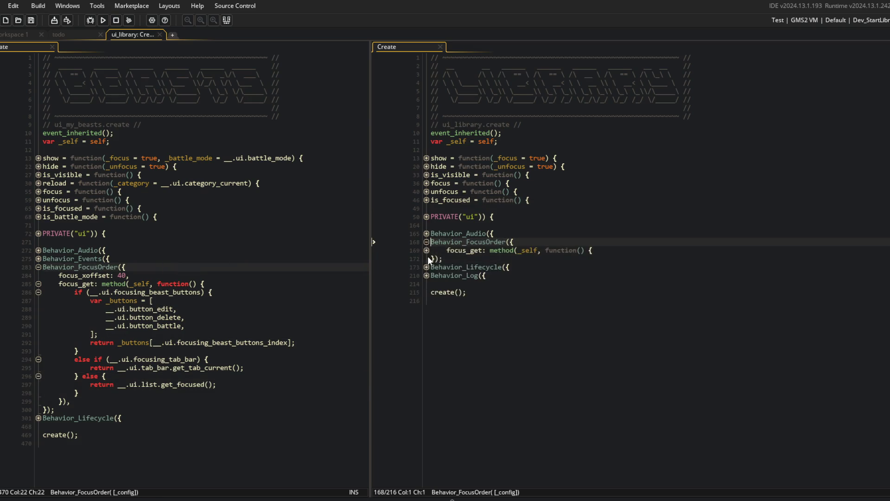